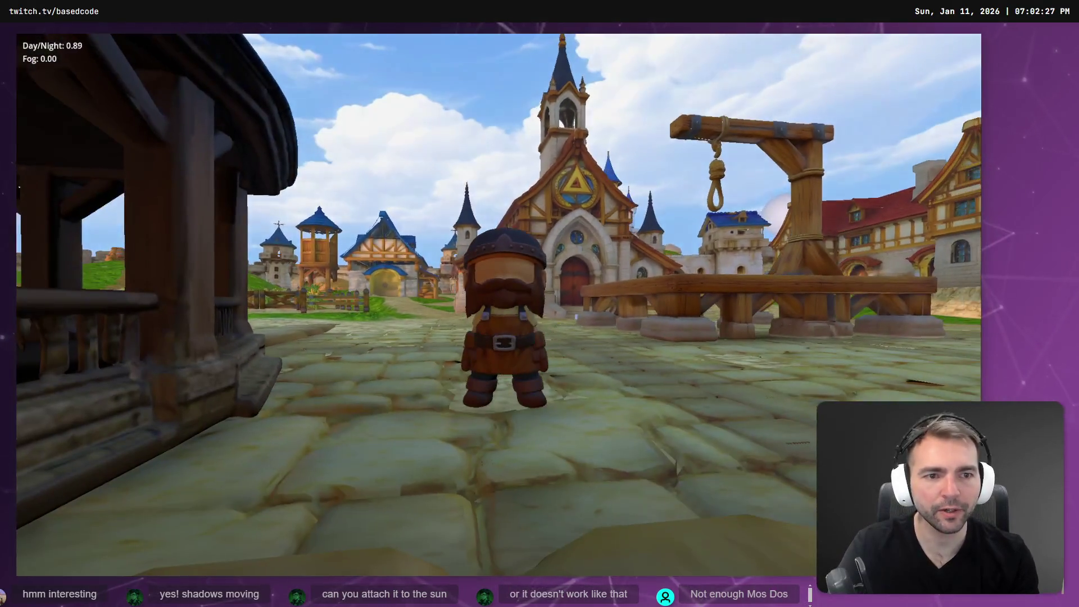
- Stop the game and review the orbital pivot lookup in DayNightCycle.cs's _Ready
{"action": "key", "text": "F8"}
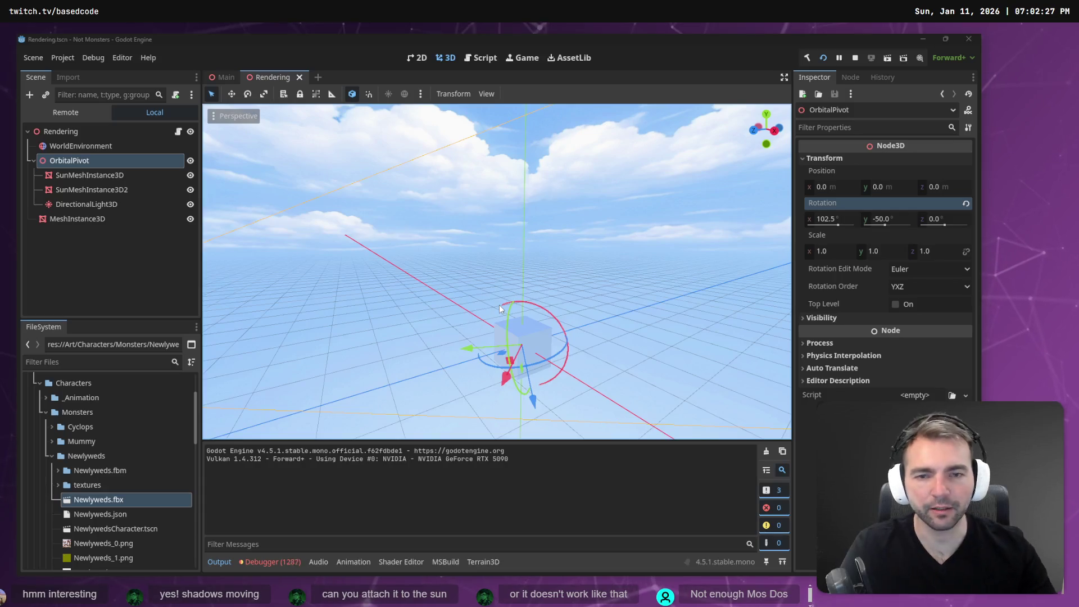
{"action": "key", "text": "alt+Tab"}
{"action": "scroll", "coordinate": [621, 290], "scroll_direction": "up", "scroll_amount": 20}
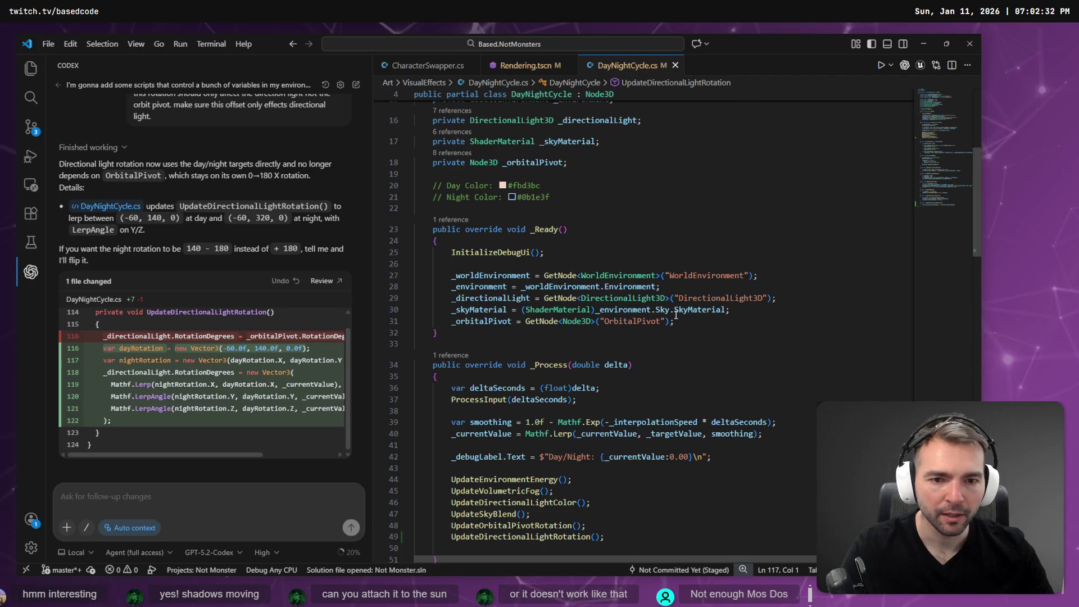
{"action": "left_click", "coordinate": [483, 321]}
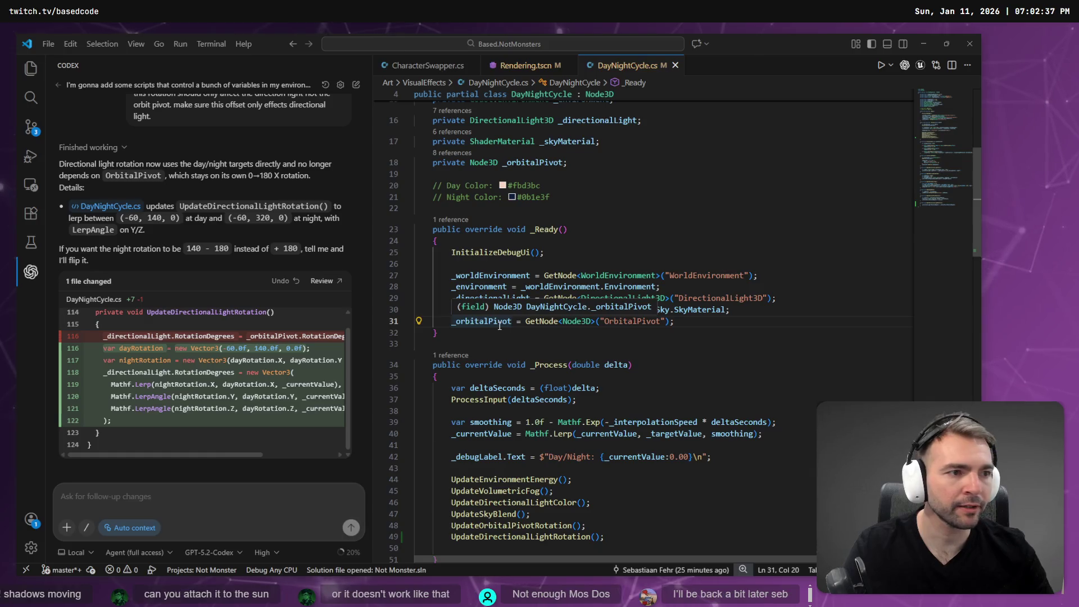
- Check DirectionalLight3D's place in the scene tree and read the debugger's node-not-found errors
{"action": "key", "text": "alt+Tab"}
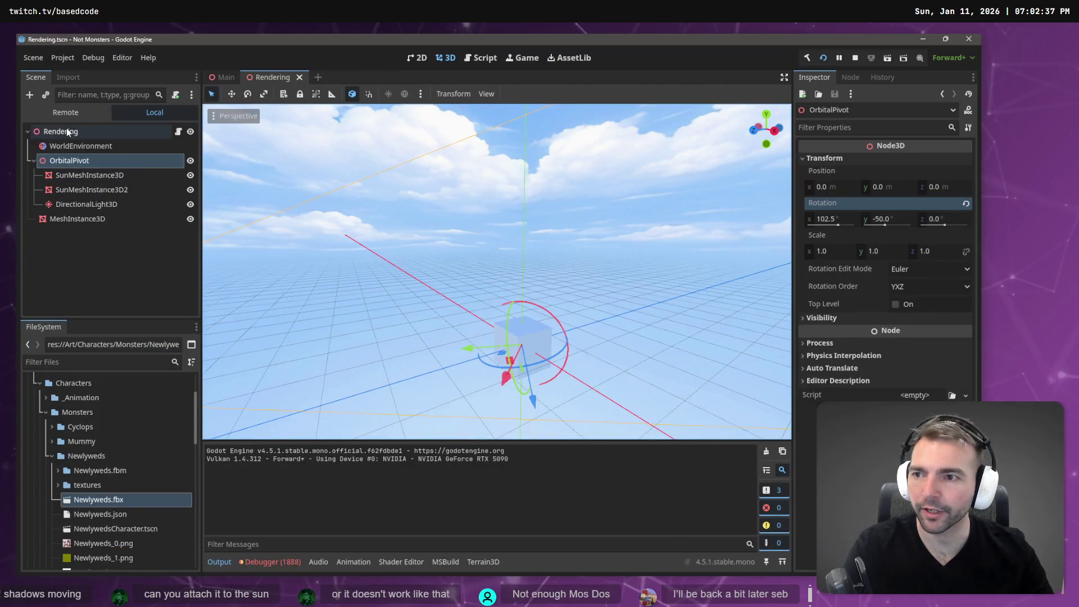
{"action": "left_click", "coordinate": [73, 162]}
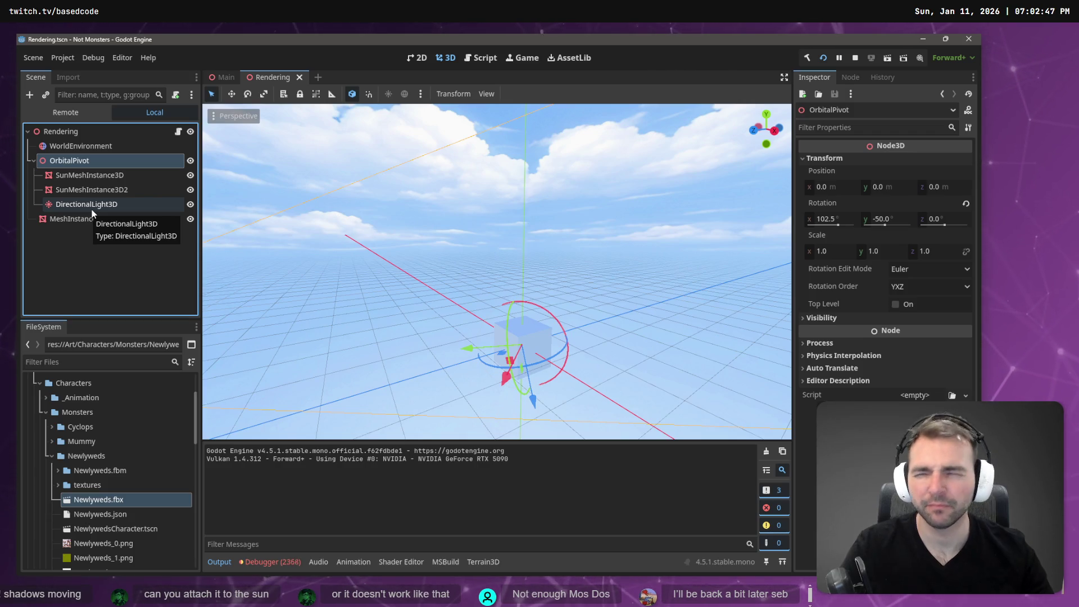
{"action": "left_click", "coordinate": [288, 564]}
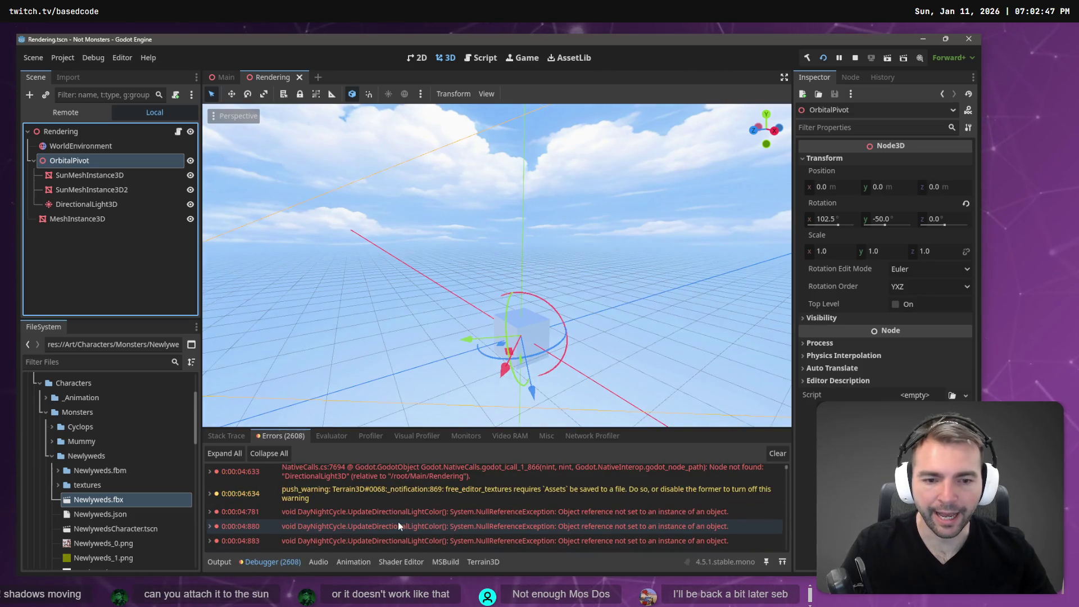
{"action": "key", "text": "alt+Tab"}
{"action": "scroll", "coordinate": [610, 287], "scroll_direction": "down", "scroll_amount": 5}
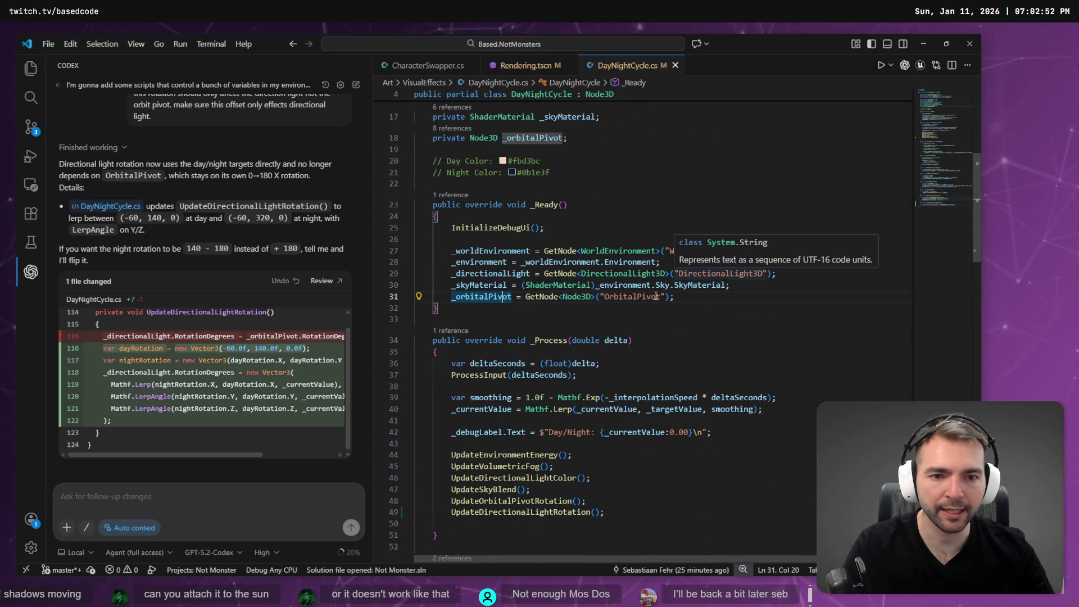
- Change the light's GetNode path to "ObitalPivot/DirectionalLight3D"
{"action": "double_click", "coordinate": [656, 296]}
{"action": "left_click", "coordinate": [677, 275]}
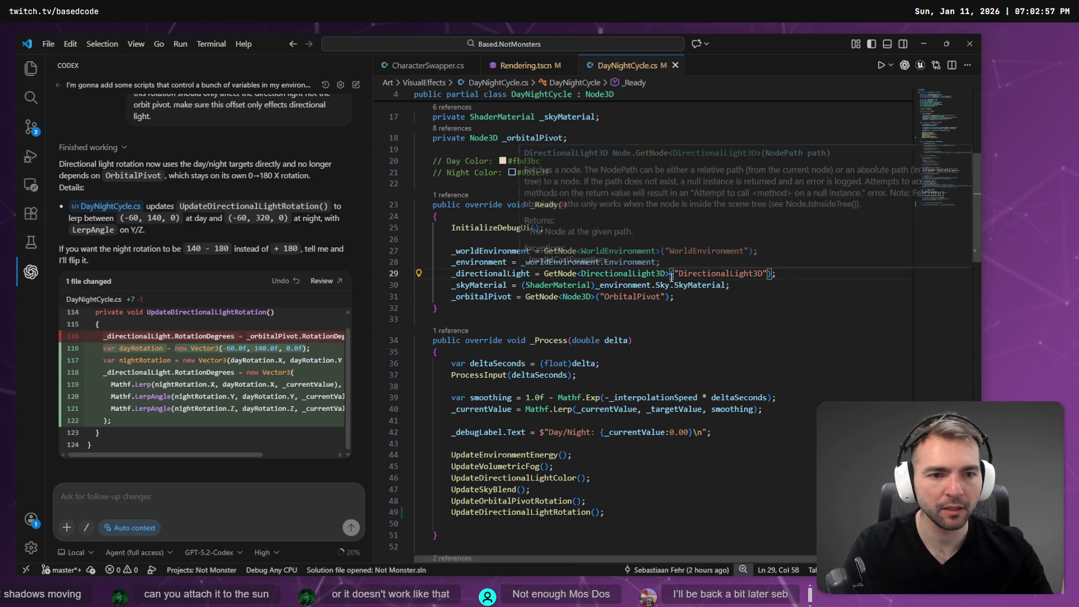
{"action": "key", "text": "ctrl+Delete"}
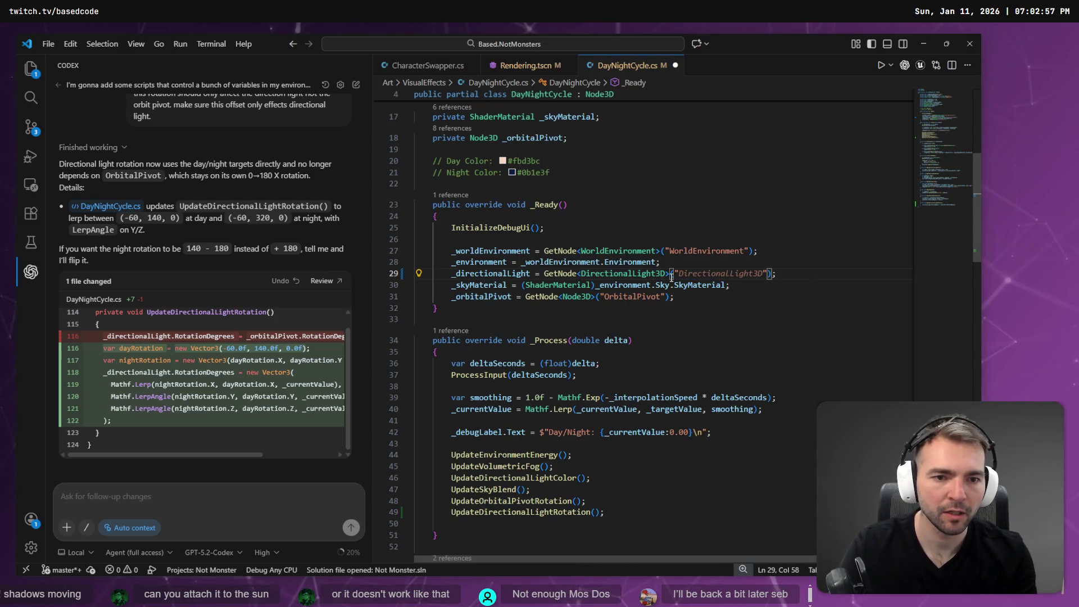
{"action": "type", "text": "ObitalPivot/"}
{"action": "key", "text": "Tab"}
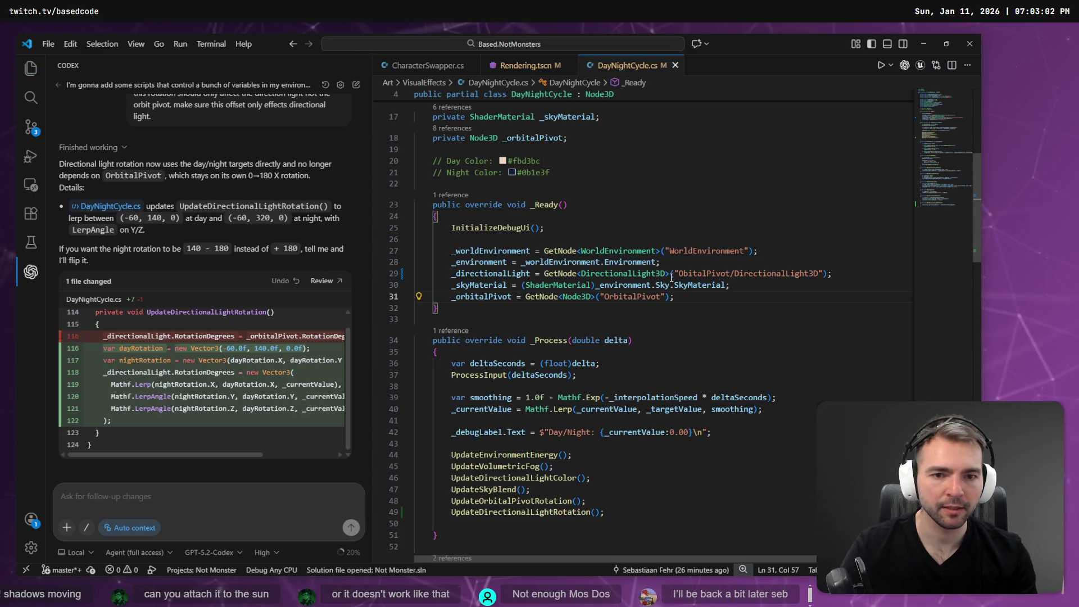
- Move the directional light assignment line below the _orbitalPivot assignment in _Ready
{"action": "left_click", "coordinate": [517, 273]}
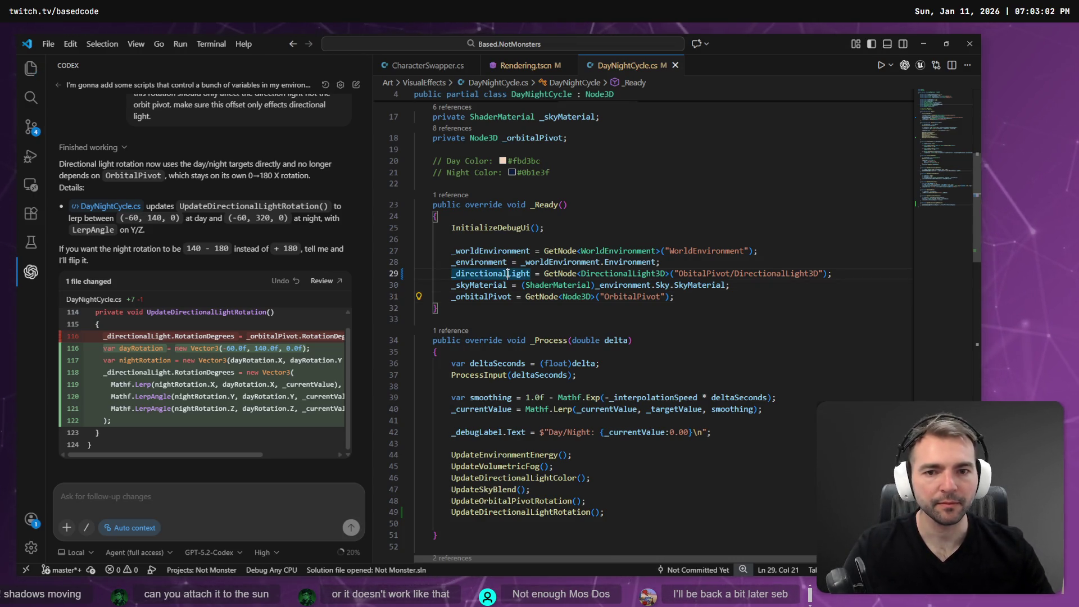
{"action": "left_click", "coordinate": [679, 273]}
{"action": "triple_click", "coordinate": [882, 272]}
{"action": "key", "text": "BackSpace"}
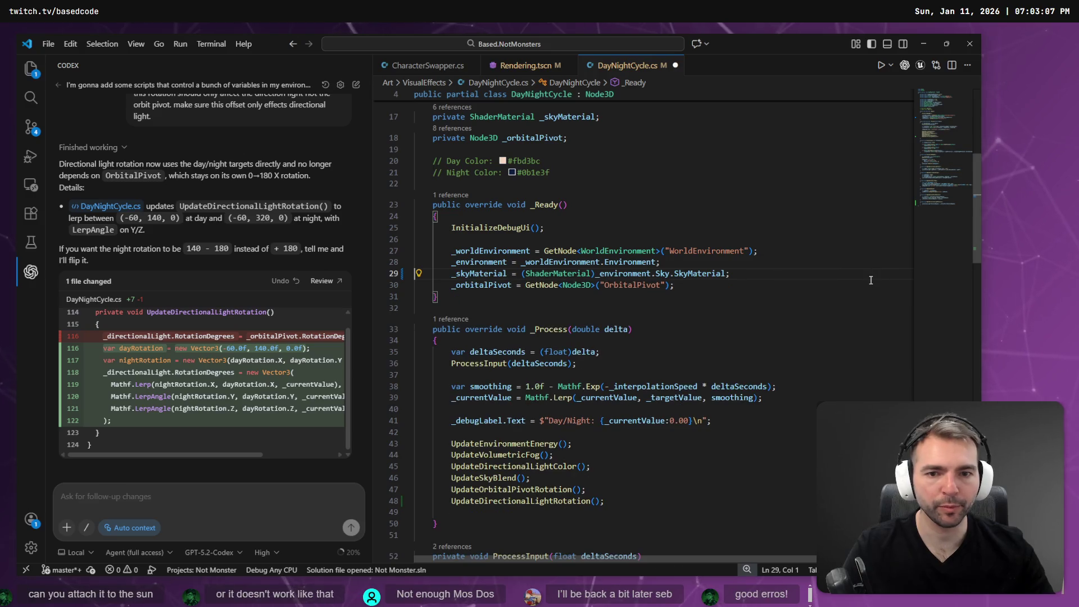
{"action": "key", "text": "End"}
{"action": "key", "text": "Return"}
{"action": "type", "text": "_directionalLight = GetNode<DirectionalLight3D>(\"ObitalPivot/DirectionalLight3D\");"}
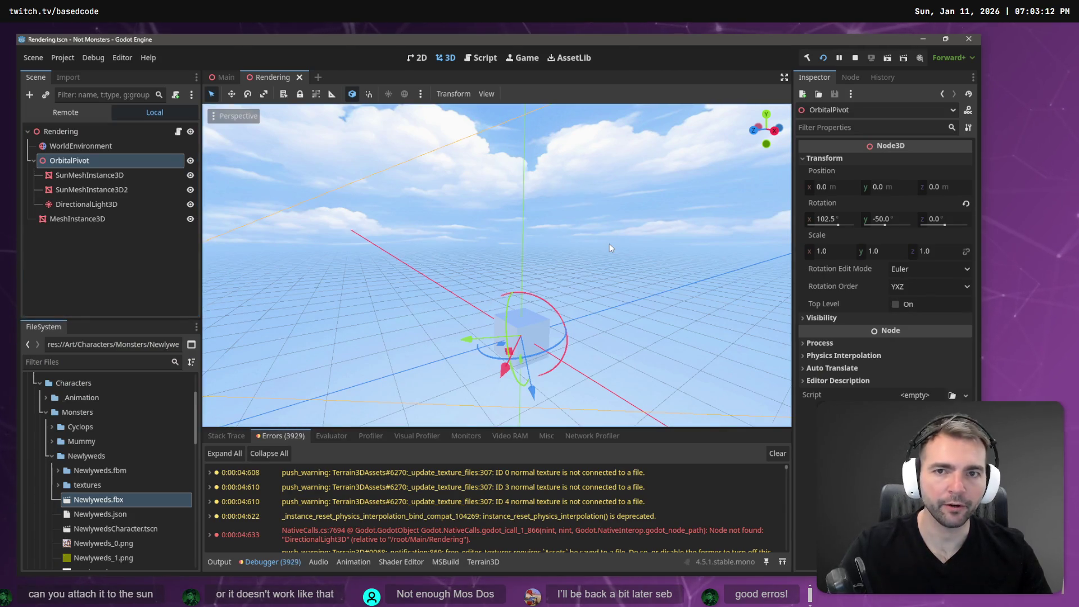
- Run the game pushing toward night, stop it, and open the NullReferenceException at line 82
{"action": "key", "text": "F5"}
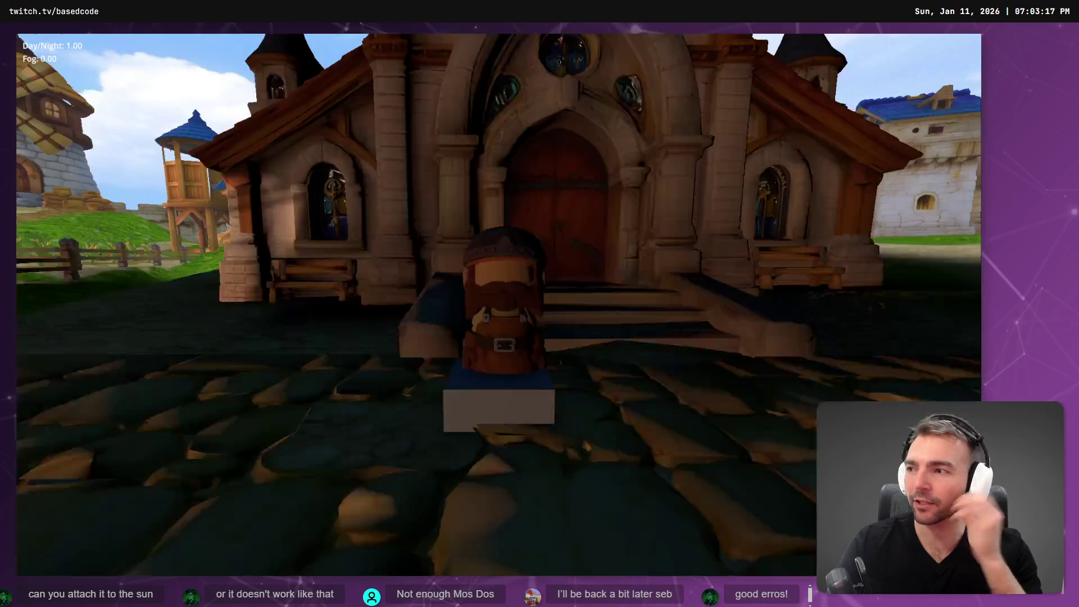
{"action": "key", "text": "s"}
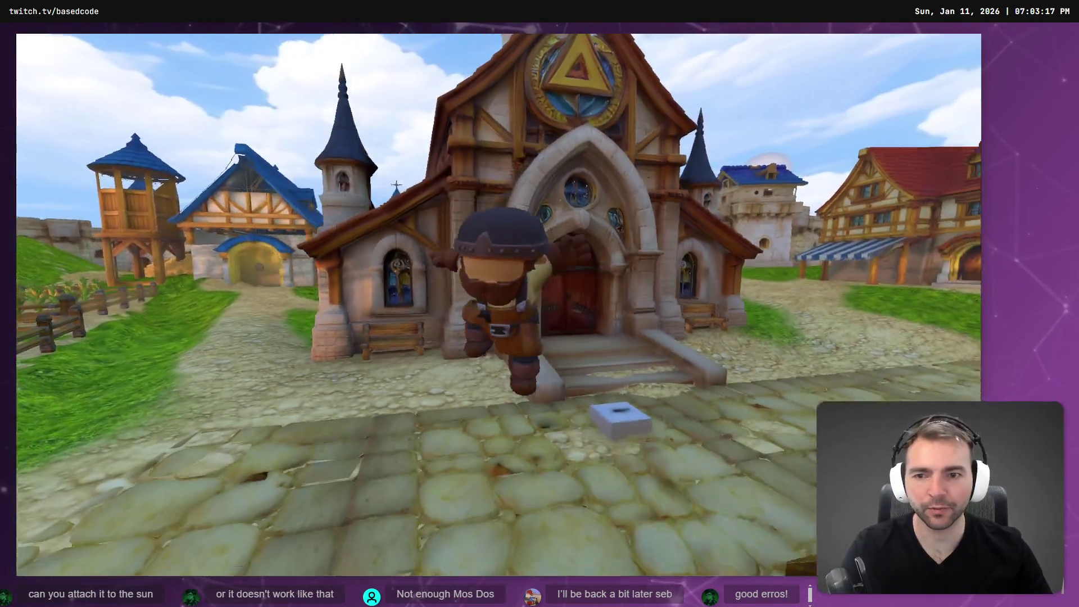
{"action": "key", "text": "s"}
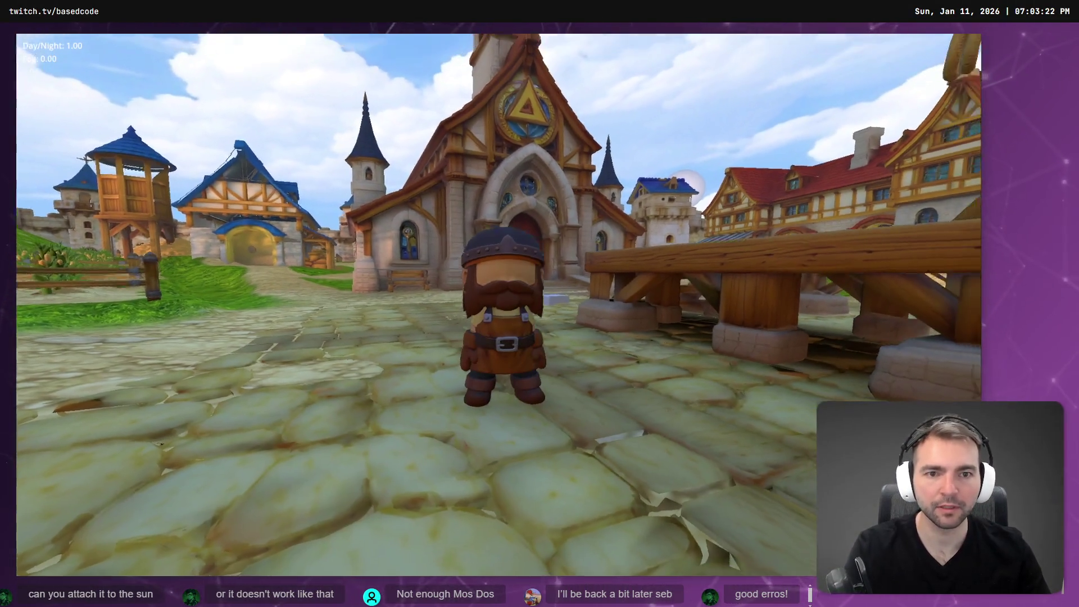
{"action": "key", "text": "F8"}
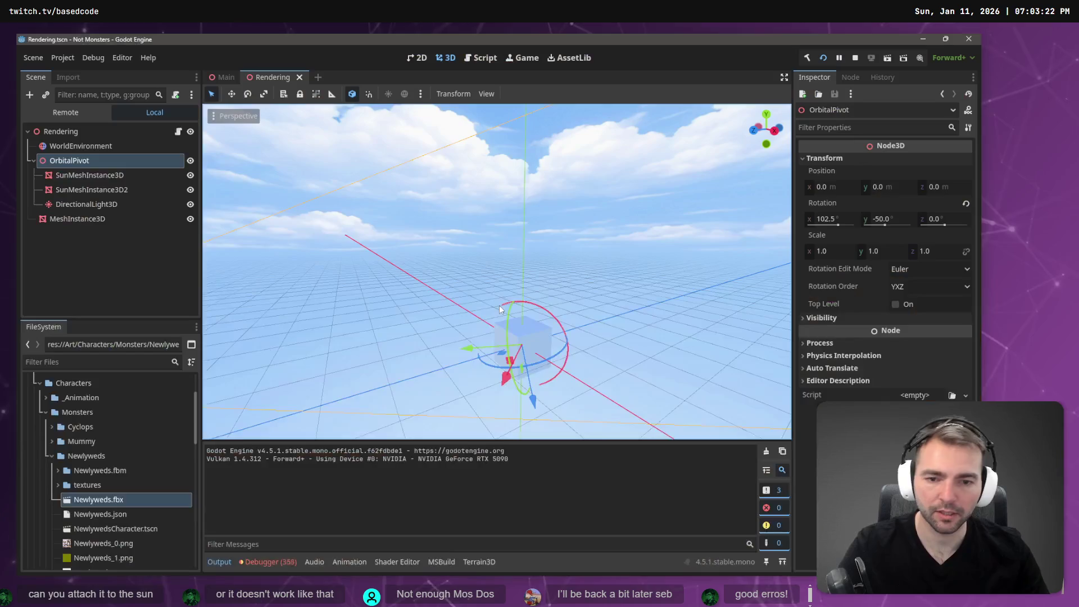
{"action": "left_click", "coordinate": [264, 562]}
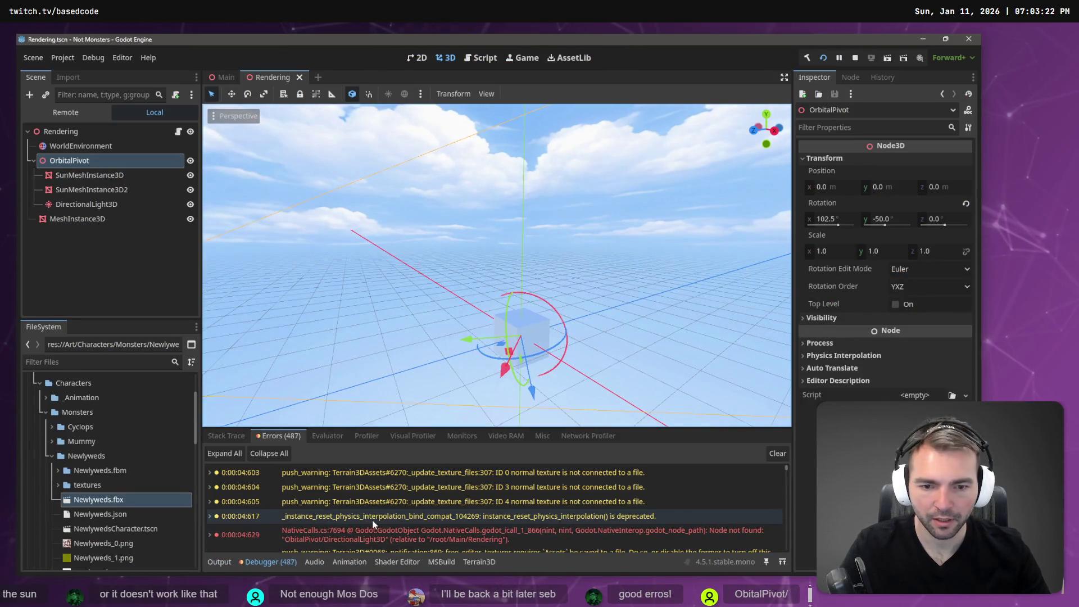
{"action": "double_click", "coordinate": [422, 495]}
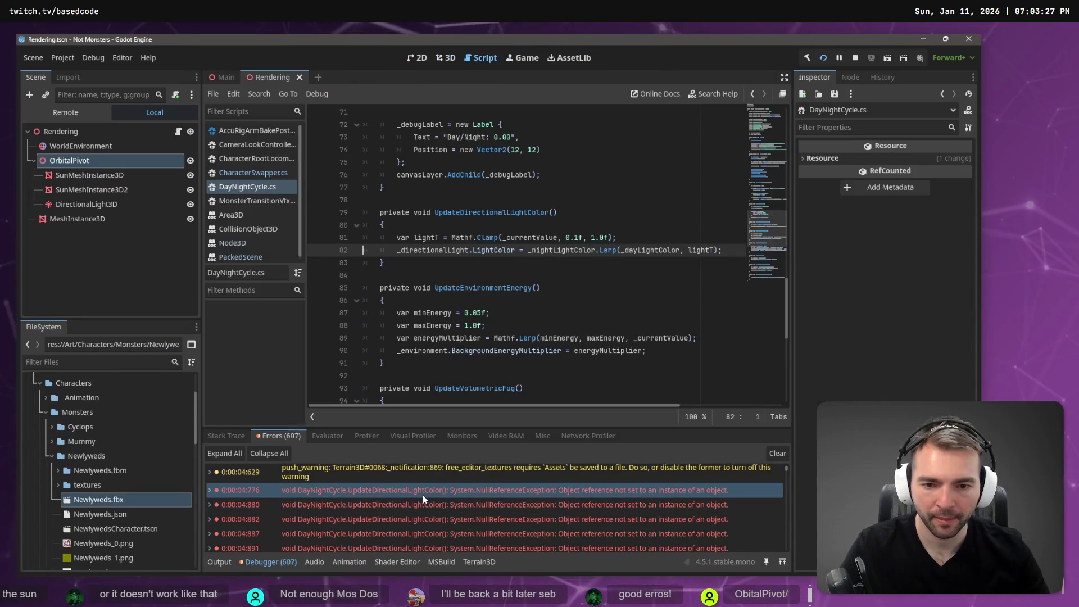
- Select _directionalLight on line 82, stop the running instance, rebuild, and go to line 31
{"action": "double_click", "coordinate": [422, 252]}
{"action": "scroll", "coordinate": [506, 253], "scroll_direction": "up", "scroll_amount": 20}
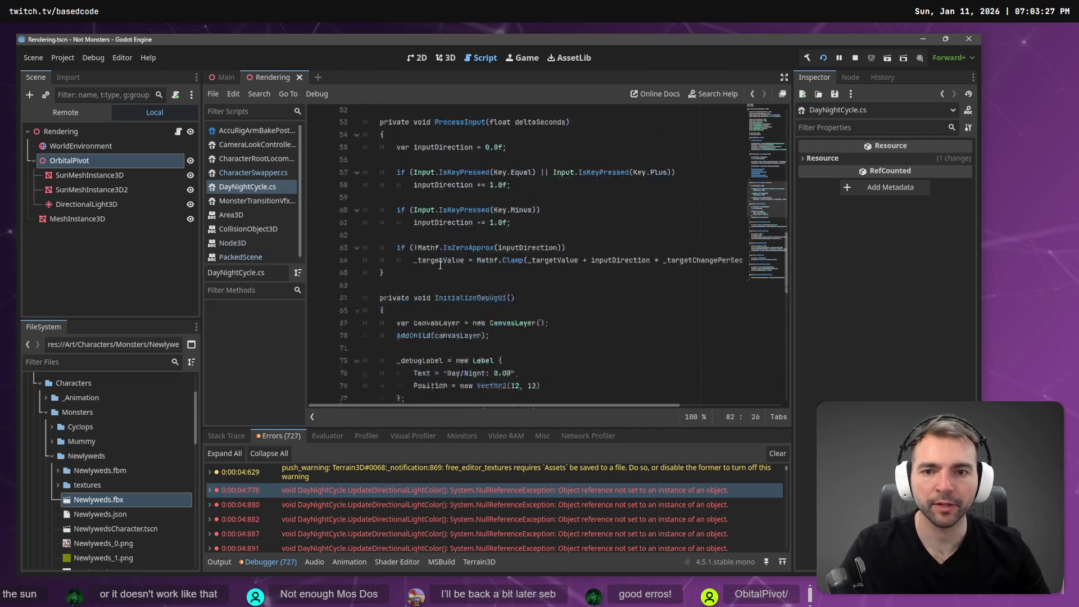
{"action": "left_click", "coordinate": [854, 58]}
{"action": "left_click", "coordinate": [806, 59]}
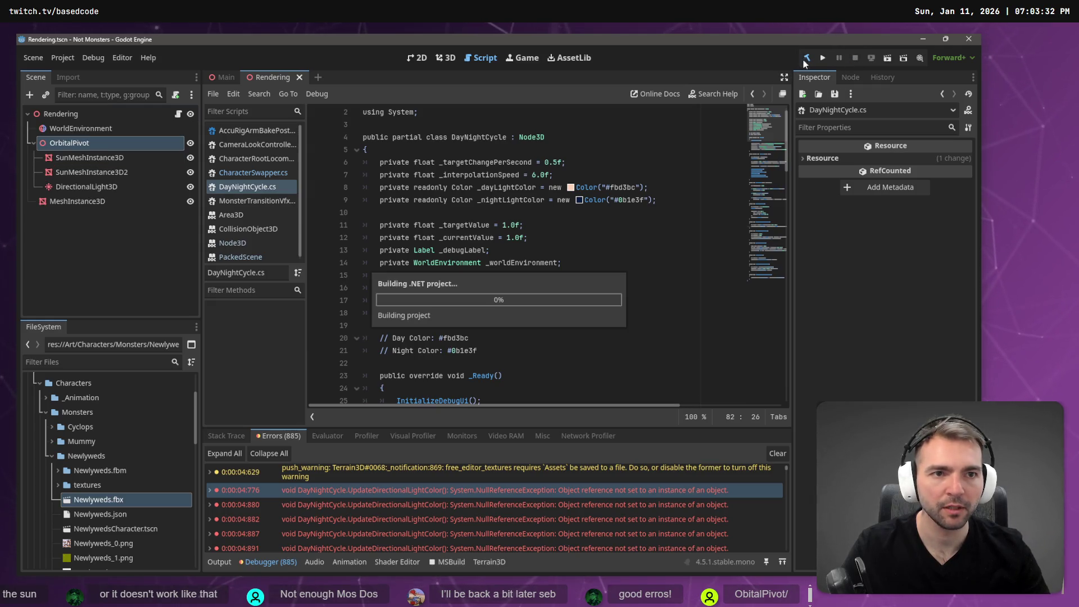
{"action": "scroll", "coordinate": [538, 211], "scroll_direction": "down", "scroll_amount": 7}
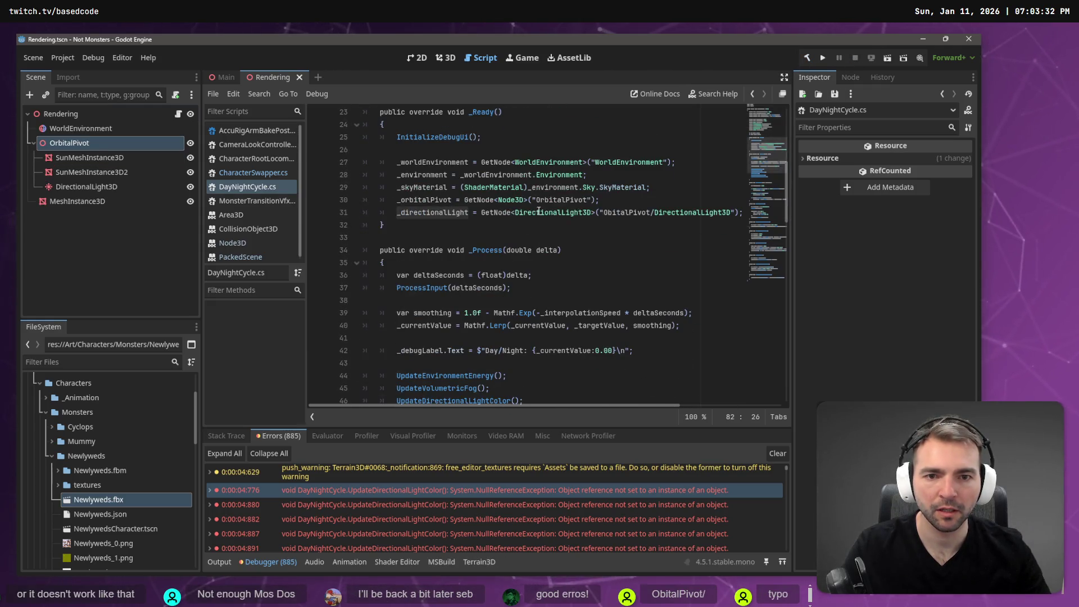
{"action": "left_click", "coordinate": [561, 217]}
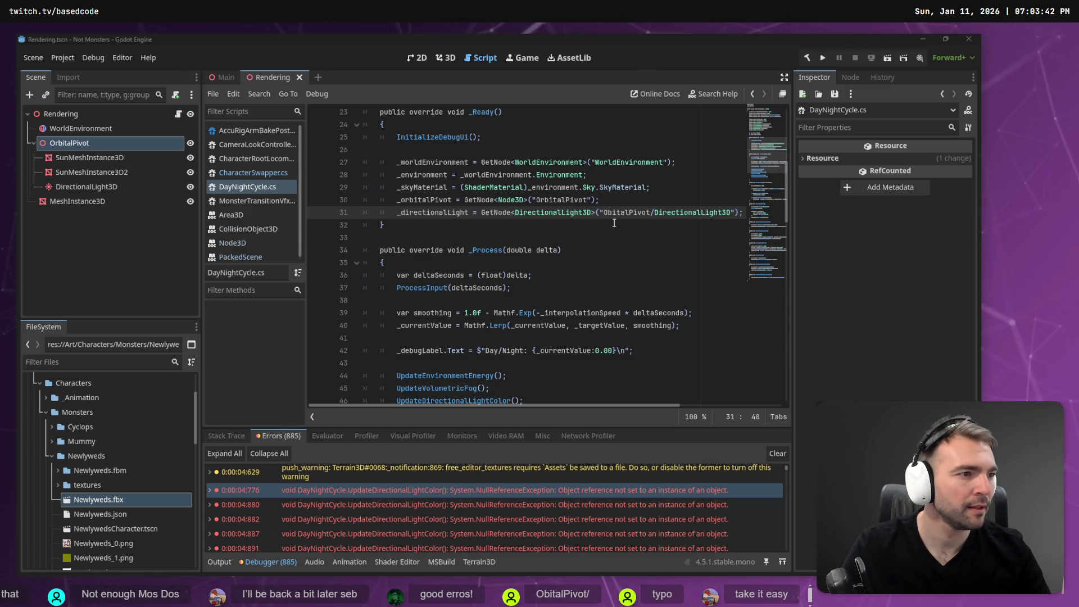
- Review the orbital pivot line in the code editor, then return to Godot
{"action": "key", "text": "alt+Tab"}
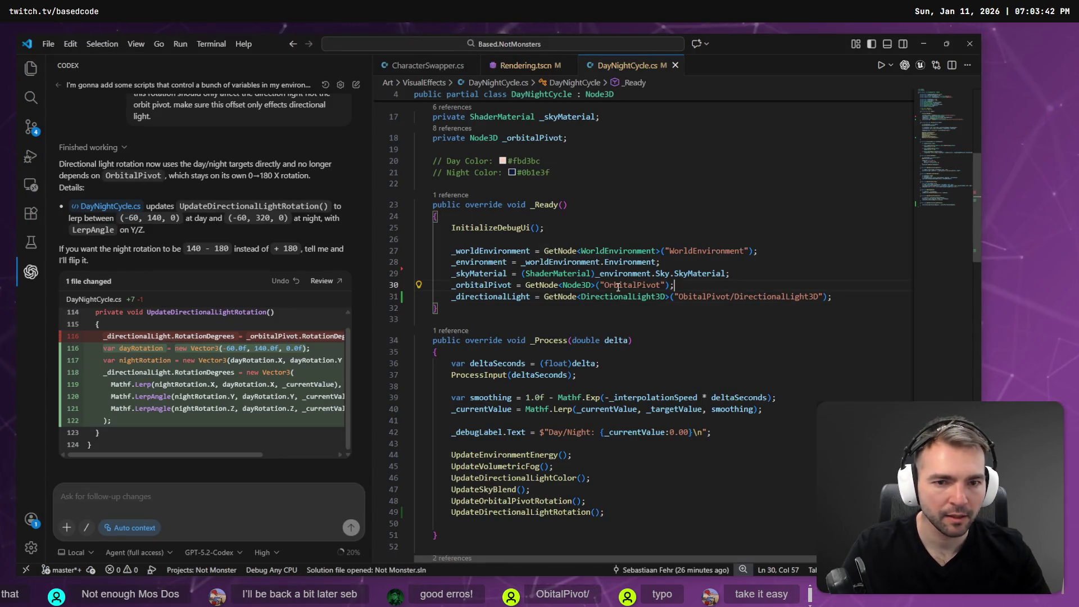
{"action": "left_click", "coordinate": [703, 289]}
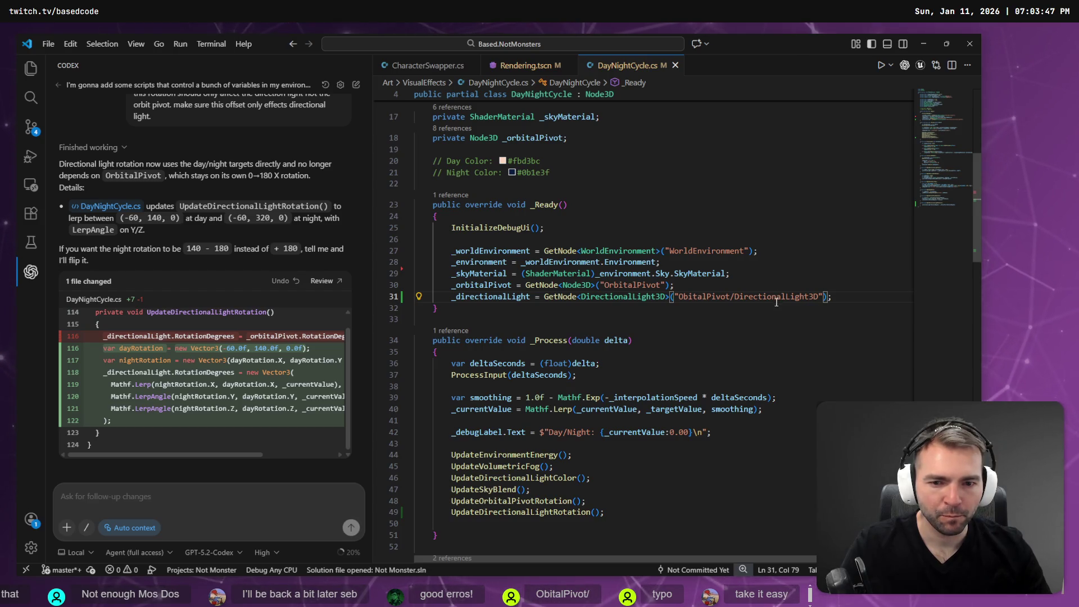
{"action": "key", "text": "alt+Tab"}
{"action": "key", "text": "alt+Tab"}
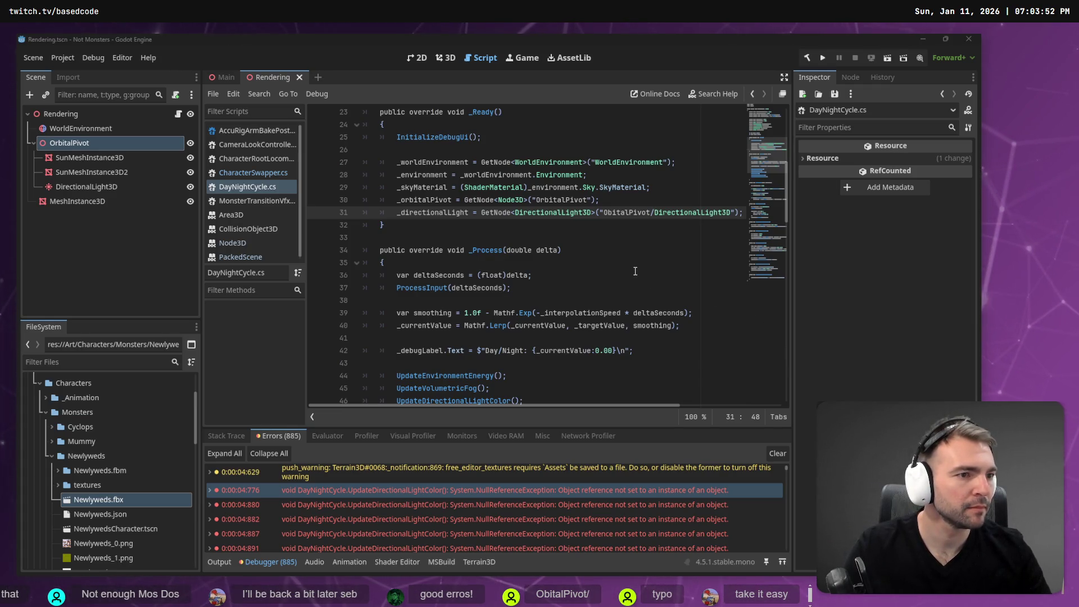
{"action": "key", "text": "alt+Tab"}
- Run the game again, walk toward the church, stop it, and open the null reference error
{"action": "key", "text": "F5"}
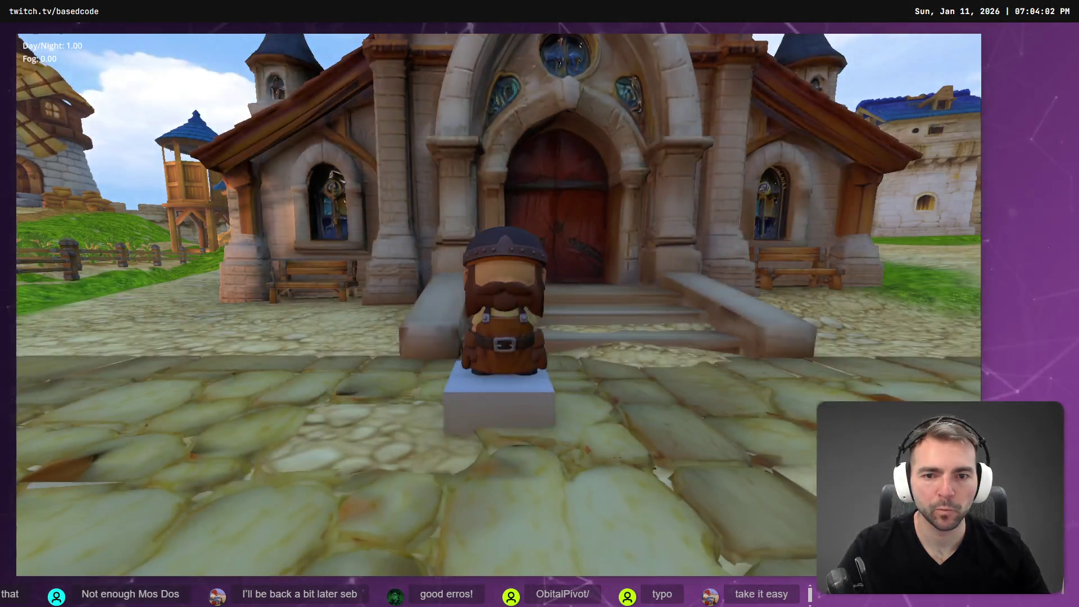
{"action": "key", "text": "w"}
{"action": "key", "text": "F8"}
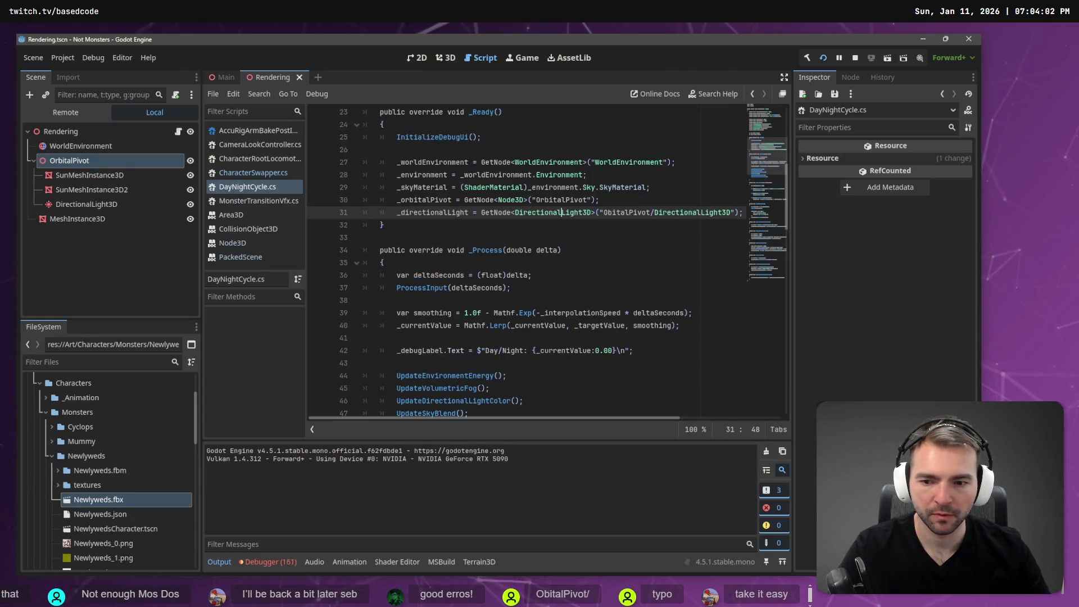
{"action": "left_click", "coordinate": [251, 562]}
{"action": "double_click", "coordinate": [443, 493]}
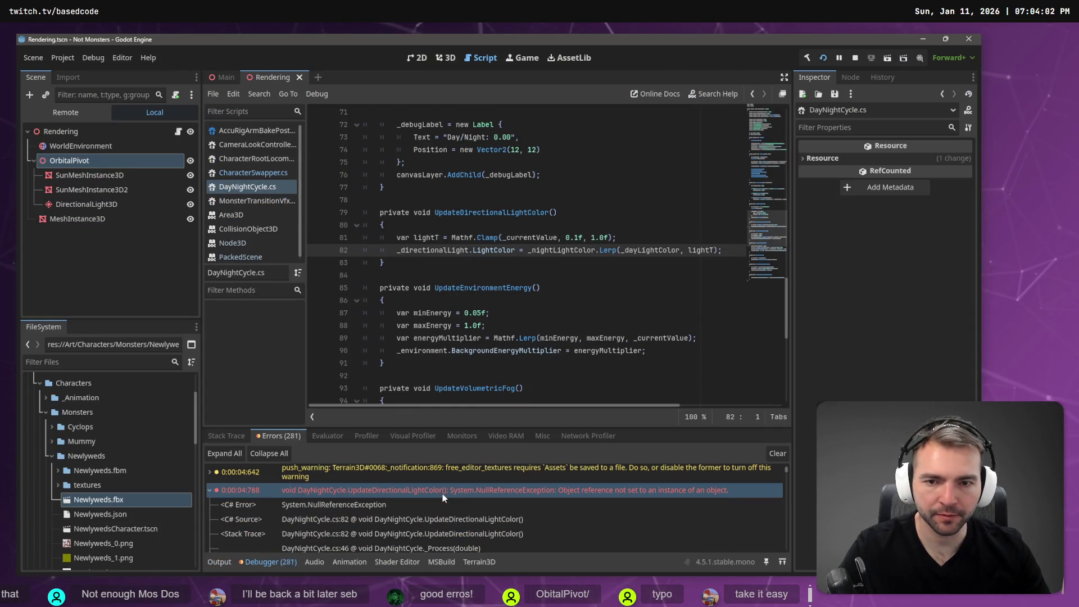
- Trace _directionalLight from line 82 back to its misspelled ObitalPivot lookup in _Ready
{"action": "double_click", "coordinate": [441, 249]}
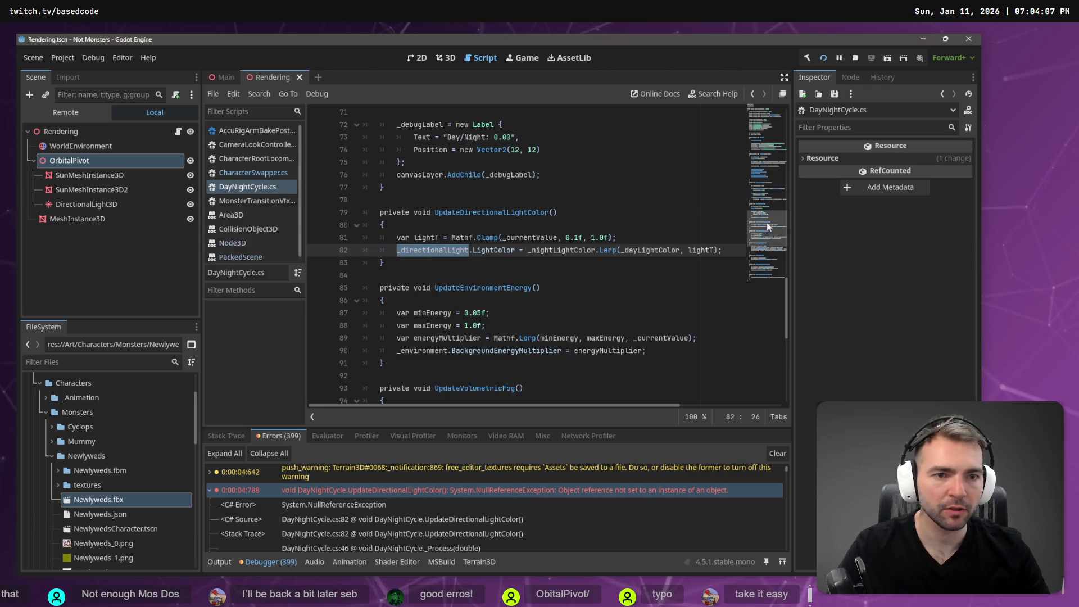
{"action": "left_click", "coordinate": [767, 114]}
{"action": "scroll", "coordinate": [638, 227], "scroll_direction": "down", "scroll_amount": 6}
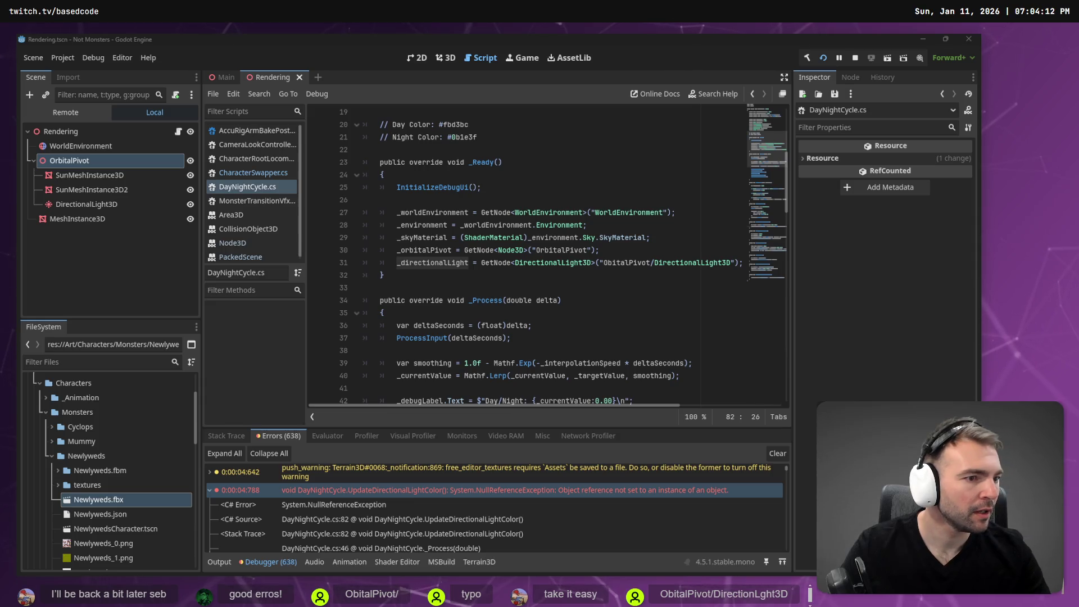
{"action": "key", "text": "alt+Tab"}
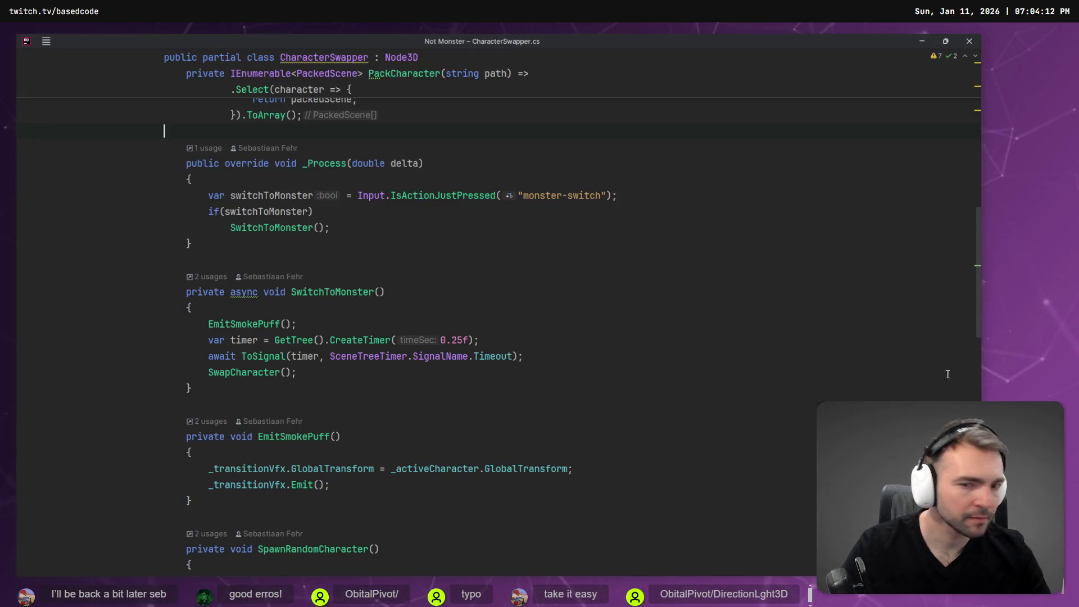
- Open Rider's Terminal panel through the Switcher
{"action": "scroll", "coordinate": [458, 245], "scroll_direction": "up", "scroll_amount": 10}
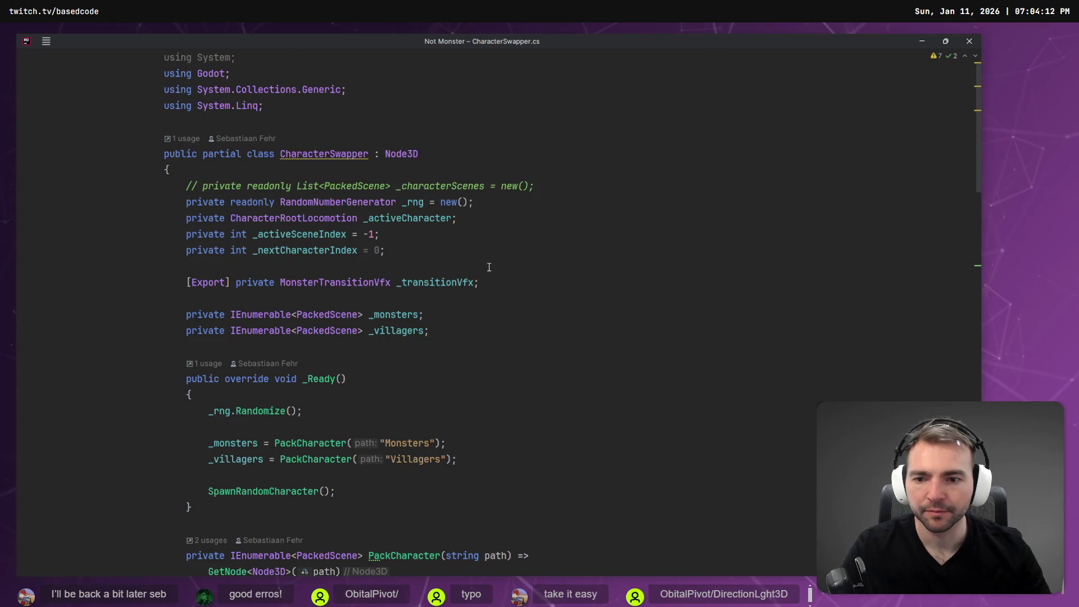
{"action": "scroll", "coordinate": [487, 266], "scroll_direction": "down", "scroll_amount": 15}
{"action": "scroll", "coordinate": [495, 263], "scroll_direction": "up", "scroll_amount": 15}
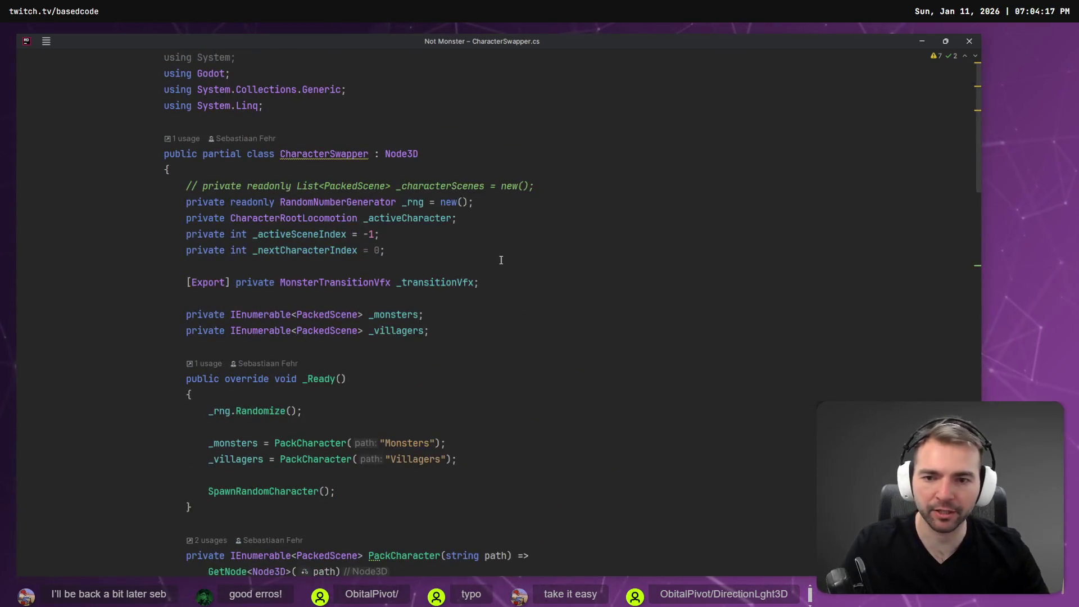
{"action": "key", "text": "ctrl+Tab"}
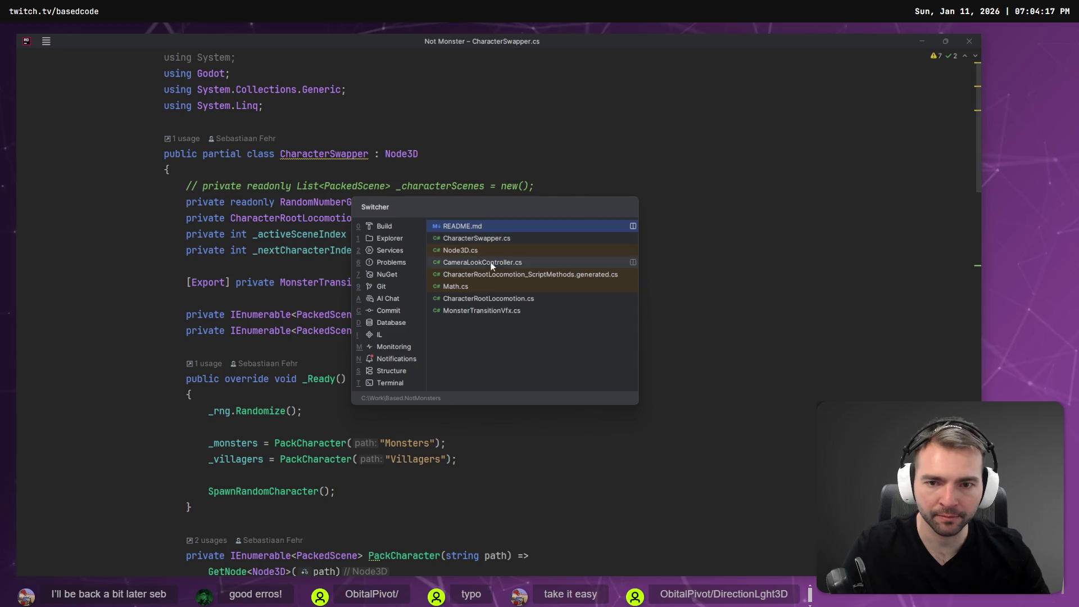
{"action": "key", "text": "t"}
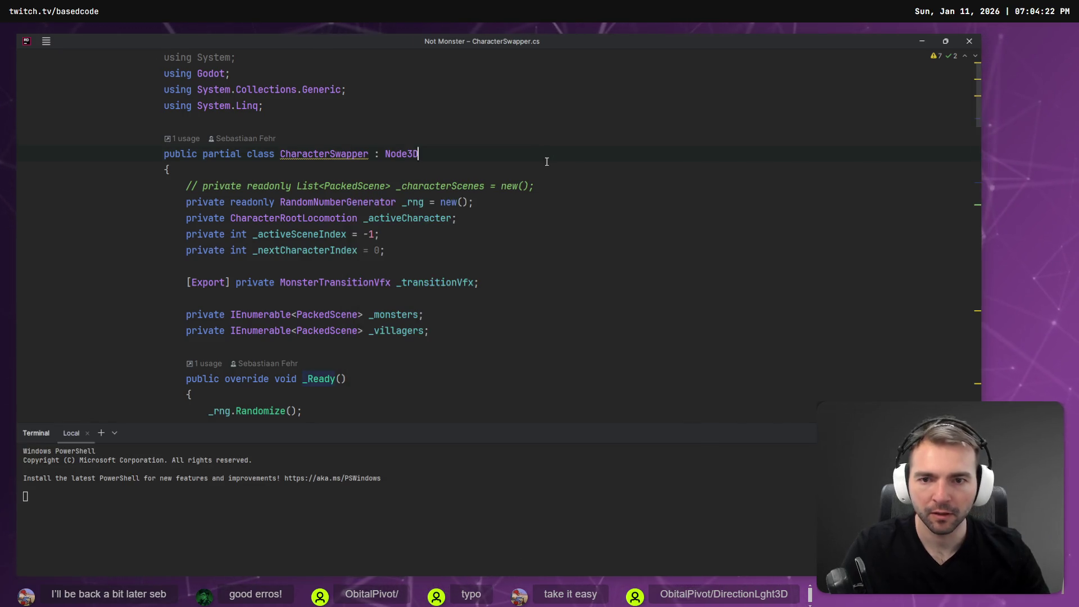
- Find DayNightCycle.cs via Search Everywhere and correct ObitalPivot to OrbitalPivot in the light path
{"action": "key", "text": "shift"}
{"action": "key", "text": "shift"}
{"action": "type", "text": "daynight"}
{"action": "key", "text": "Return"}
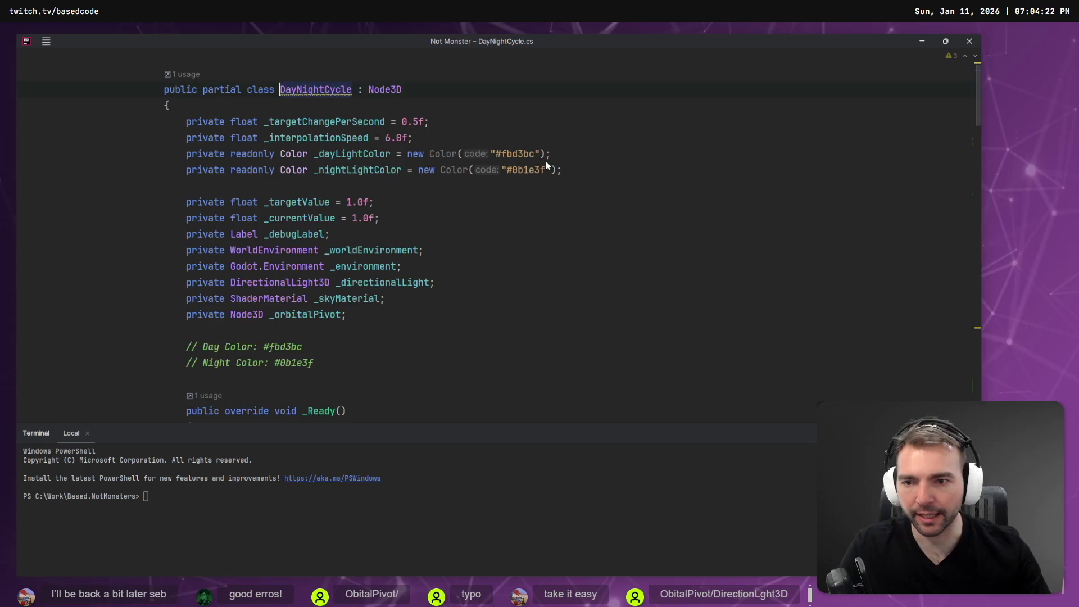
{"action": "scroll", "coordinate": [545, 163], "scroll_direction": "down", "scroll_amount": 7}
{"action": "scroll", "coordinate": [538, 236], "scroll_direction": "up", "scroll_amount": 3}
{"action": "scroll", "coordinate": [532, 302], "scroll_direction": "down", "scroll_amount": 1}
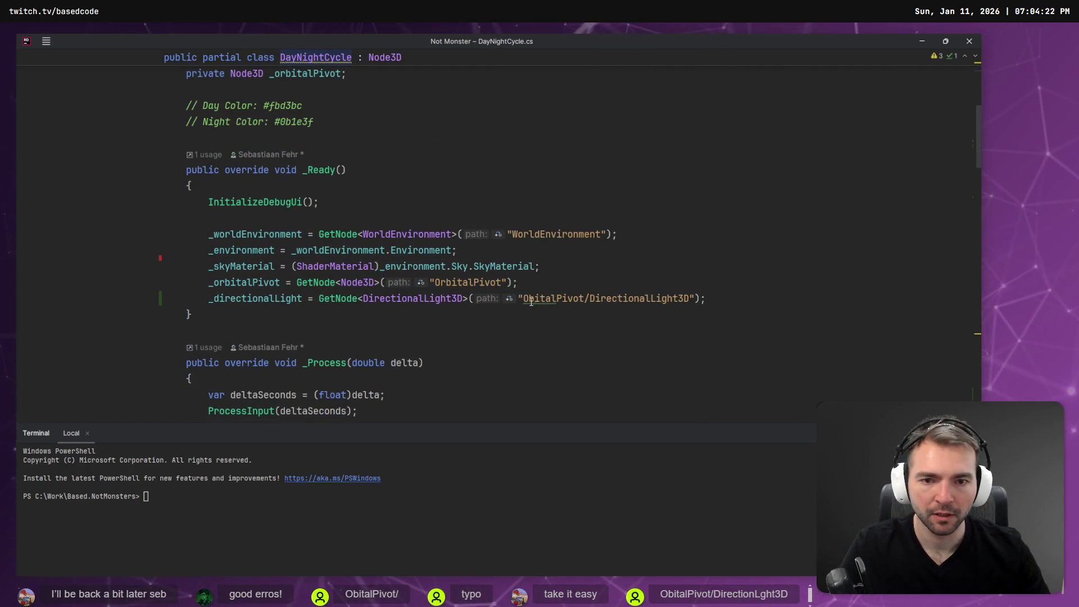
{"action": "type", "text": "r"}
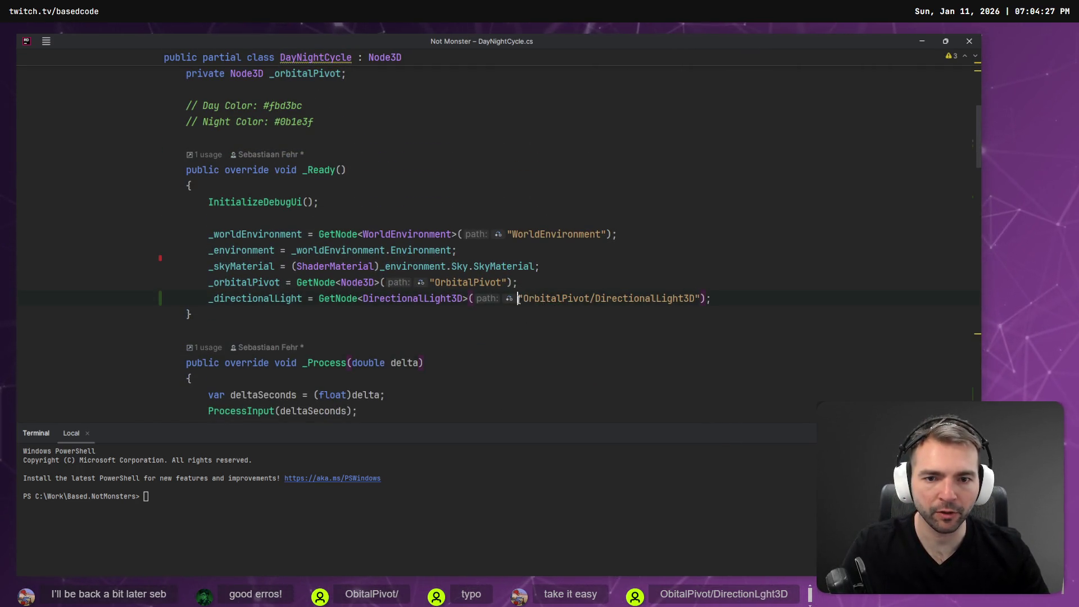
{"action": "key", "text": "alt+Tab"}
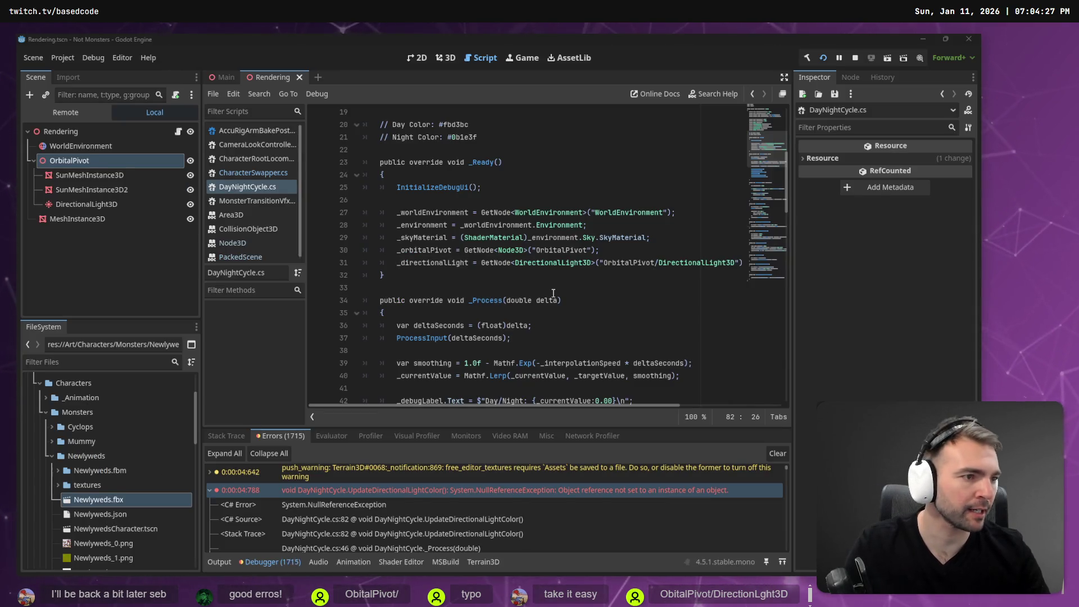
- Stop the old run, show the 3D view, and close the error-free day/night test run
{"action": "key", "text": "F8"}
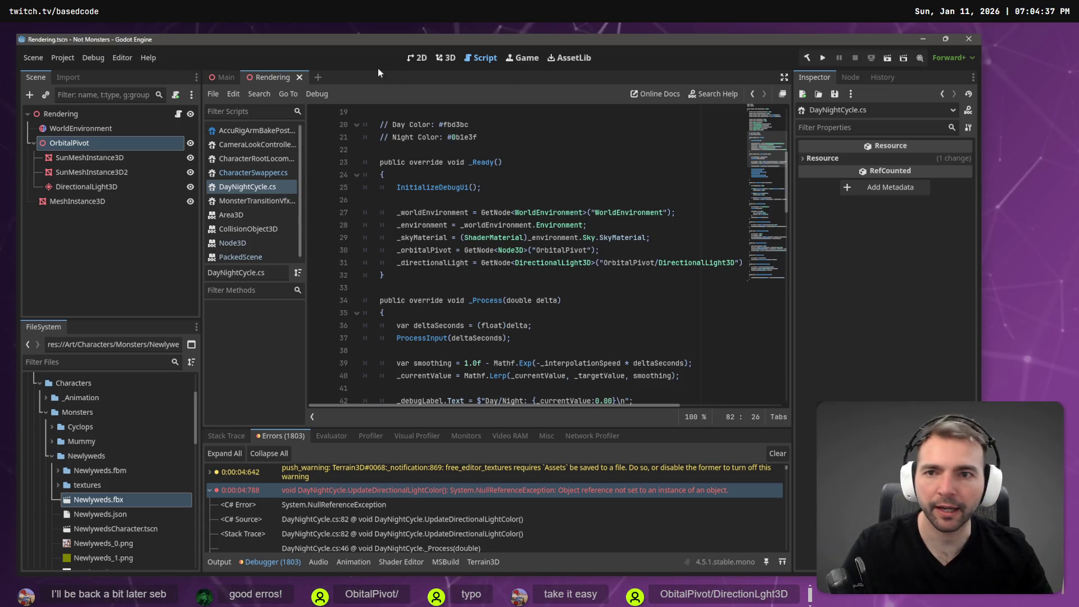
{"action": "left_click", "coordinate": [439, 62]}
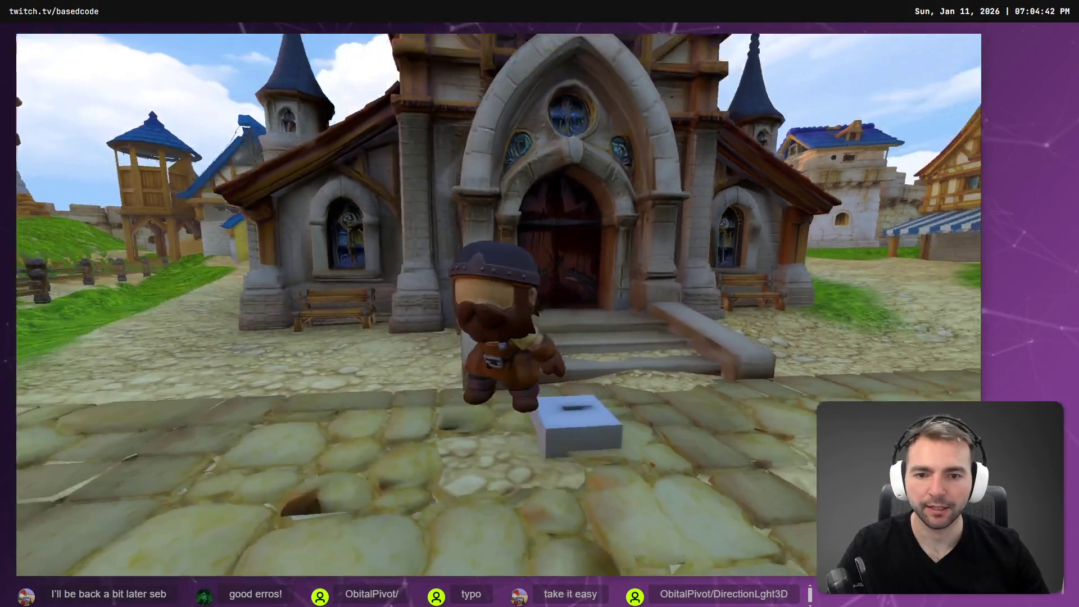
{"action": "key", "text": "Escape"}
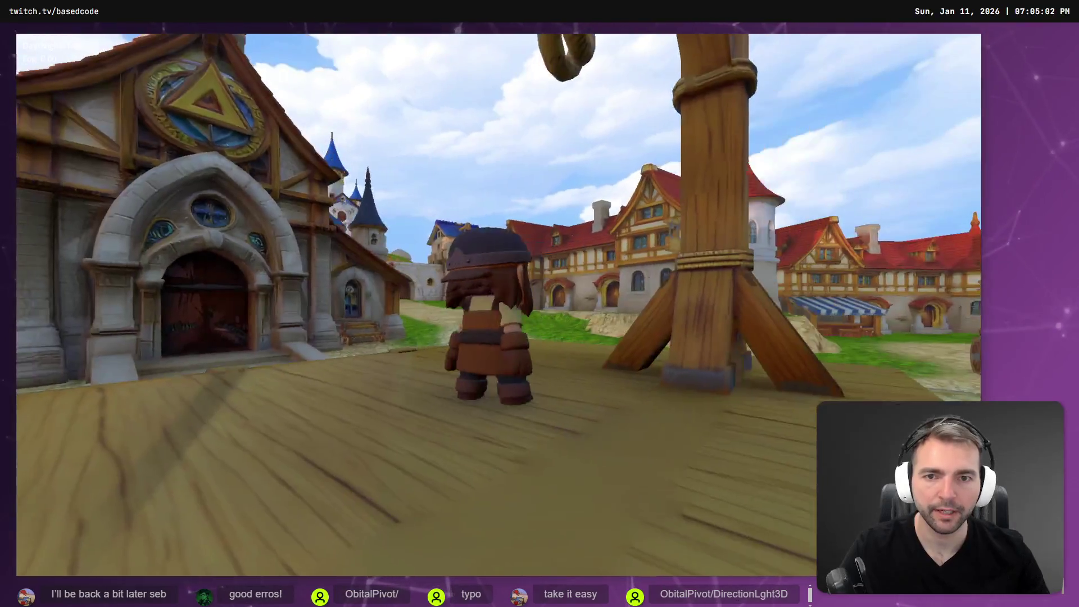
{"action": "key", "text": "F8"}
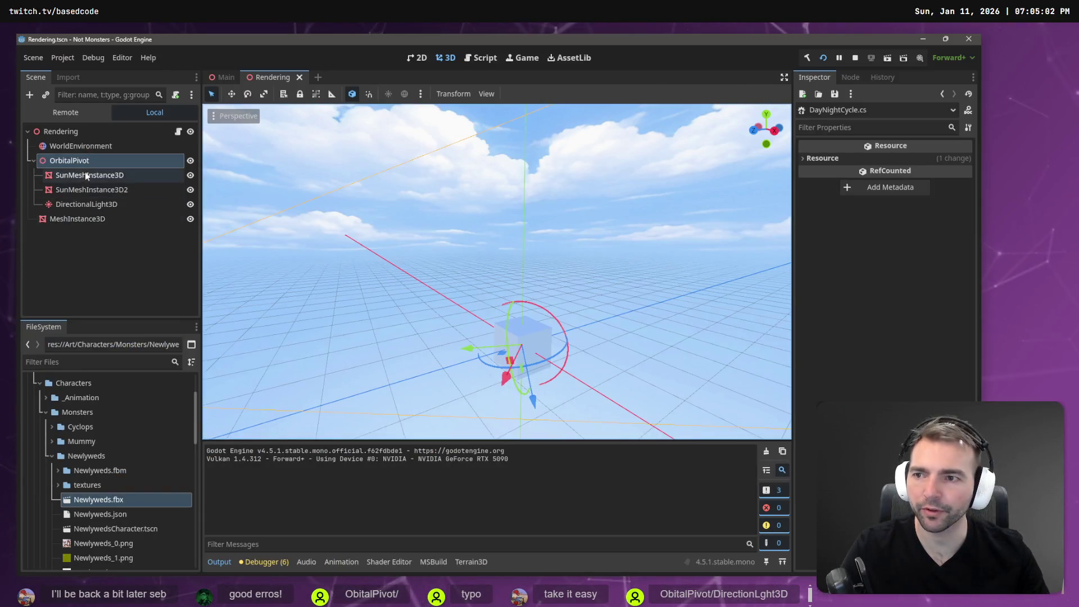
- Set OrbitalPivot's X rotation to 0° in the Inspector
{"action": "left_click", "coordinate": [105, 205]}
{"action": "mouse_move", "coordinate": [694, 364]}
{"action": "left_mouse_down"}
{"action": "mouse_move", "coordinate": [680, 343]}
{"action": "mouse_move", "coordinate": [635, 363]}
{"action": "mouse_move", "coordinate": [604, 339]}
{"action": "left_mouse_up"}
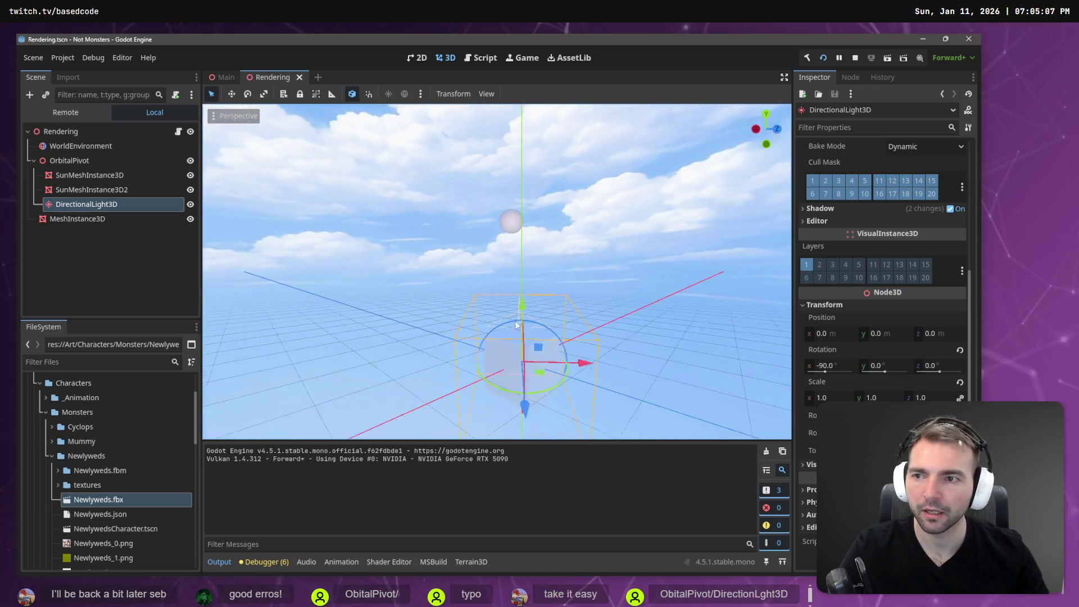
{"action": "left_click", "coordinate": [85, 161]}
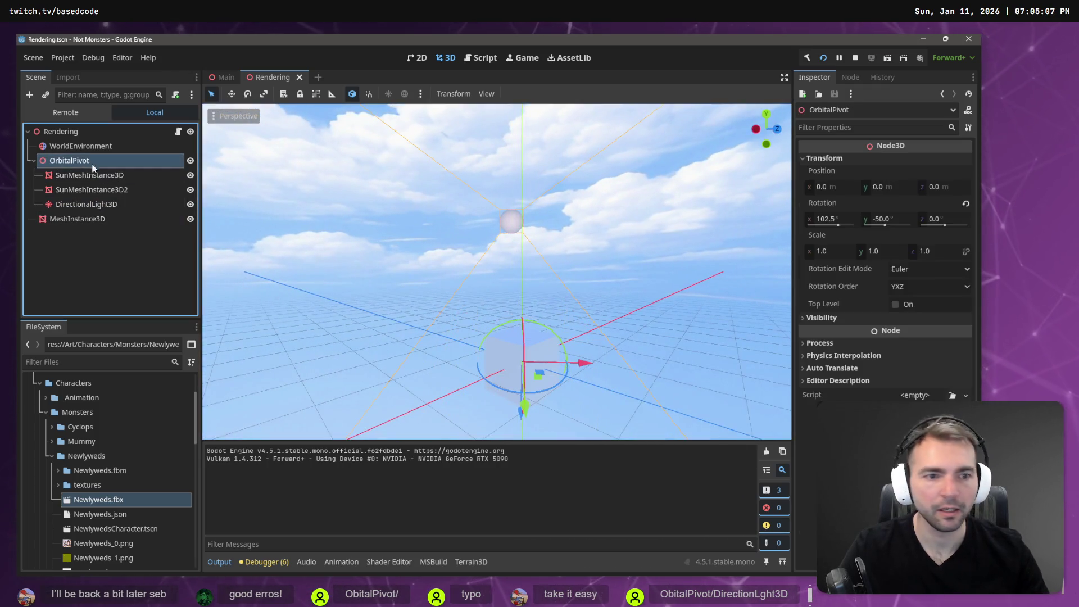
{"action": "left_click", "coordinate": [853, 219]}
{"action": "key", "text": "Return"}
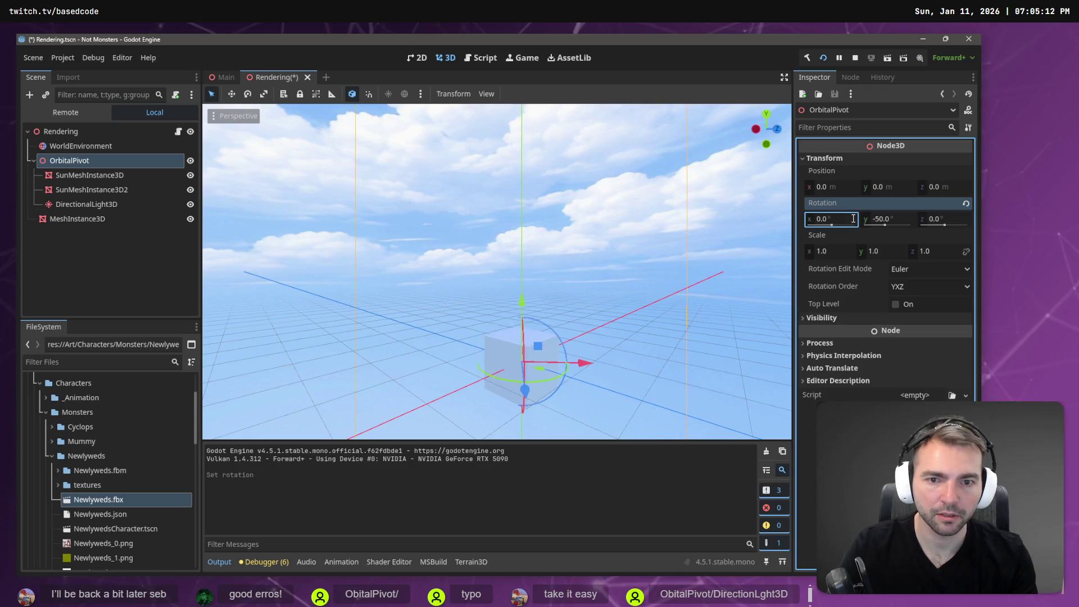
- Change DirectionalLight3D's X rotation from -90° to 90°, save the scene, and run the game
{"action": "mouse_move", "coordinate": [495, 270]}
{"action": "left_mouse_down"}
{"action": "mouse_move", "coordinate": [461, 253]}
{"action": "mouse_move", "coordinate": [438, 281]}
{"action": "mouse_move", "coordinate": [344, 153]}
{"action": "left_mouse_up"}
{"action": "left_click", "coordinate": [84, 204]}
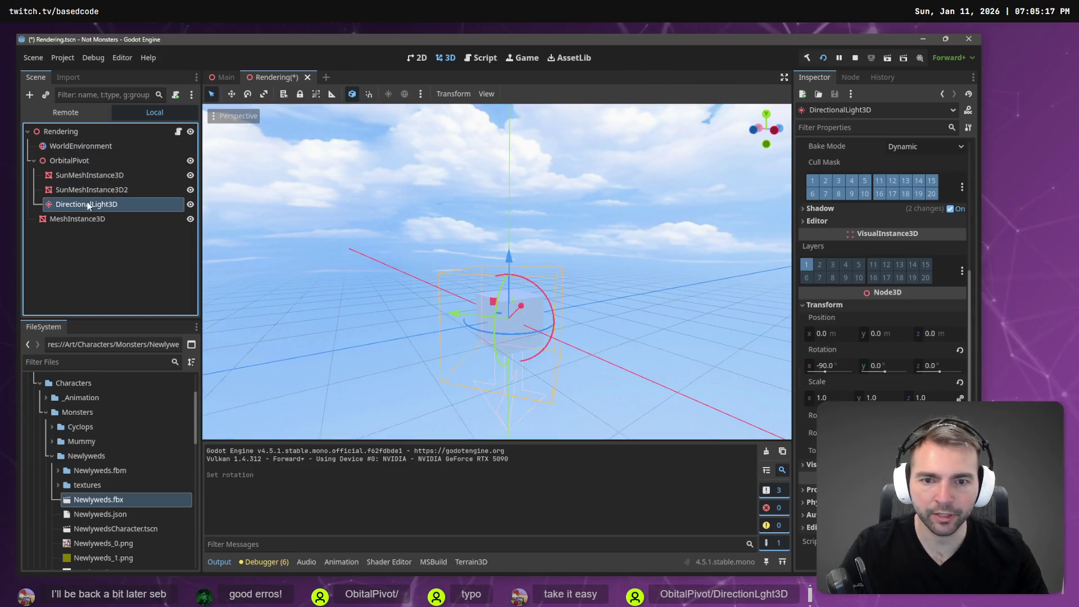
{"action": "left_click_drag", "start_coordinate": [629, 236], "coordinate": [644, 292]}
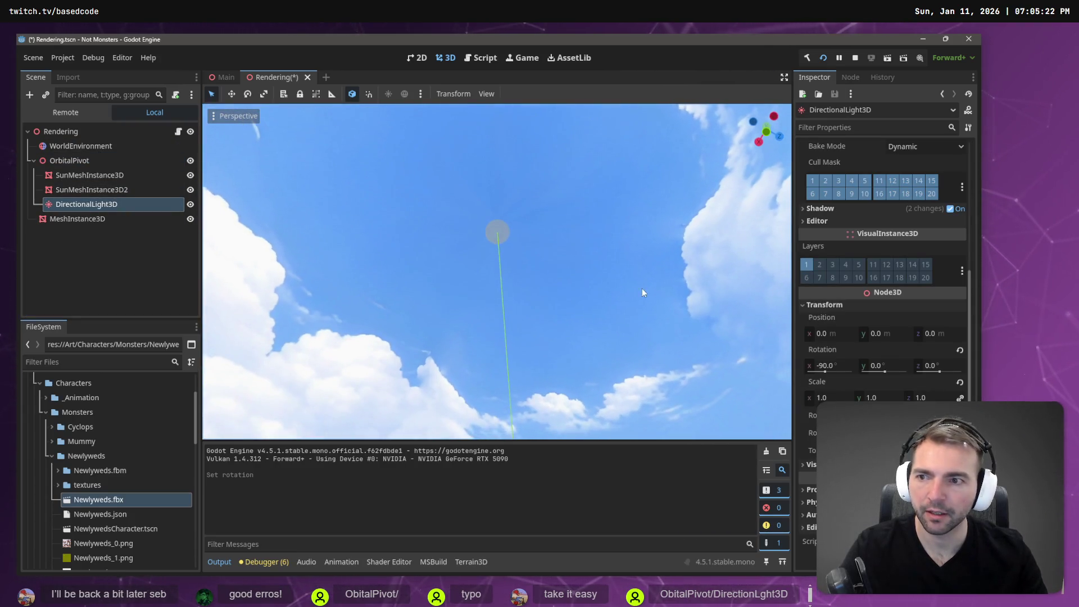
{"action": "left_click", "coordinate": [109, 176]}
{"action": "left_click", "coordinate": [109, 204]}
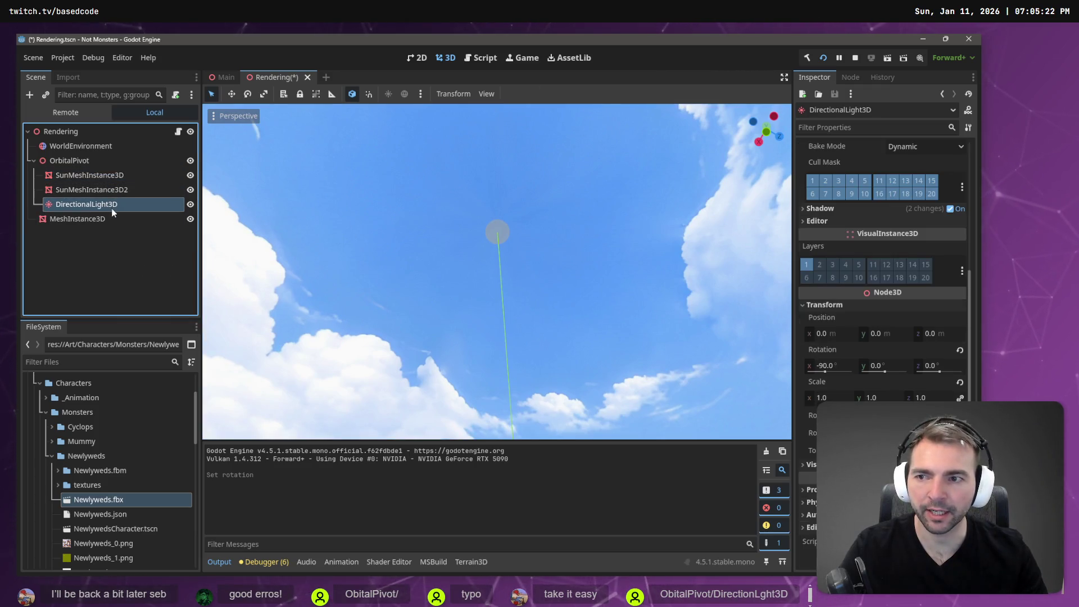
{"action": "left_click_drag", "start_coordinate": [661, 402], "coordinate": [661, 402]}
{"action": "left_click", "coordinate": [821, 365]}
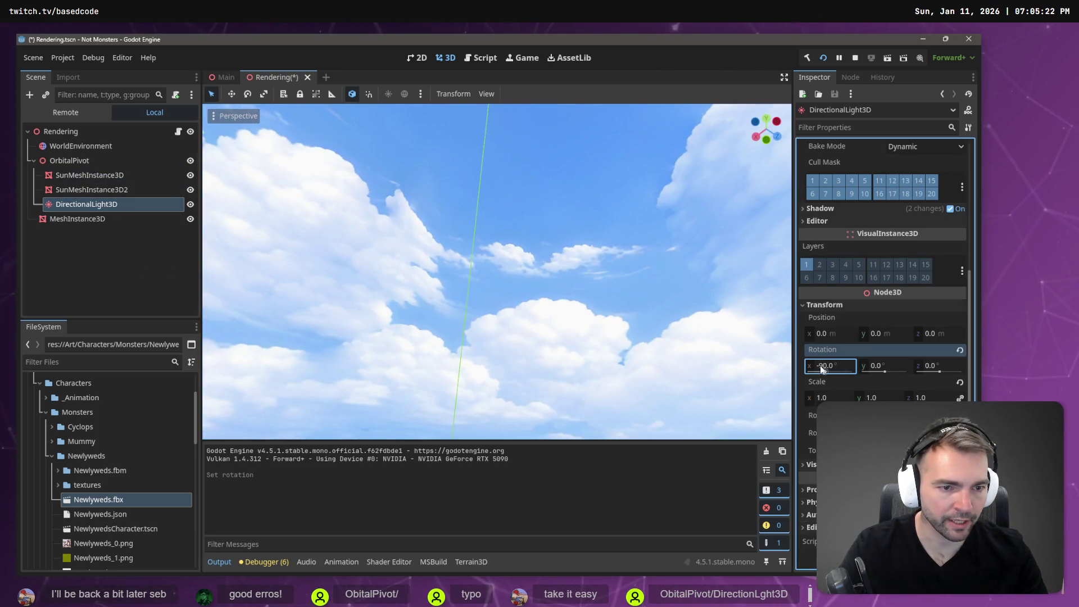
{"action": "key", "text": "BackSpace"}
{"action": "key", "text": "Return"}
{"action": "key", "text": "ctrl+s"}
{"action": "key", "text": "F5"}
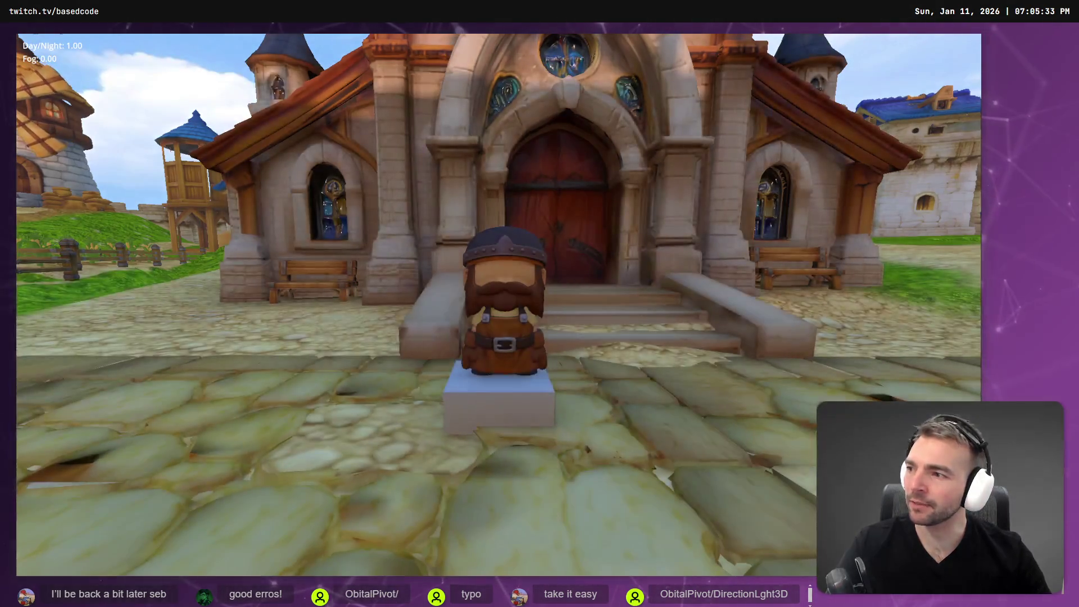
- Walk the character around as Day/Night changes to 0.78, close the game, and frame the light
{"action": "key", "text": "s"}
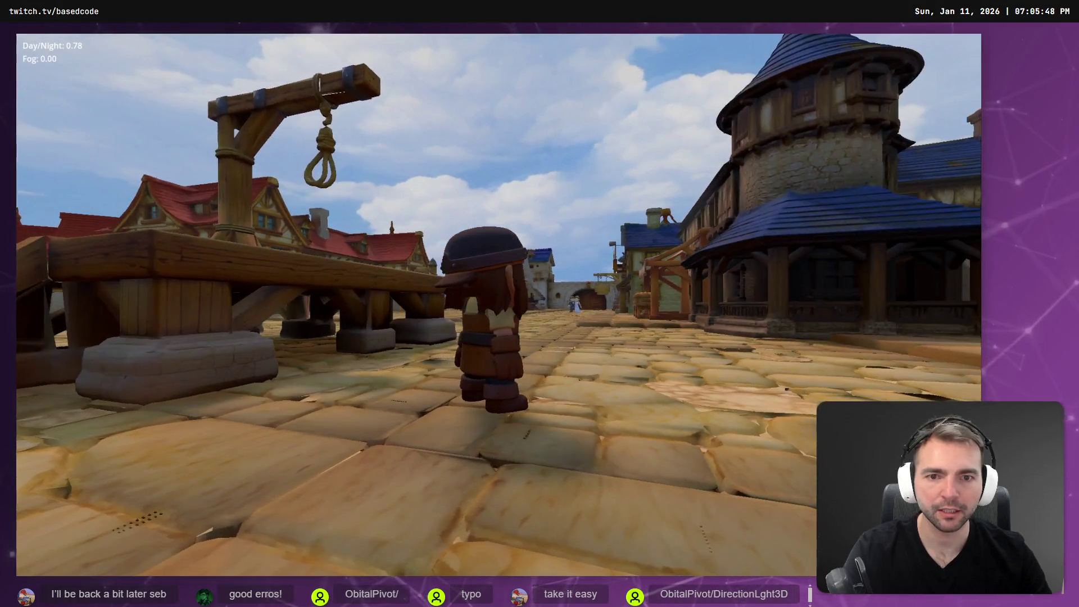
{"action": "key", "text": "F8"}
{"action": "key", "text": "f"}
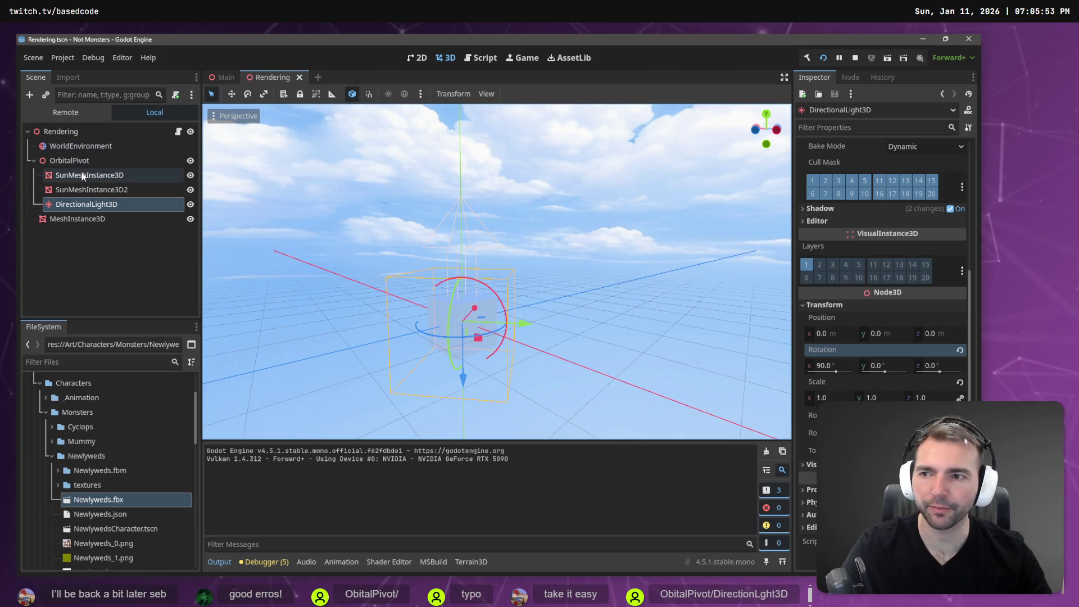
- Try rotating OrbitalPivot around X with the gizmo, then undo it
{"action": "left_click", "coordinate": [70, 160]}
{"action": "left_click_drag", "start_coordinate": [483, 284], "coordinate": [508, 307]}
{"action": "left_click", "coordinate": [87, 204]}
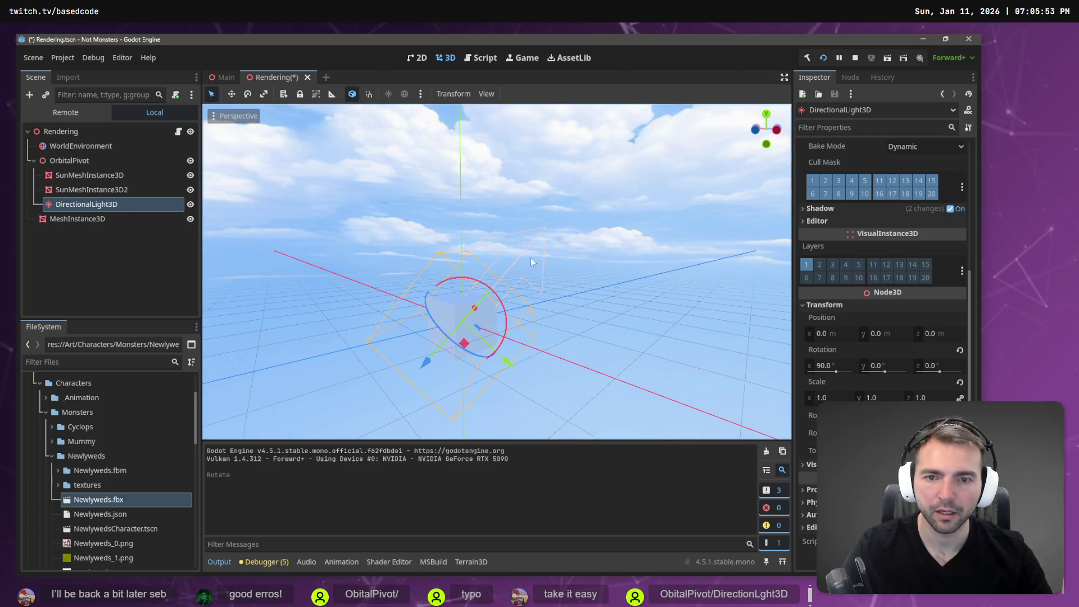
{"action": "left_click_drag", "start_coordinate": [645, 270], "coordinate": [645, 269]}
{"action": "key", "text": "ctrl+z"}
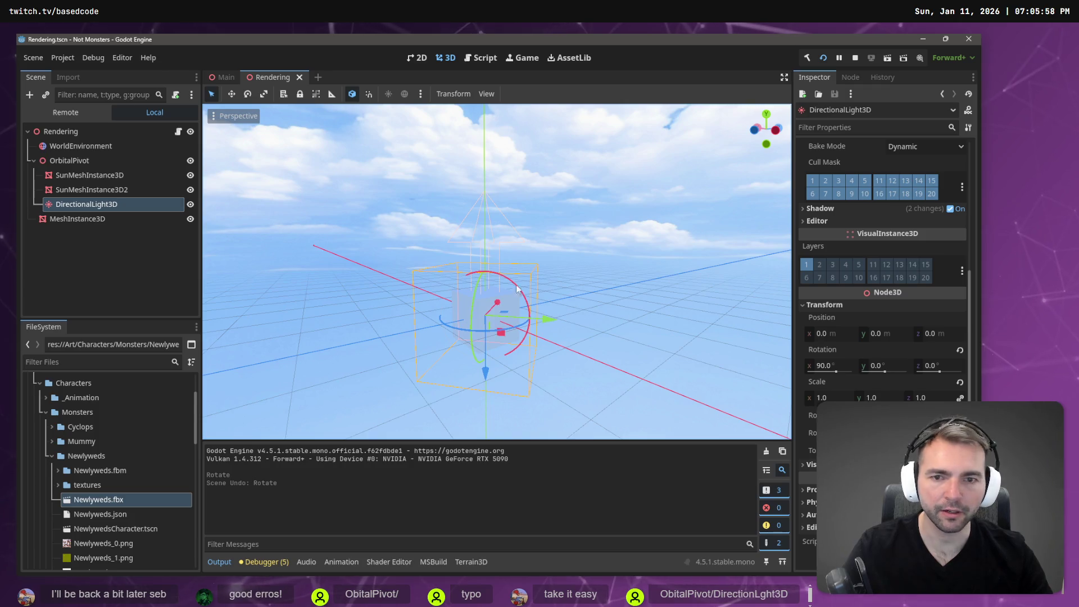
- Set DirectionalLight3D's X rotation back to -90°, save the scene, and run the game
{"action": "left_click", "coordinate": [840, 367]}
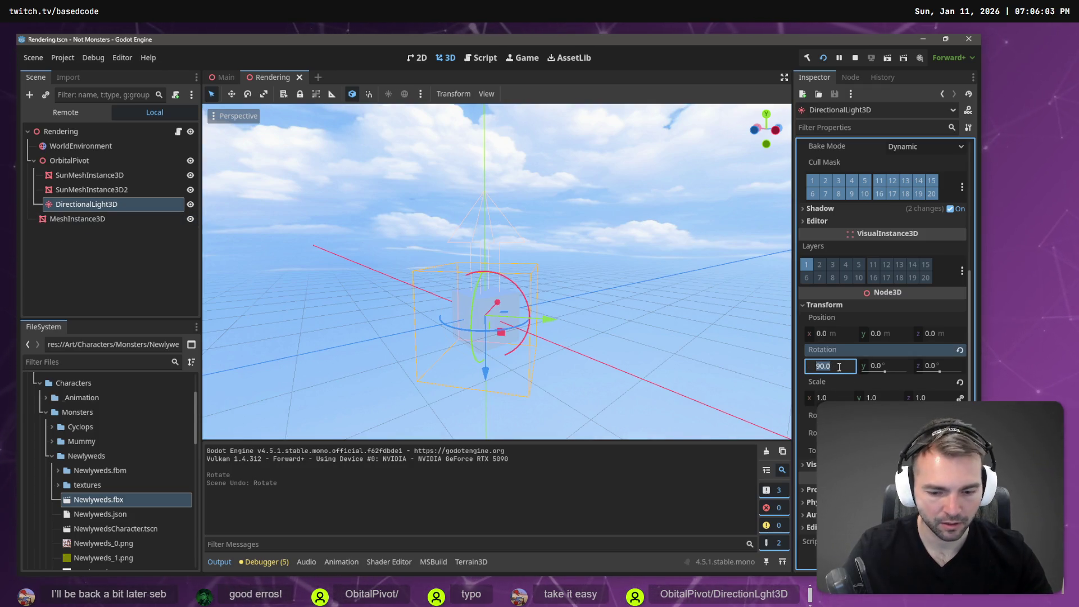
{"action": "type", "text": "-"}
{"action": "key", "text": "Return"}
{"action": "key", "text": "ctrl+s"}
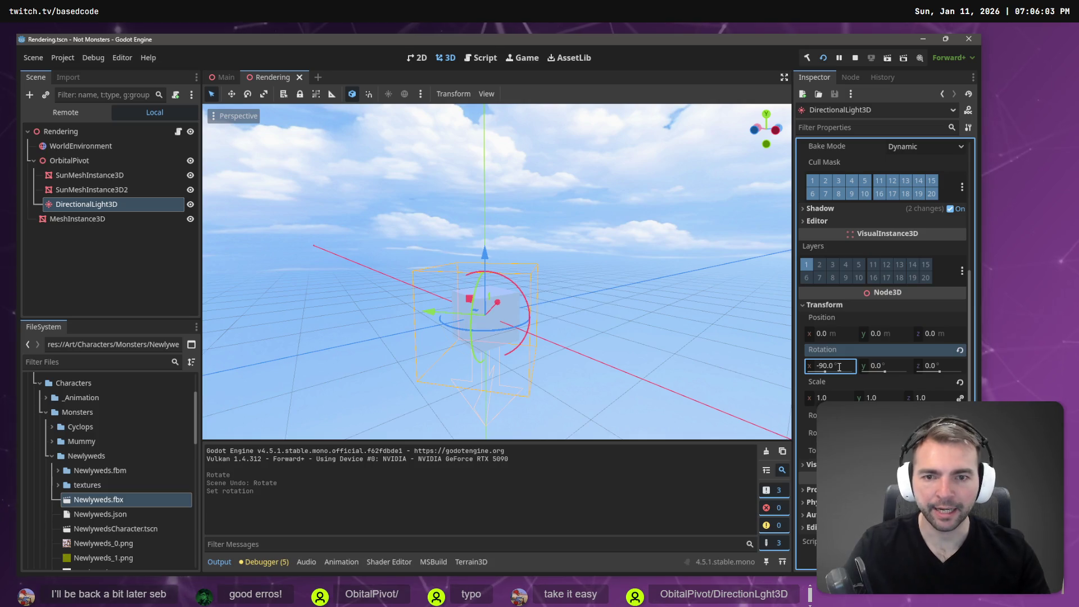
{"action": "key", "text": "F5"}
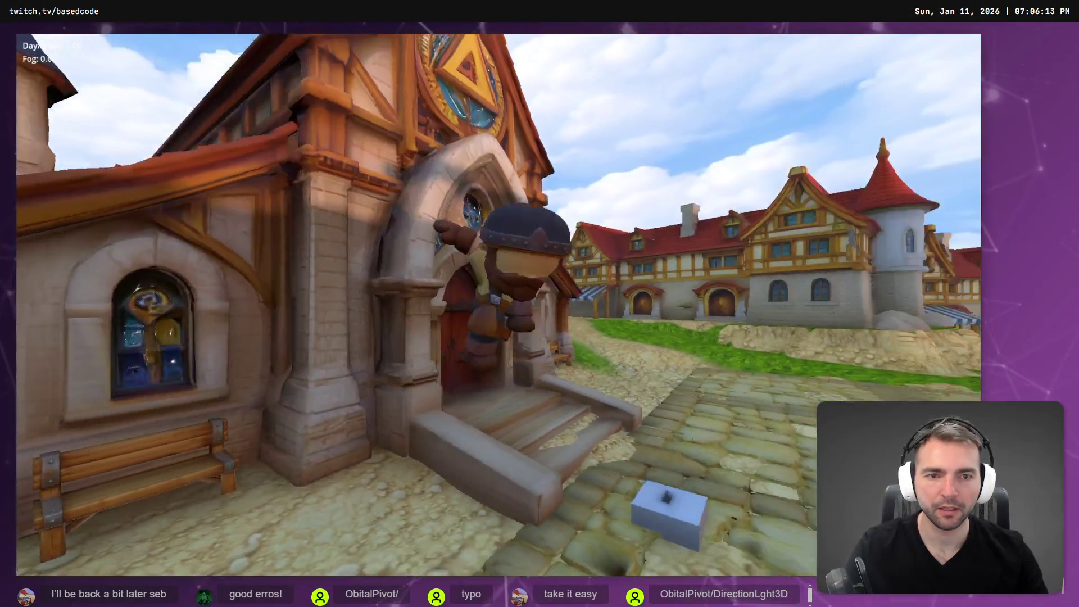
- Move the character and lower the Day/Night value toward 0.69, then stop the game
{"action": "key", "text": "w"}
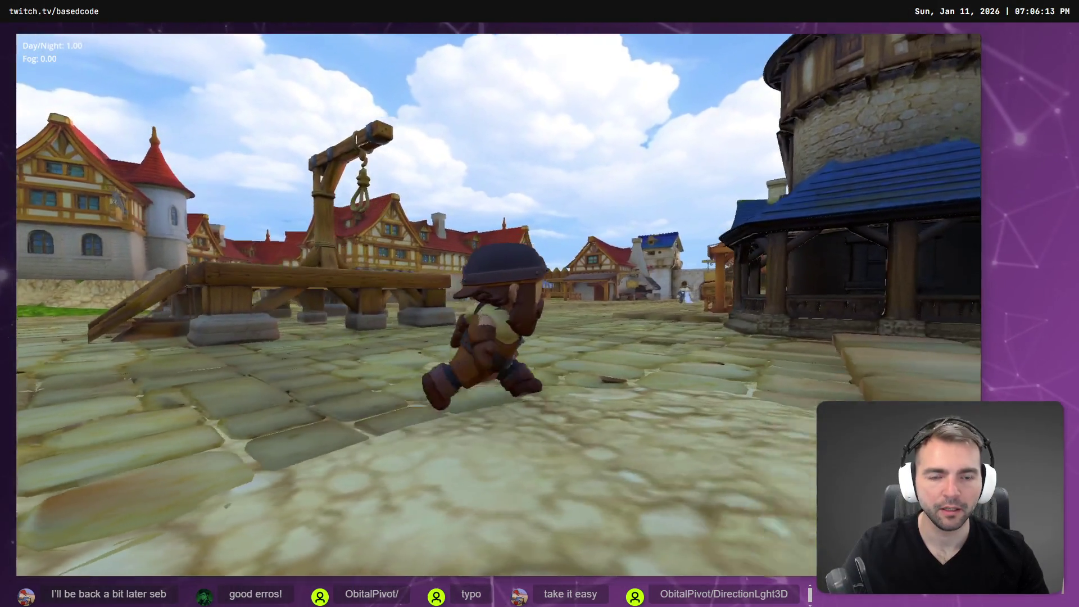
{"action": "key", "text": "w"}
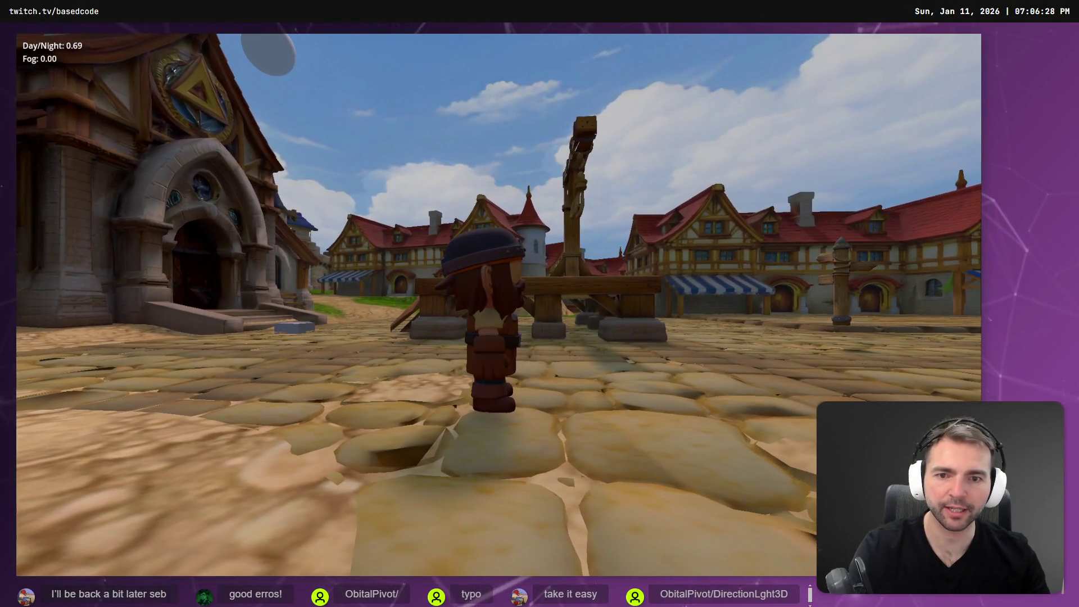
{"action": "key", "text": "F8"}
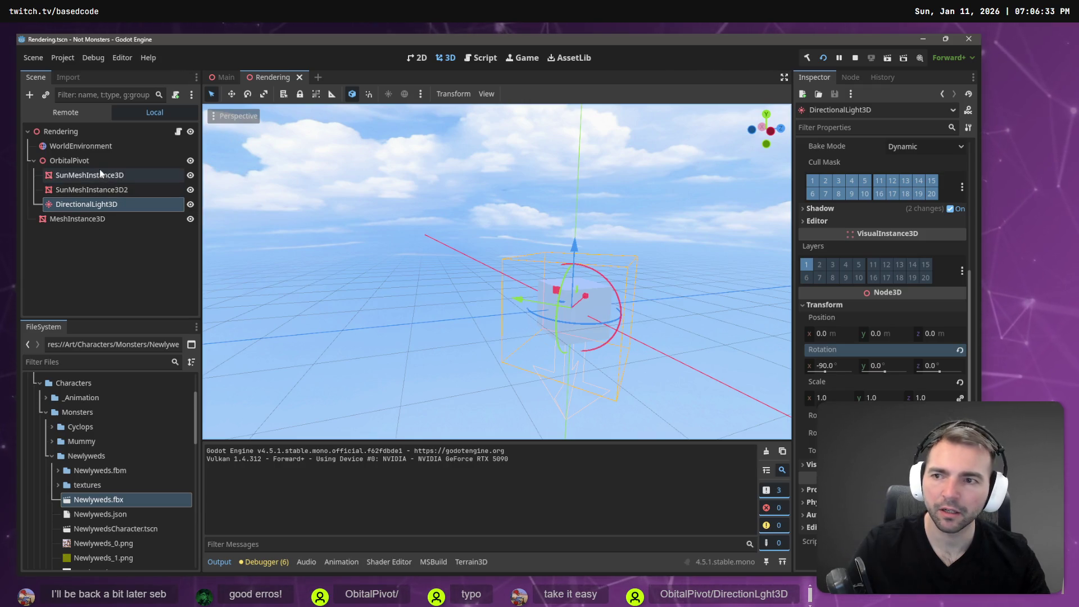
- Tilt OrbitalPivot to 59.5° on X with the rotation gizmo and view the sun mesh
{"action": "left_click", "coordinate": [79, 161]}
{"action": "mouse_move", "coordinate": [600, 273]}
{"action": "left_mouse_down"}
{"action": "mouse_move", "coordinate": [640, 317]}
{"action": "mouse_move", "coordinate": [638, 335]}
{"action": "left_mouse_up"}
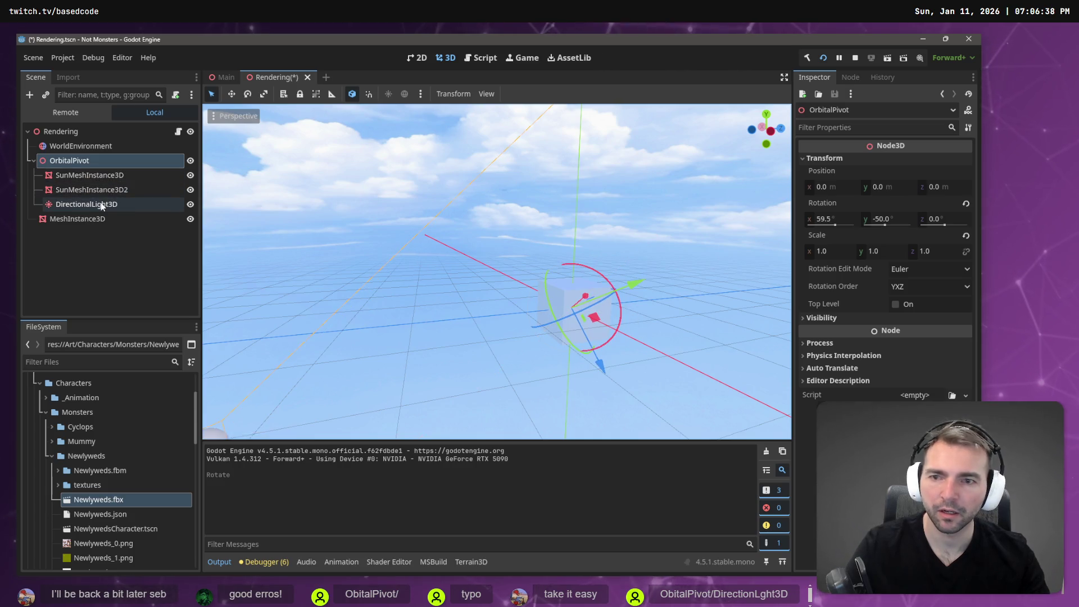
{"action": "mouse_move", "coordinate": [494, 270]}
{"action": "left_mouse_down"}
{"action": "mouse_move", "coordinate": [495, 168]}
{"action": "mouse_move", "coordinate": [494, 264]}
{"action": "mouse_move", "coordinate": [585, 316]}
{"action": "mouse_move", "coordinate": [556, 281]}
{"action": "mouse_move", "coordinate": [556, 214]}
{"action": "mouse_move", "coordinate": [557, 247]}
{"action": "mouse_move", "coordinate": [574, 270]}
{"action": "mouse_move", "coordinate": [550, 281]}
{"action": "mouse_move", "coordinate": [567, 321]}
{"action": "left_mouse_up"}
- Select DirectionalLight3D, look over the Main scene, then return to the Rendering scene
{"action": "left_click", "coordinate": [99, 204]}
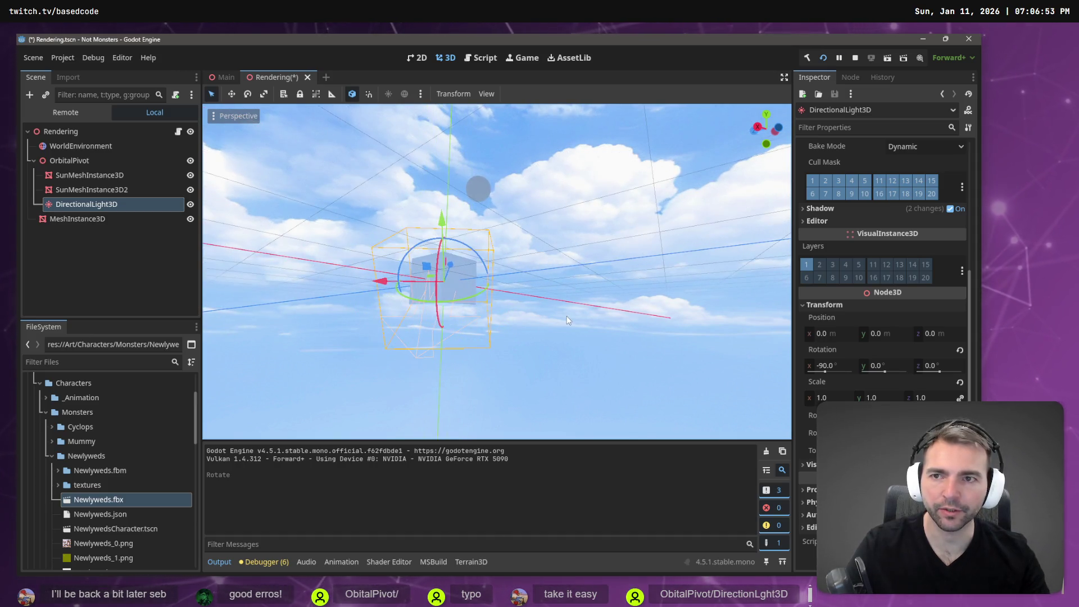
{"action": "left_click", "coordinate": [224, 80]}
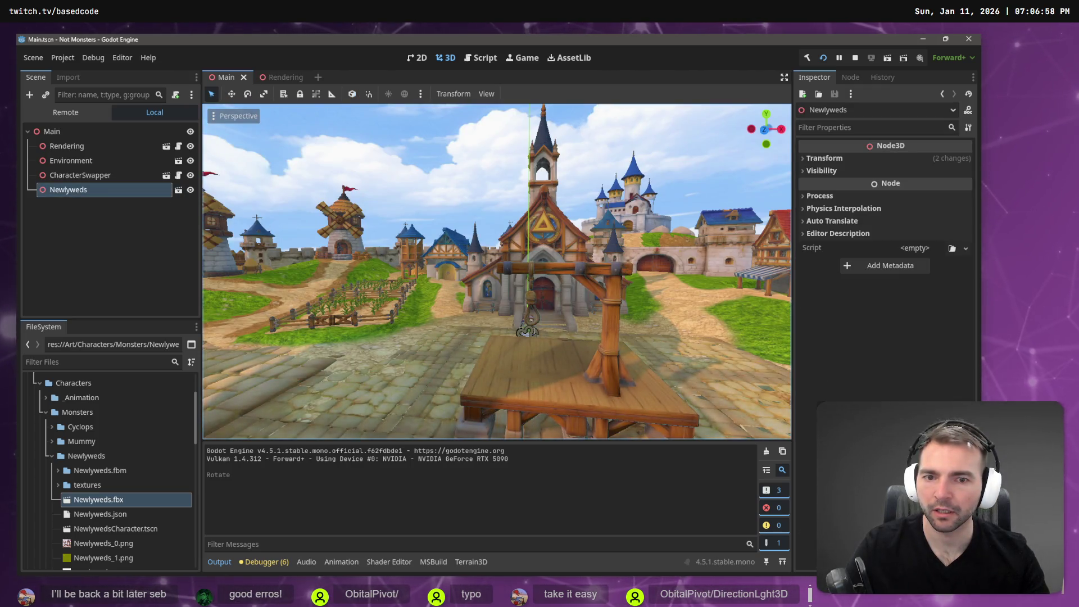
{"action": "mouse_move", "coordinate": [497, 272]}
{"action": "left_mouse_down"}
{"action": "mouse_move", "coordinate": [562, 214]}
{"action": "mouse_move", "coordinate": [579, 214]}
{"action": "mouse_move", "coordinate": [618, 281]}
{"action": "mouse_move", "coordinate": [314, 269]}
{"action": "mouse_move", "coordinate": [281, 225]}
{"action": "mouse_move", "coordinate": [236, 269]}
{"action": "mouse_move", "coordinate": [494, 248]}
{"action": "mouse_move", "coordinate": [508, 199]}
{"action": "mouse_move", "coordinate": [286, 124]}
{"action": "left_mouse_up"}
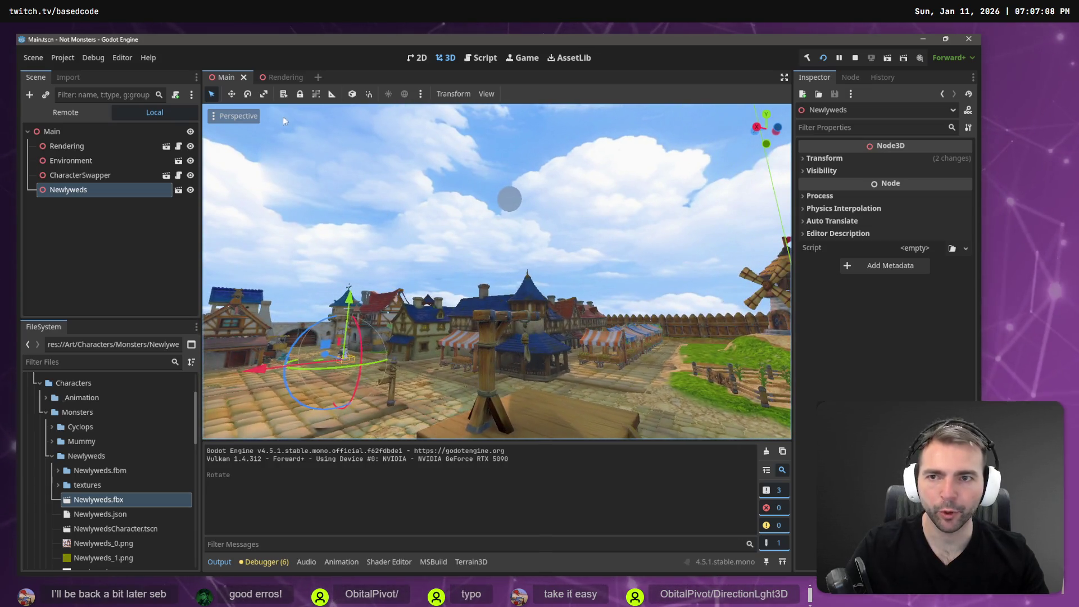
{"action": "left_click", "coordinate": [275, 77]}
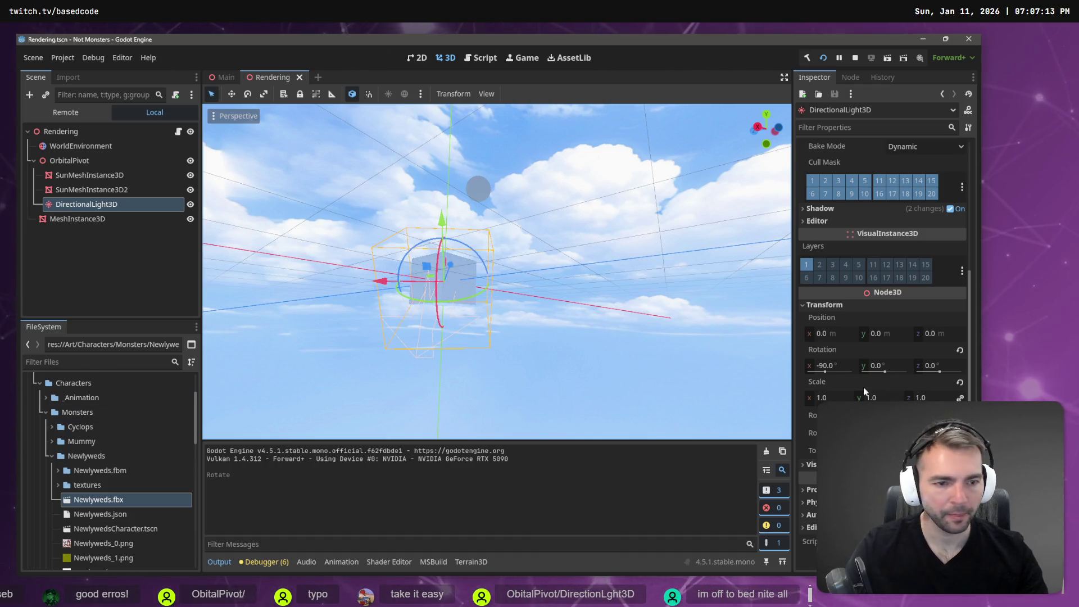
- Set OrbitalPivot's Rotation X to 0.0 in the Inspector
{"action": "left_click", "coordinate": [841, 369]}
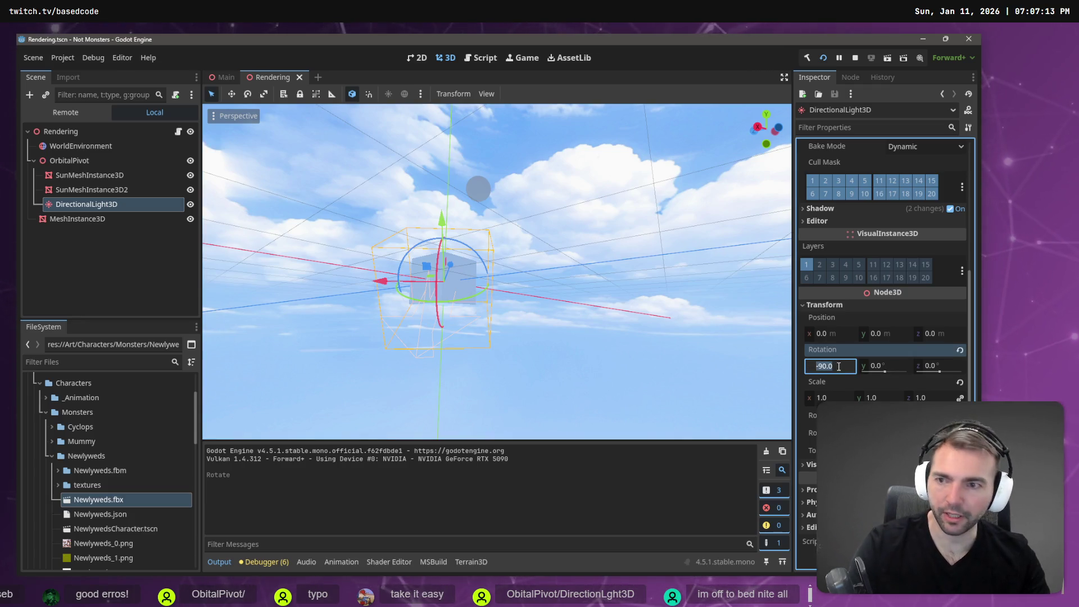
{"action": "left_click", "coordinate": [95, 162]}
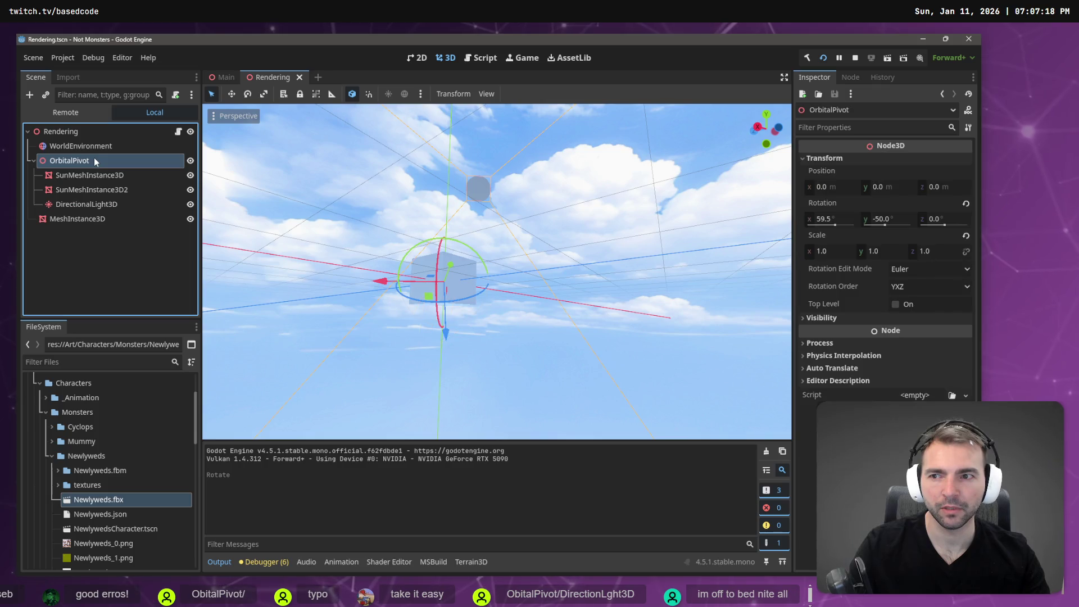
{"action": "left_click", "coordinate": [848, 220]}
{"action": "type", "text": "0"}
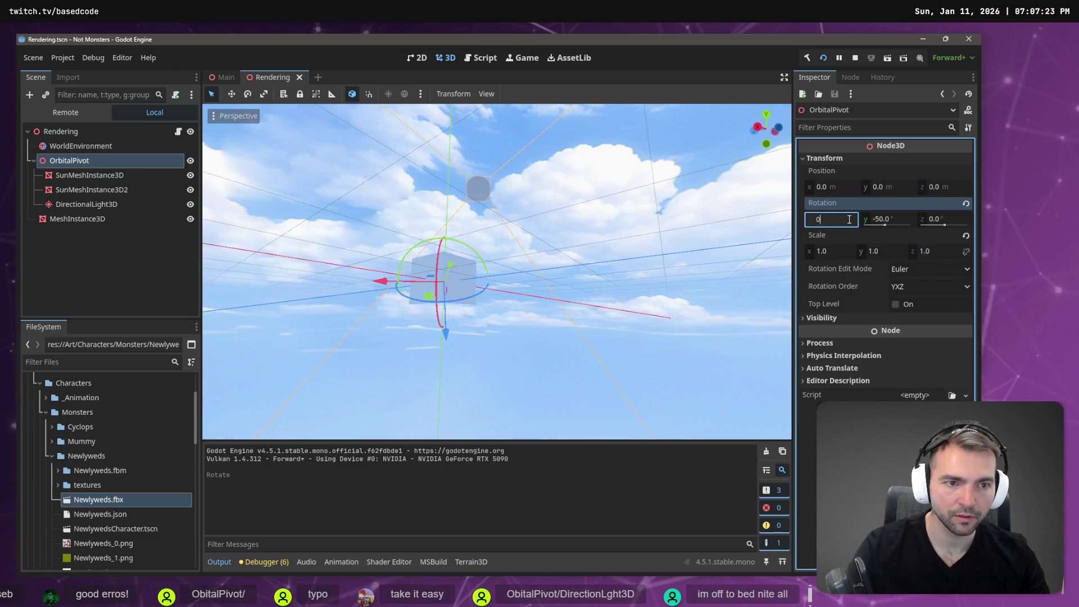
{"action": "key", "text": "Return"}
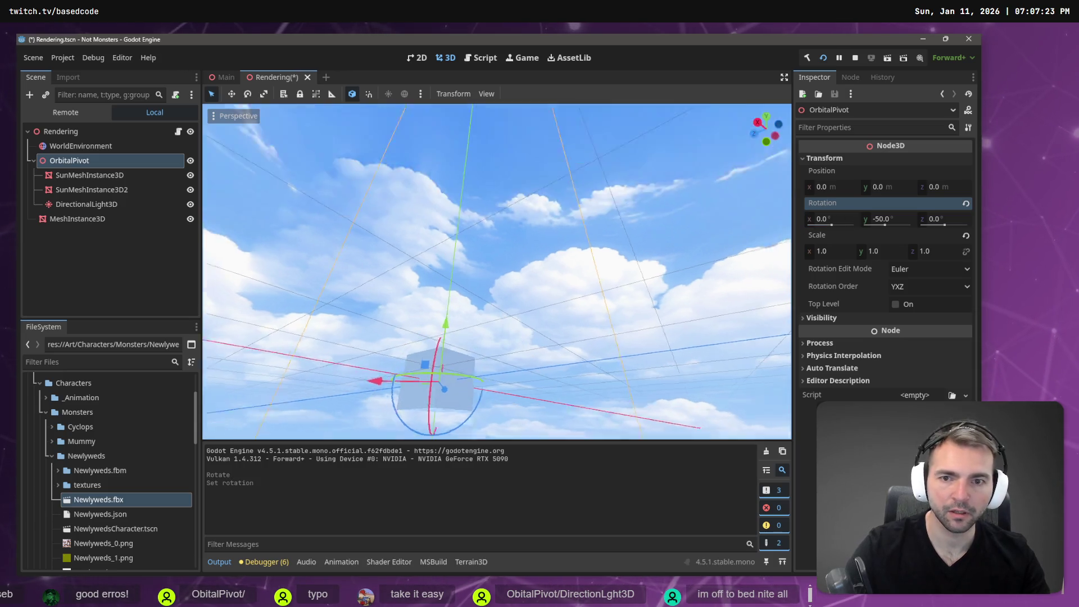
- Select and frame DirectionalLight3D, then select the two SunMeshInstance3D nodes
{"action": "left_click", "coordinate": [90, 204]}
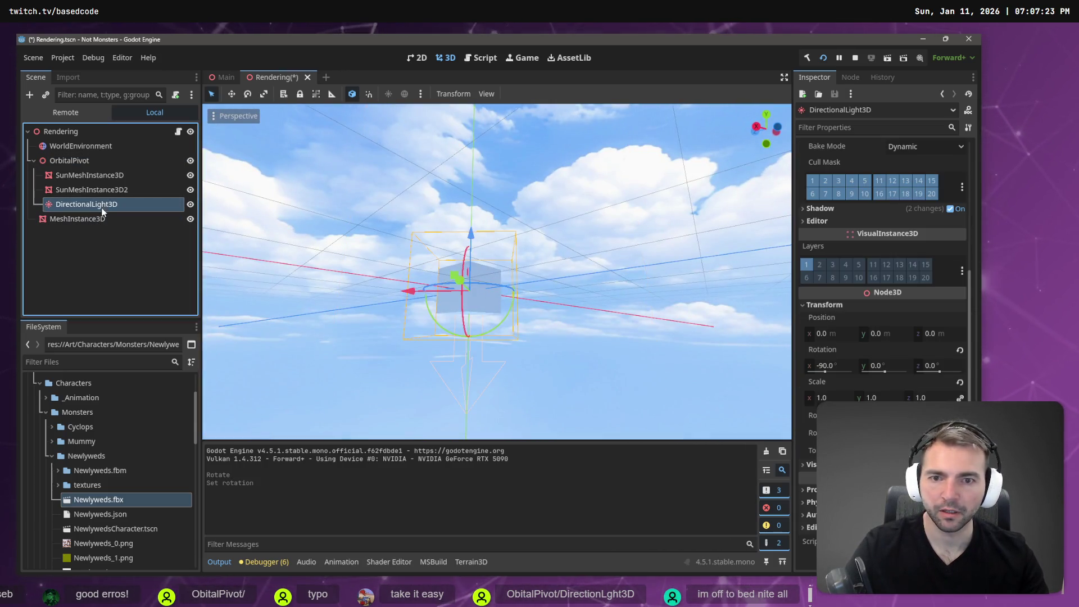
{"action": "key", "text": "f"}
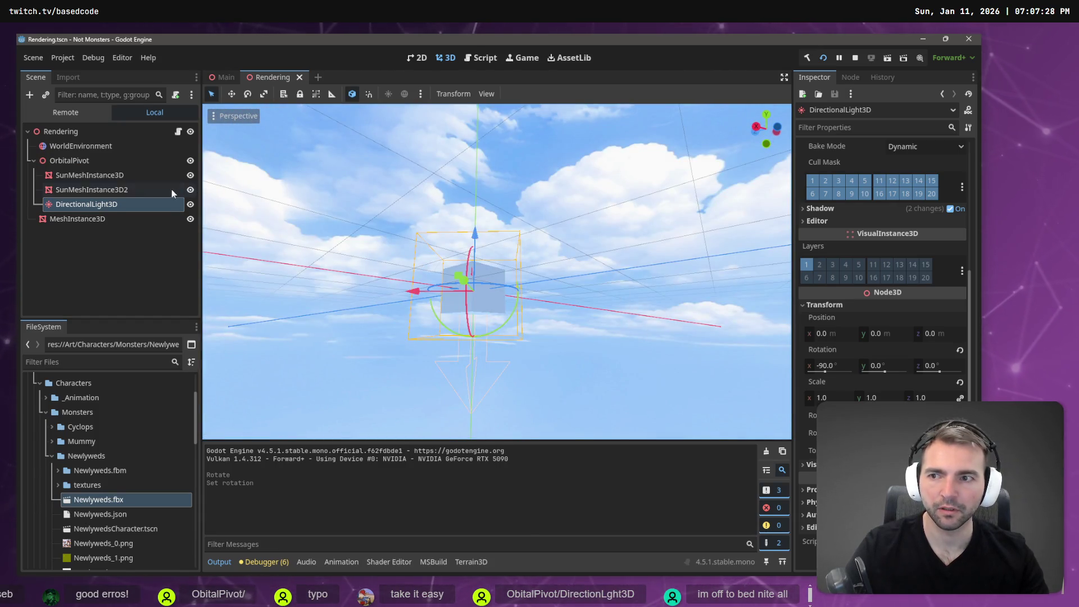
{"action": "left_click", "coordinate": [136, 189]}
{"action": "left_click", "coordinate": [96, 174]}
- Rename the first sun sphere to MoonMeshInstance3D and SunMeshInstance3D2 to SunMeshInstance3D
{"action": "key", "text": "f"}
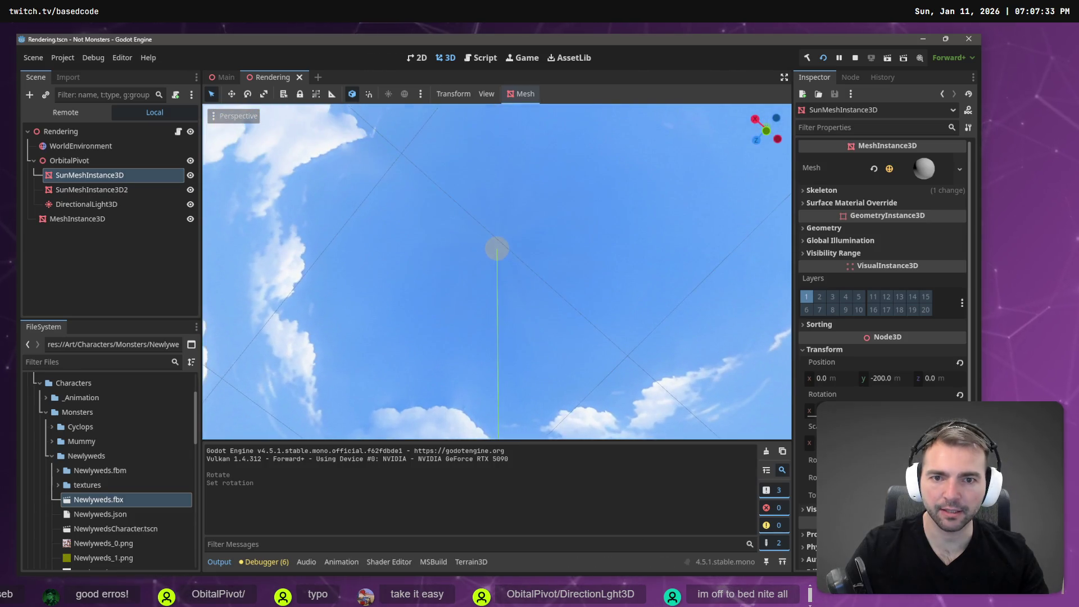
{"action": "key", "text": "f"}
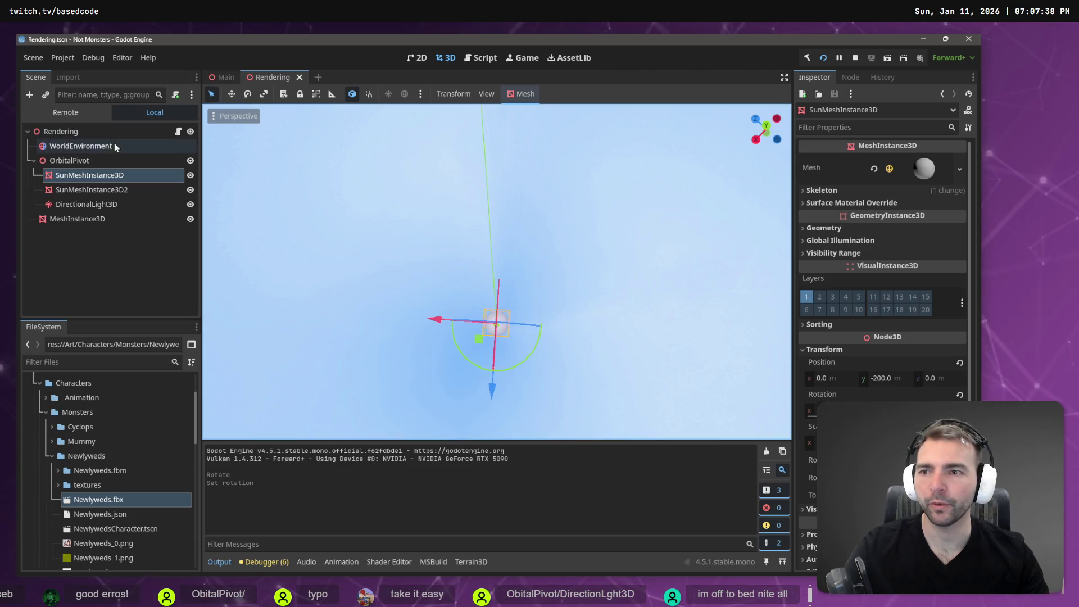
{"action": "double_click", "coordinate": [77, 175]}
{"action": "type", "text": "Moo"}
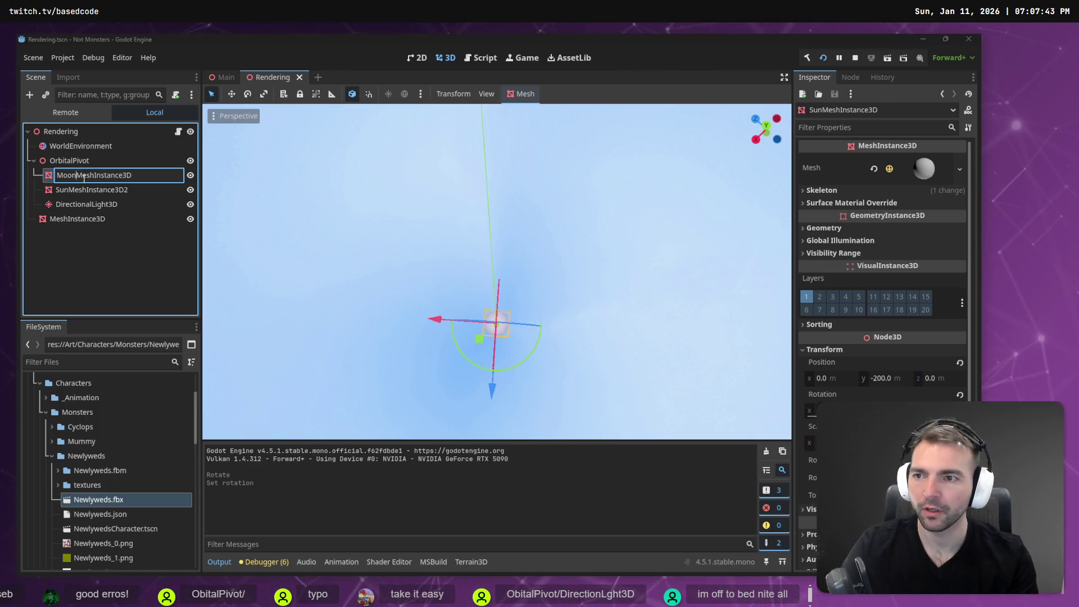
{"action": "key", "text": "Return"}
{"action": "key", "text": "Down"}
{"action": "key", "text": "F2"}
{"action": "key", "text": "Return"}
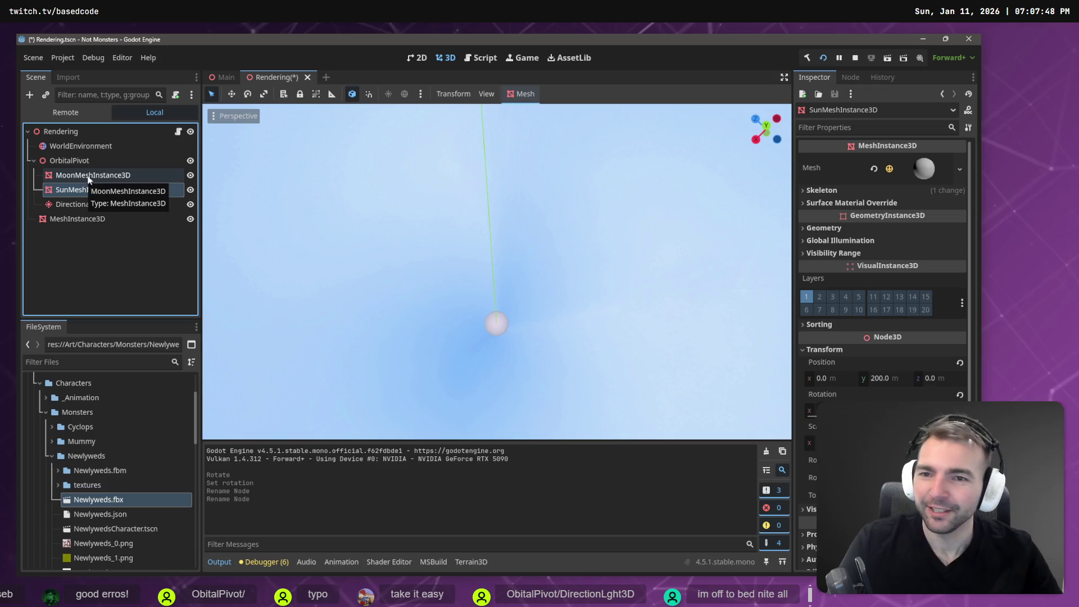
- Save the Rendering scene, check the sun in the sky, and switch to the Main scene
{"action": "left_click", "coordinate": [484, 170]}
{"action": "key", "text": "ctrl+s"}
{"action": "left_click_drag", "start_coordinate": [497, 271], "coordinate": [496, 197]}
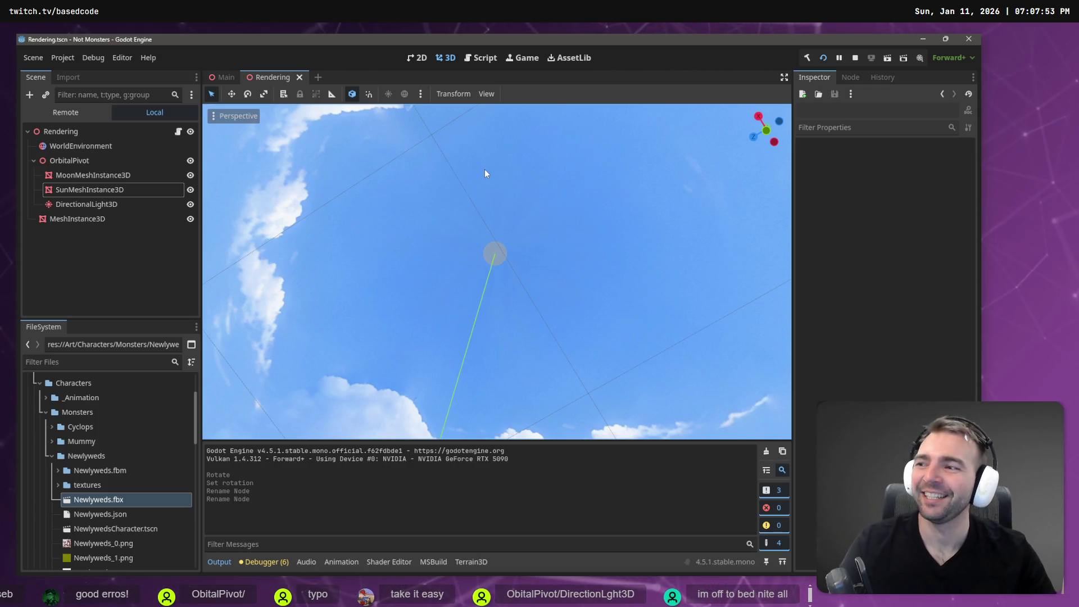
{"action": "left_click_drag", "start_coordinate": [592, 279], "coordinate": [593, 288]}
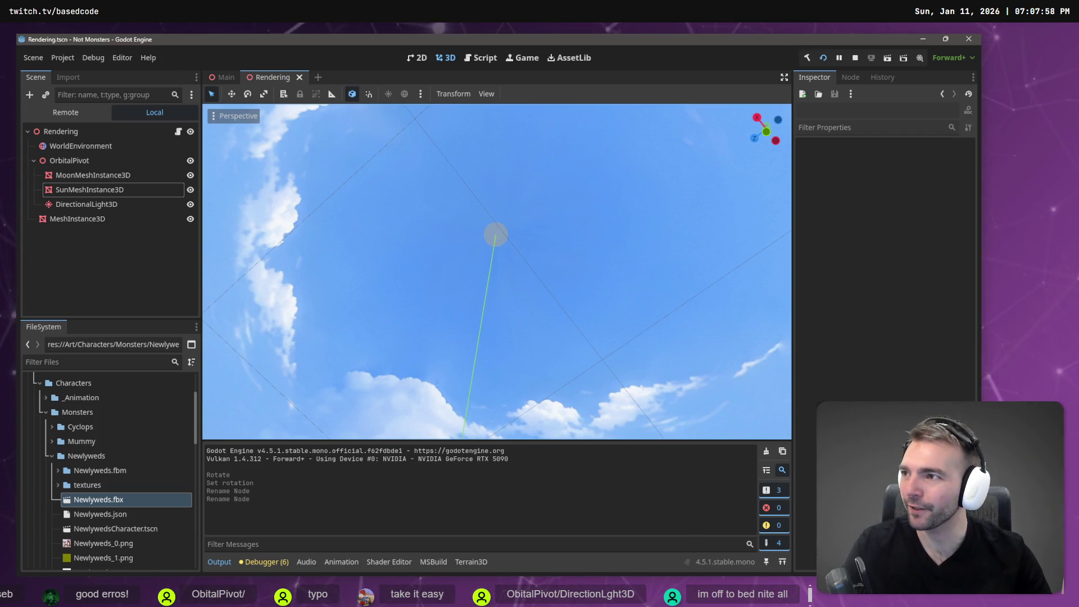
{"action": "mouse_move", "coordinate": [495, 270]}
{"action": "left_mouse_down"}
{"action": "mouse_move", "coordinate": [494, 332]}
{"action": "mouse_move", "coordinate": [408, 102]}
{"action": "left_mouse_up"}
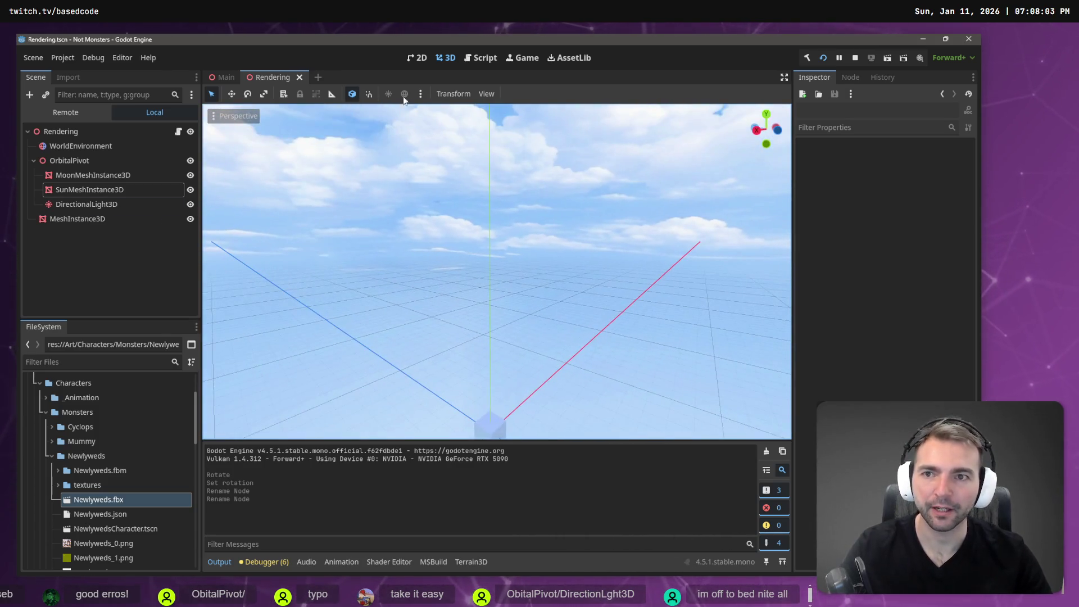
{"action": "left_click", "coordinate": [224, 77]}
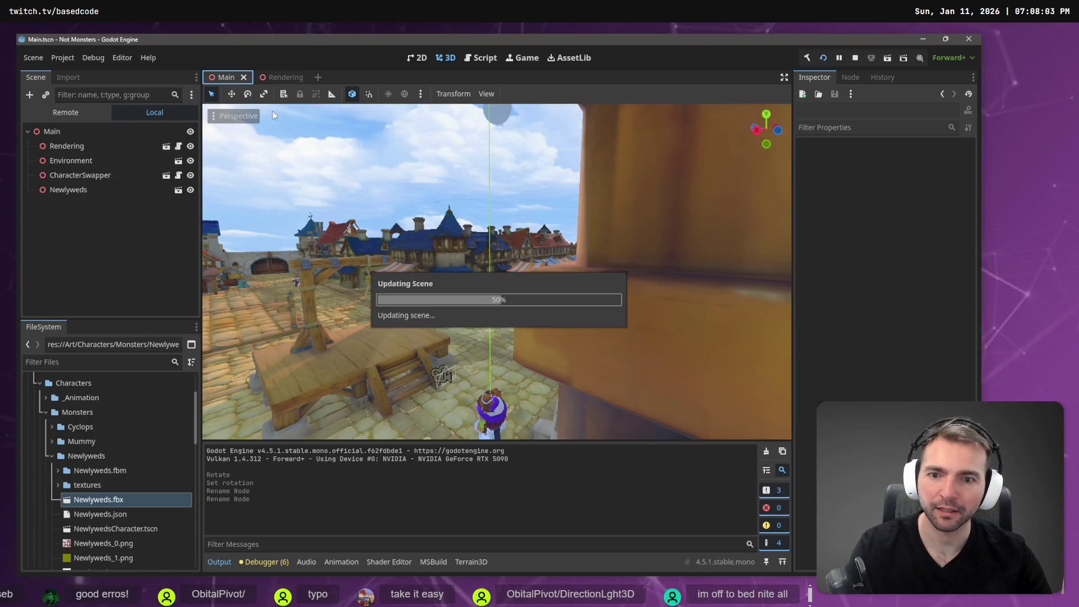
- Run the game and move the character onto the gallows platform and back toward the church
{"action": "key", "text": "F5"}
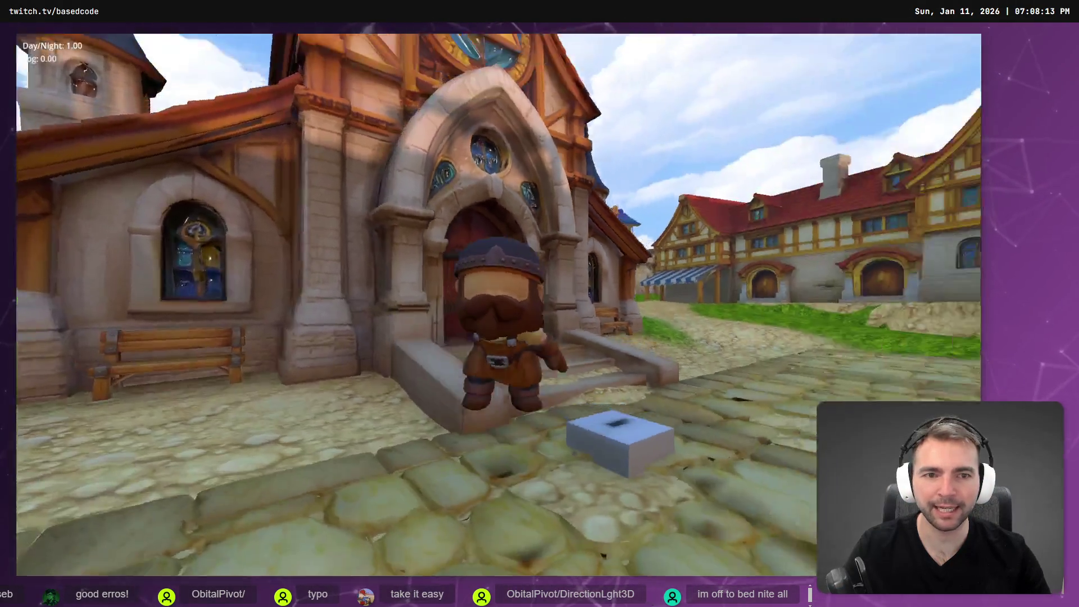
{"action": "key", "text": "w"}
{"action": "key", "text": "space"}
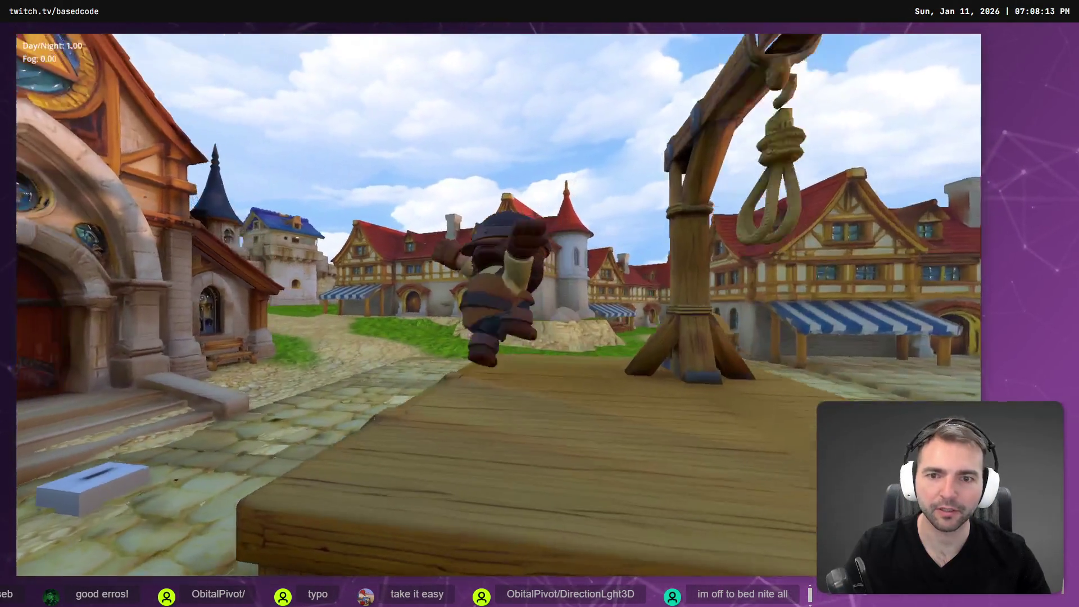
{"action": "key", "text": "s"}
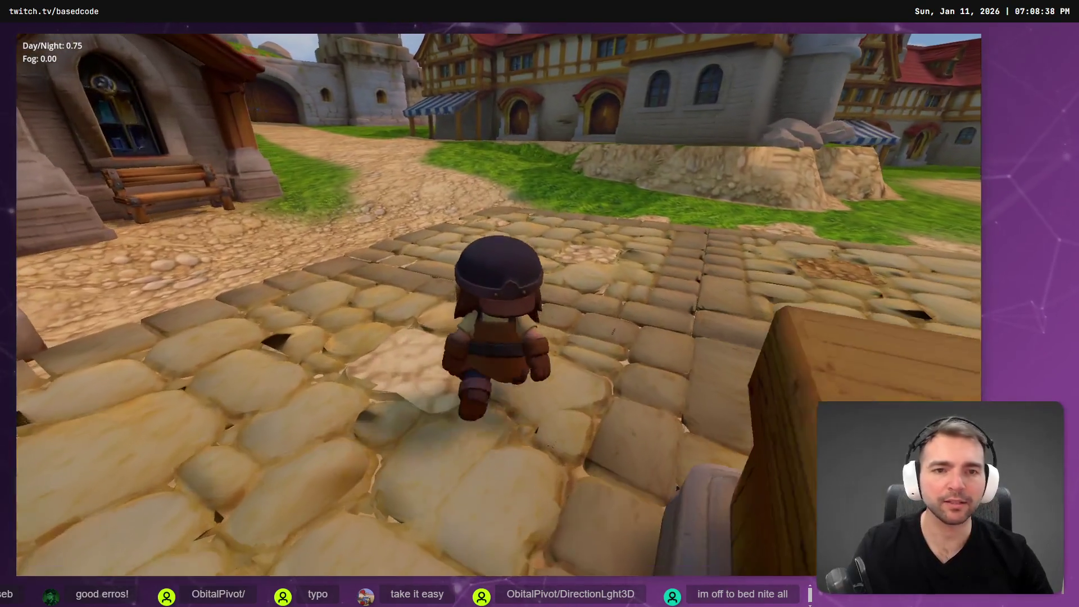
{"action": "scroll", "coordinate": [474, 258], "scroll_direction": "down", "scroll_amount": 15}
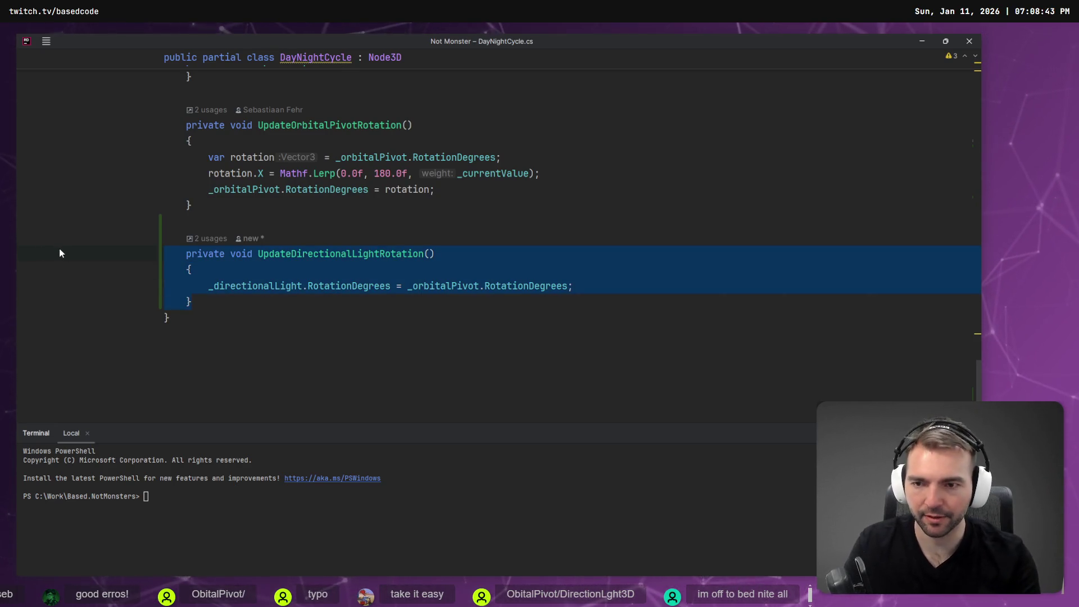
- Delete the UpdateDirectionalLightRotation method and its leftover call in _Process
{"action": "key", "text": "Delete"}
{"action": "scroll", "coordinate": [417, 374], "scroll_direction": "up", "scroll_amount": 20}
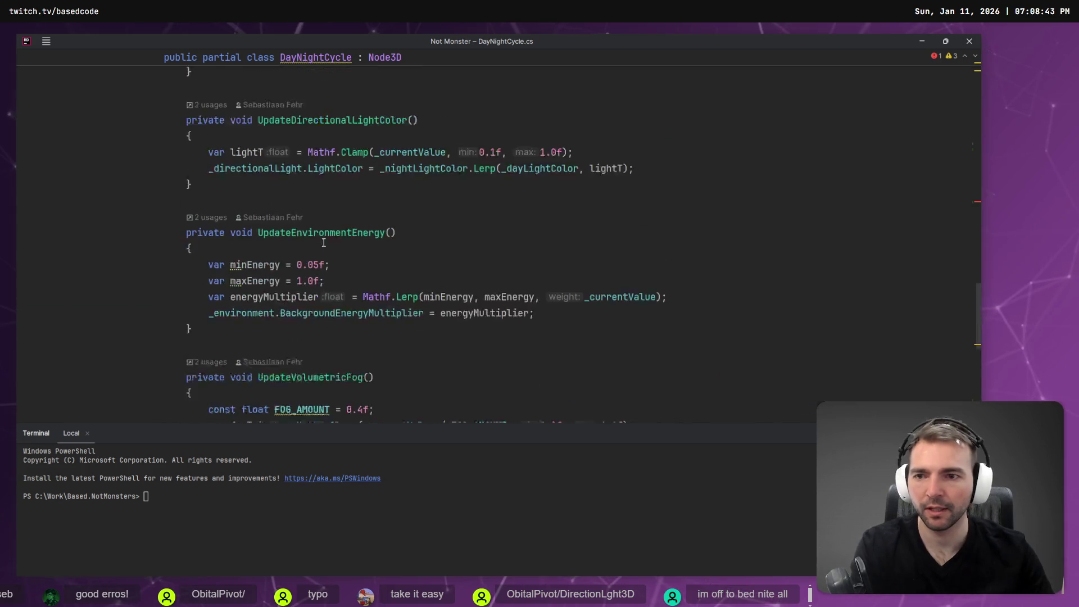
{"action": "scroll", "coordinate": [407, 294], "scroll_direction": "up", "scroll_amount": 6}
{"action": "scroll", "coordinate": [408, 293], "scroll_direction": "down", "scroll_amount": 2}
{"action": "left_click", "coordinate": [409, 313]}
{"action": "key", "text": "shift+Up"}
{"action": "key", "text": "BackSpace"}
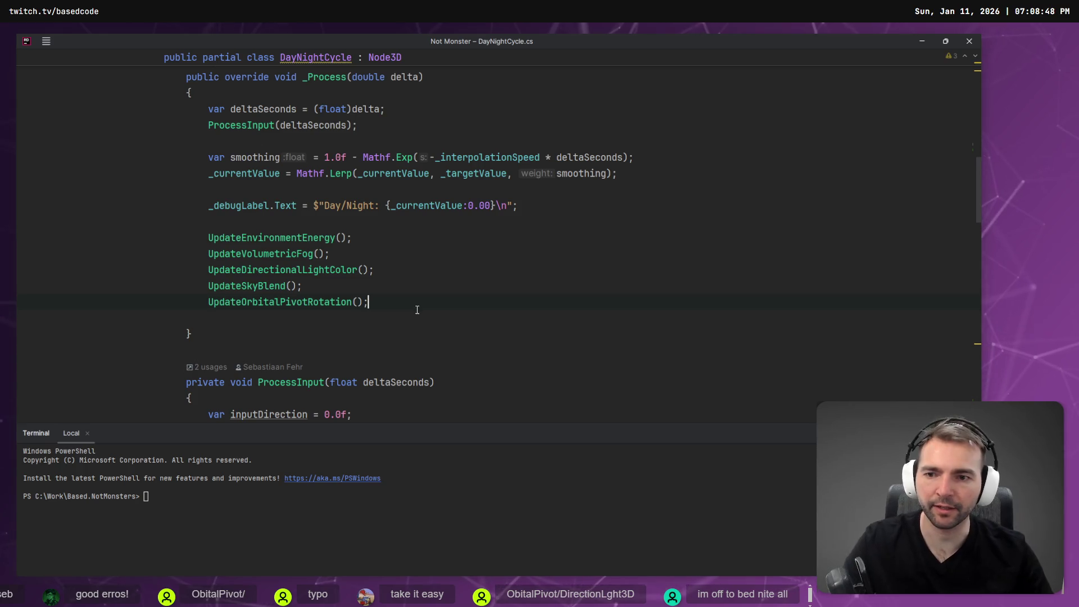
- Check the running game, come back to Rider, then switch to the Godot editor
{"action": "key", "text": "alt+Tab"}
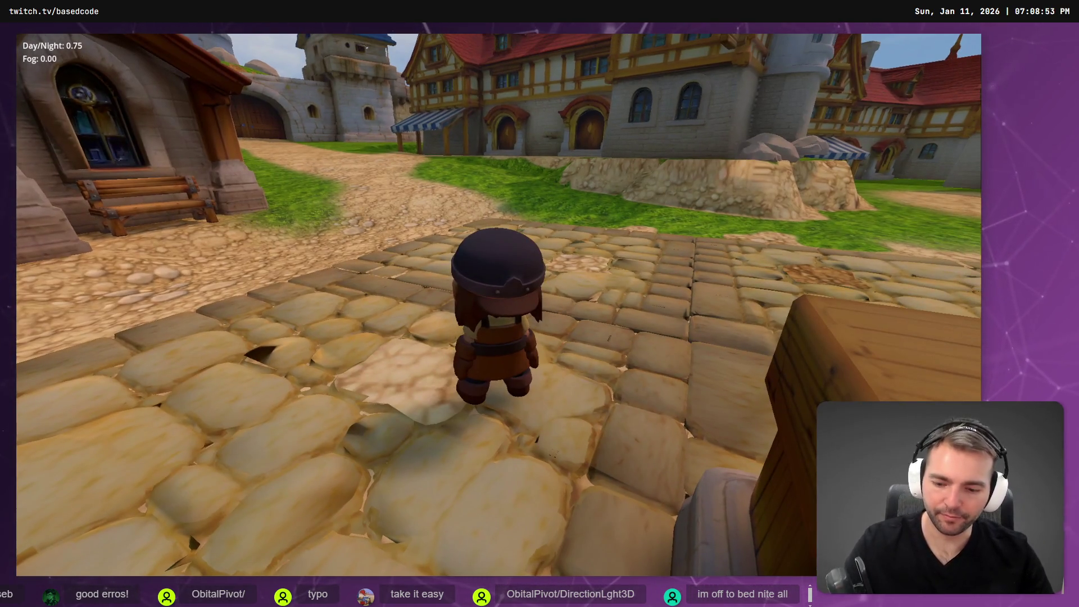
{"action": "key", "text": "alt+Tab"}
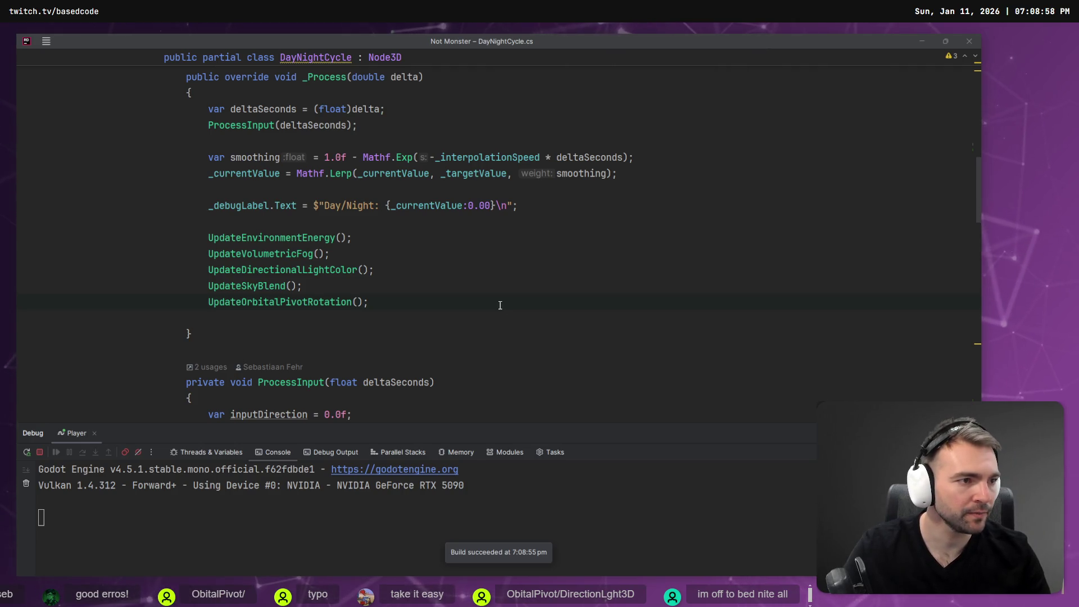
{"action": "key", "text": "alt+Tab"}
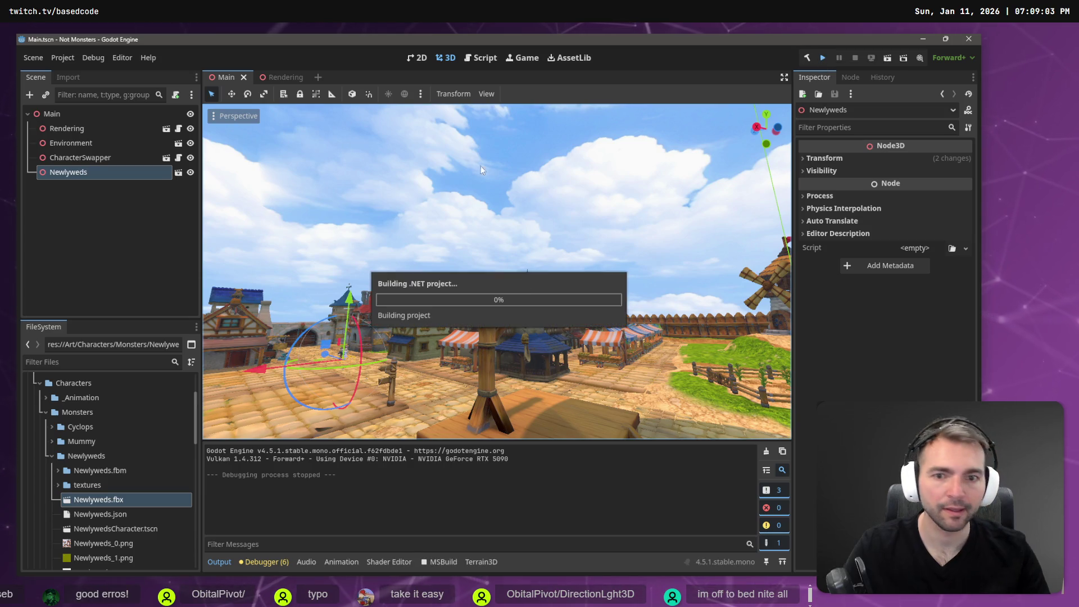
{"action": "key", "text": "F5"}
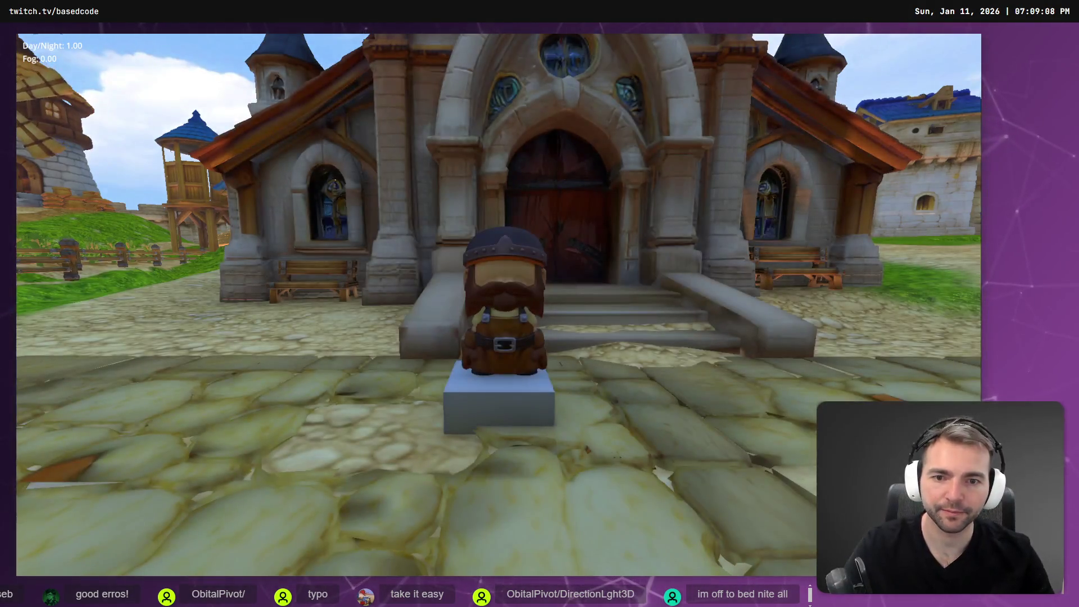
{"action": "key", "text": "w"}
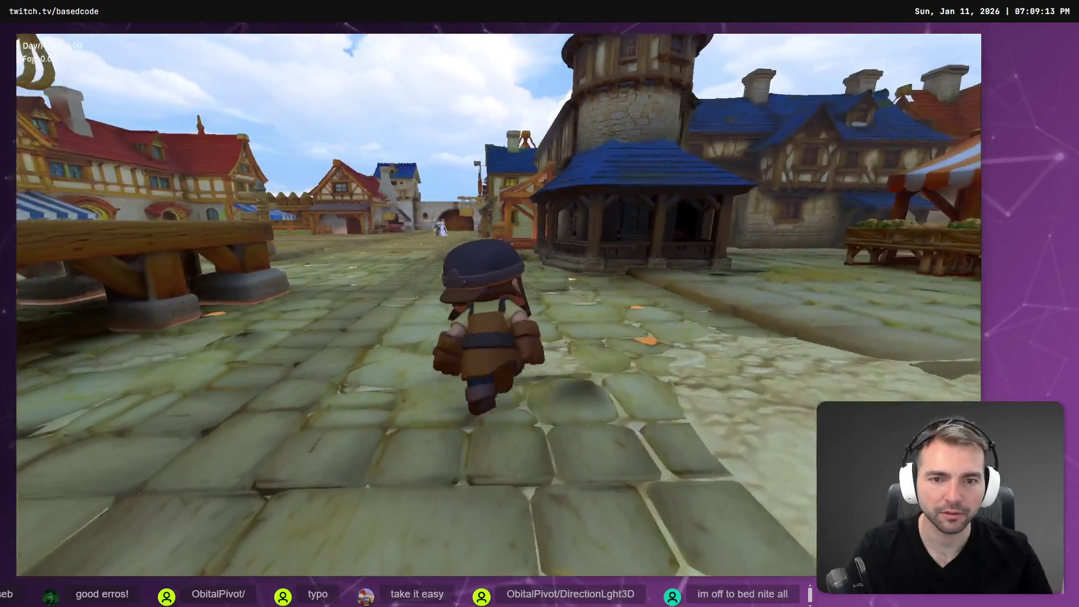
{"action": "key", "text": "a"}
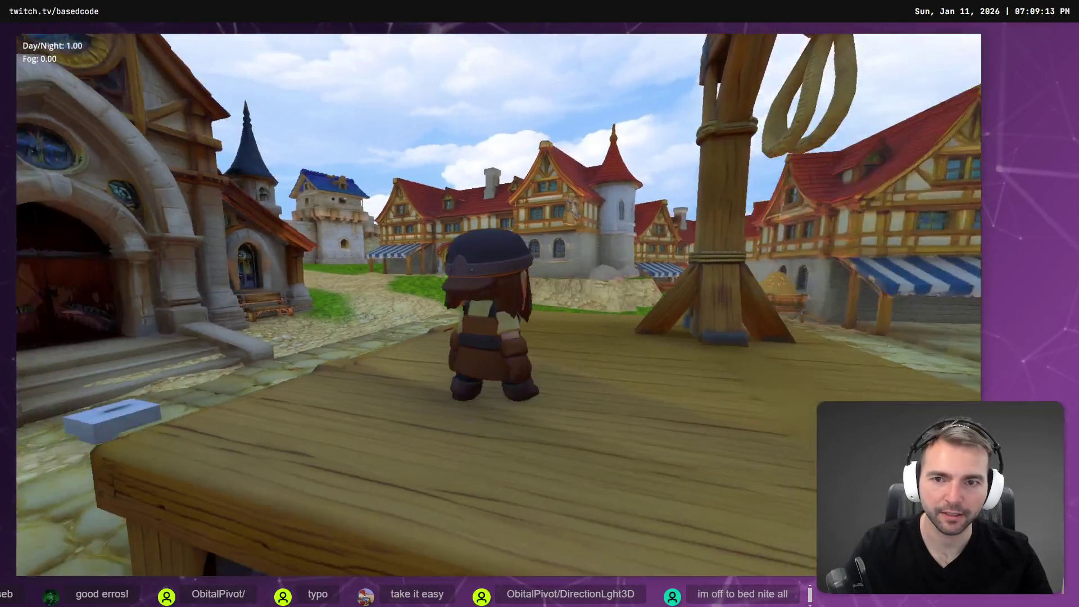
{"action": "key", "text": "minus"}
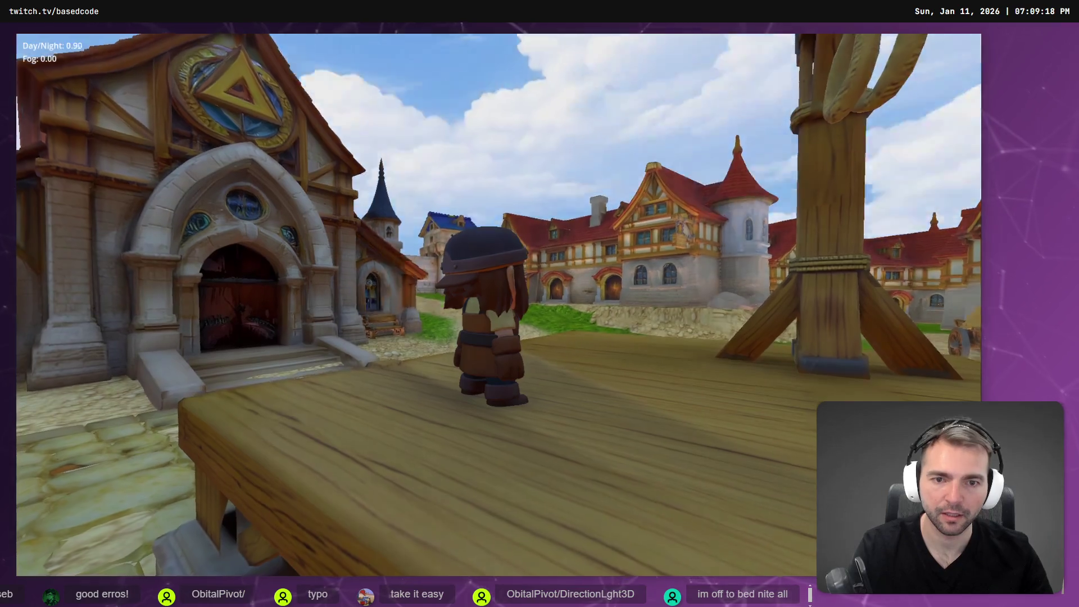
{"action": "key", "text": "equal"}
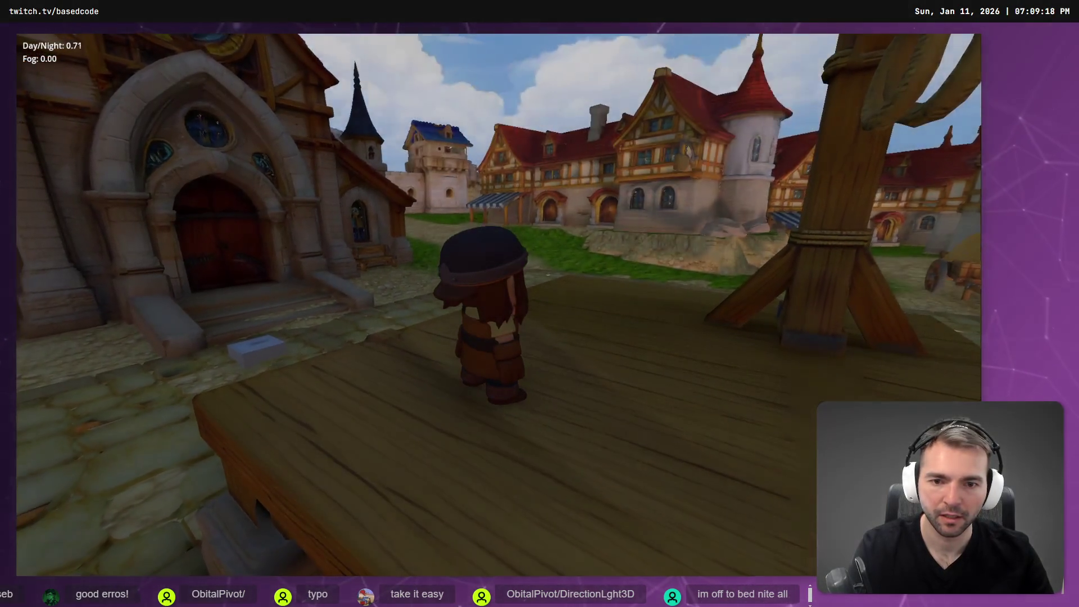
{"action": "key", "text": "minus"}
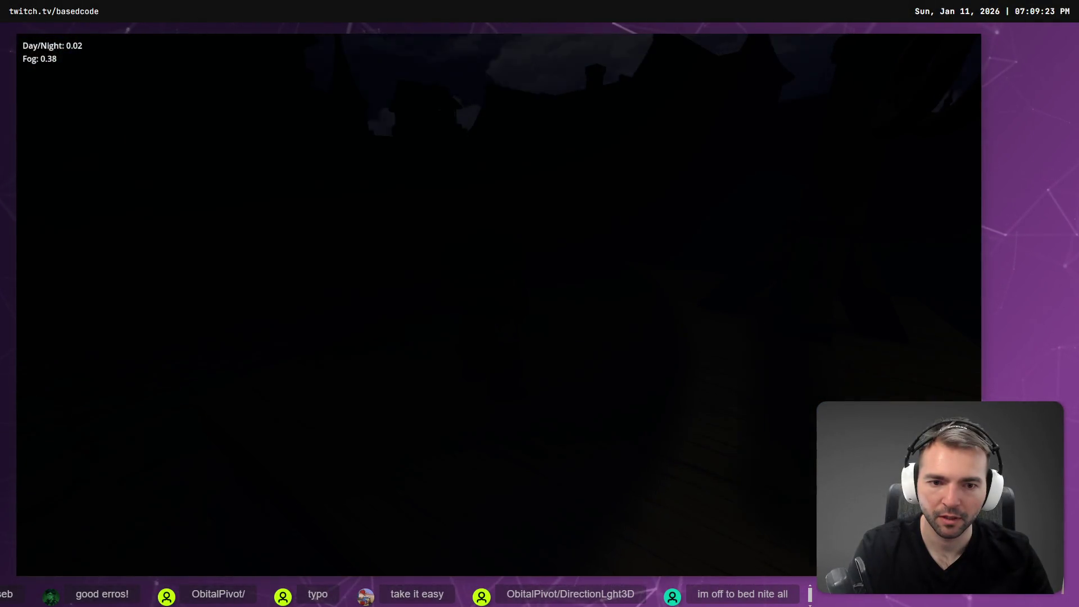
{"action": "key", "text": "equal"}
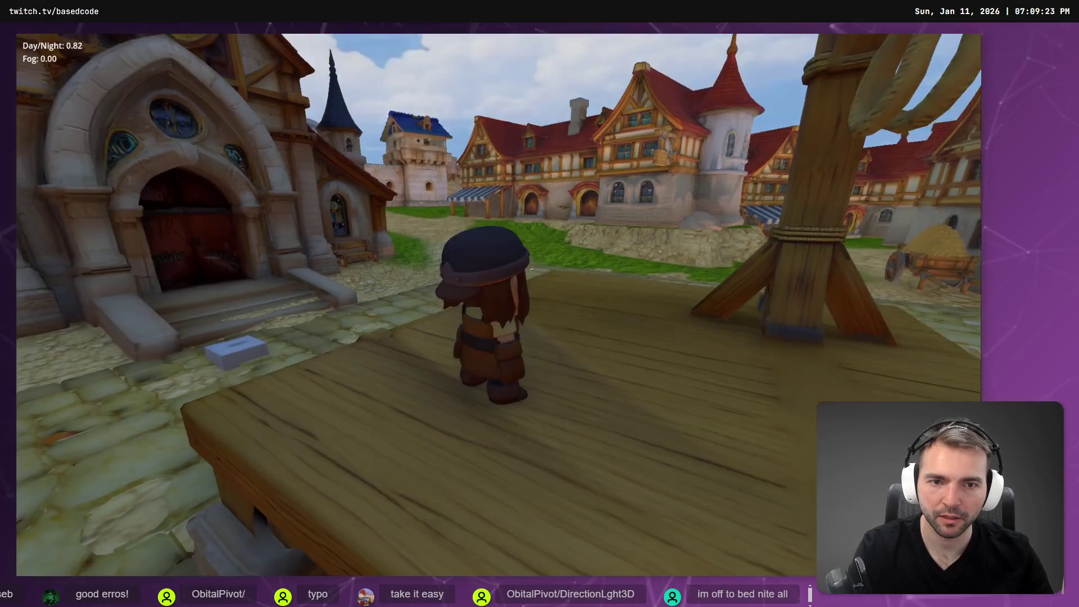
{"action": "key", "text": "minus"}
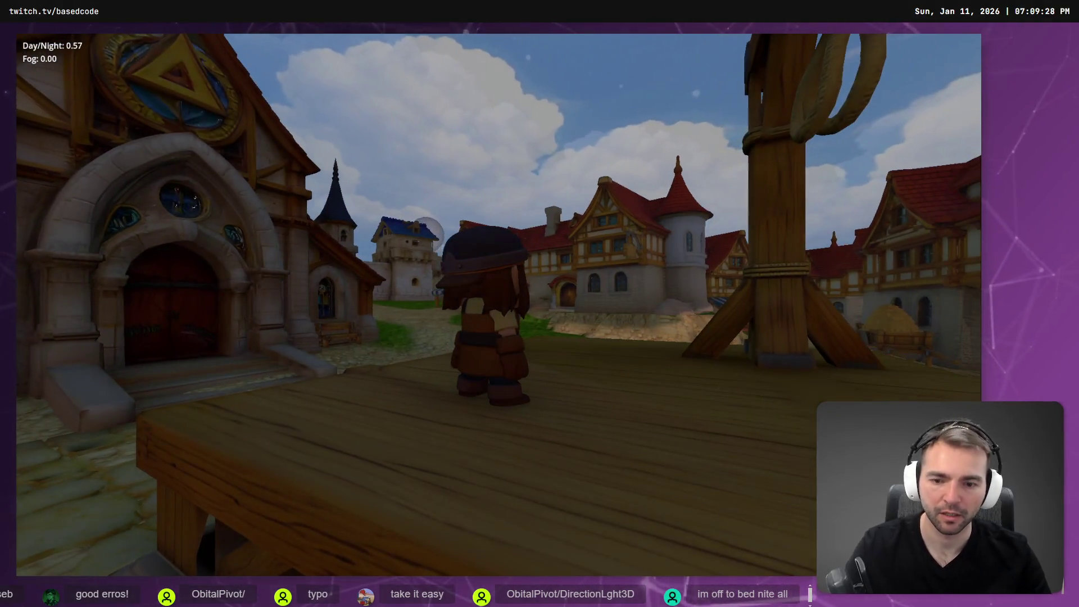
{"action": "key", "text": "F8"}
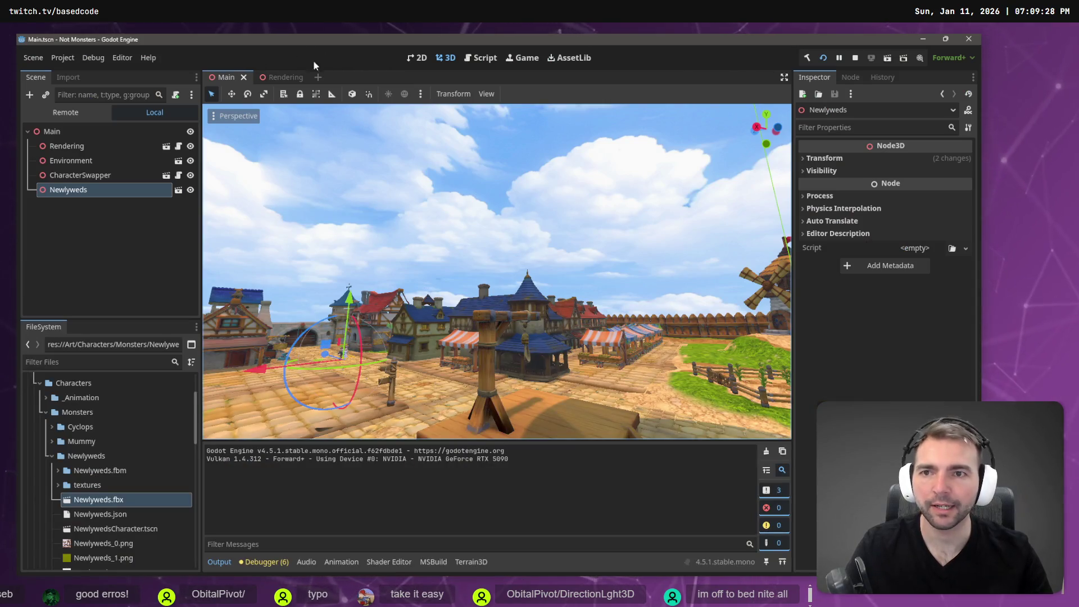
- Open the Rendering scene and select its Rendering root node
{"action": "left_click", "coordinate": [285, 77]}
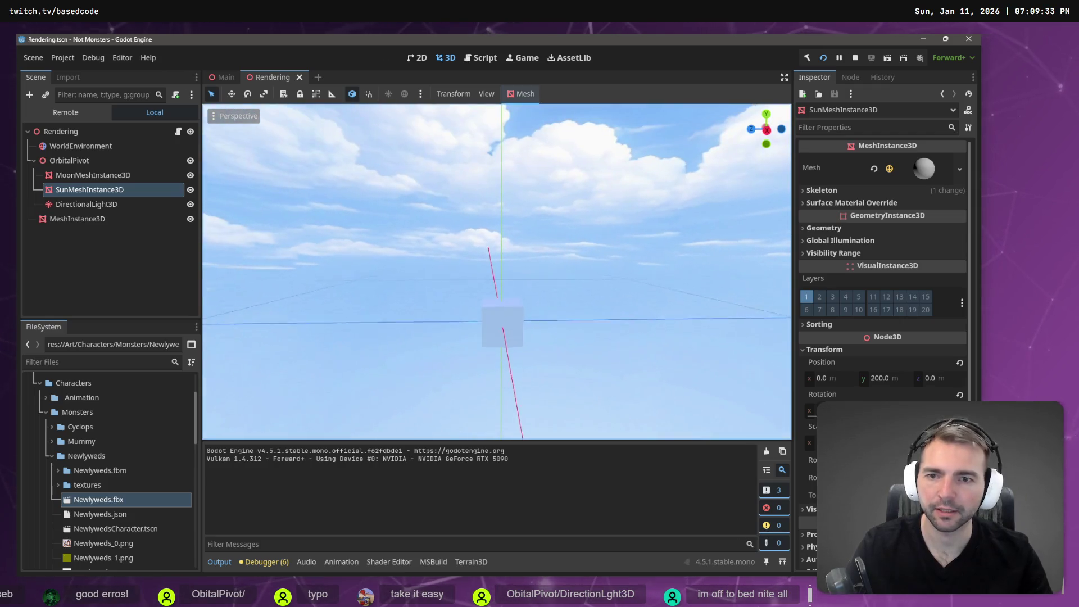
{"action": "right_click", "coordinate": [91, 283]}
{"action": "mouse_move", "coordinate": [184, 217]}
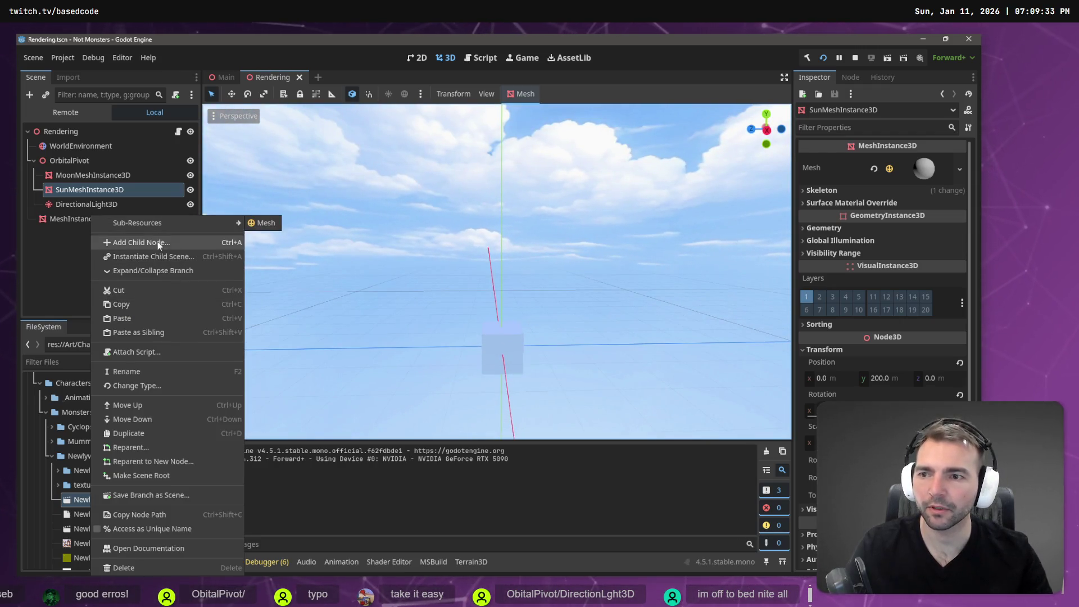
{"action": "key", "text": "Escape"}
{"action": "right_click", "coordinate": [60, 133]}
{"action": "mouse_move", "coordinate": [118, 140]}
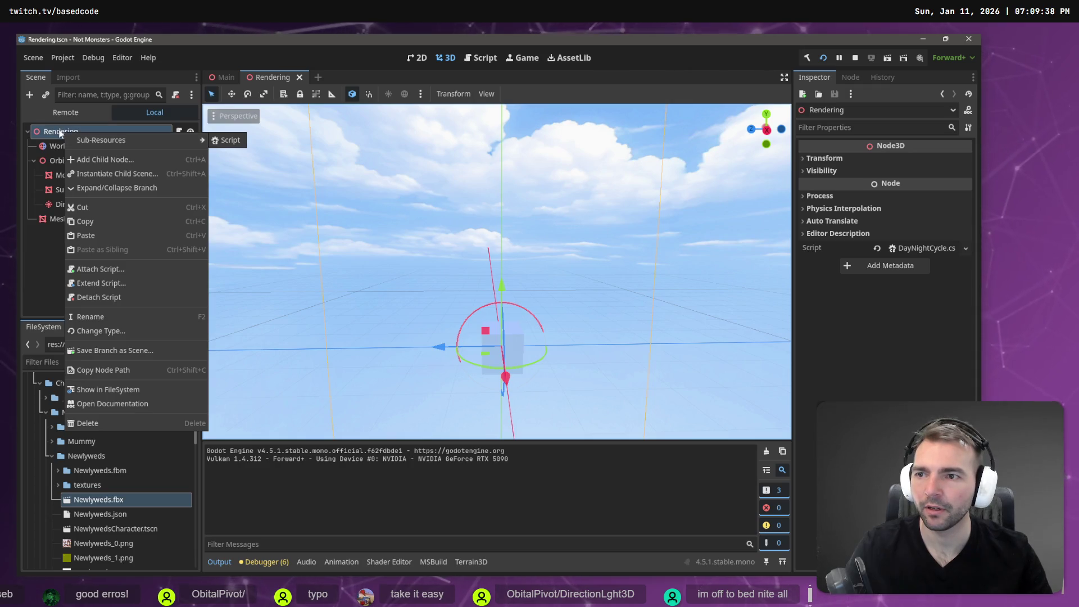
{"action": "left_click", "coordinate": [57, 131]}
- Add a Camera3D child node under Rendering by searching 'Cam'
{"action": "right_click", "coordinate": [57, 130]}
{"action": "left_click", "coordinate": [105, 160]}
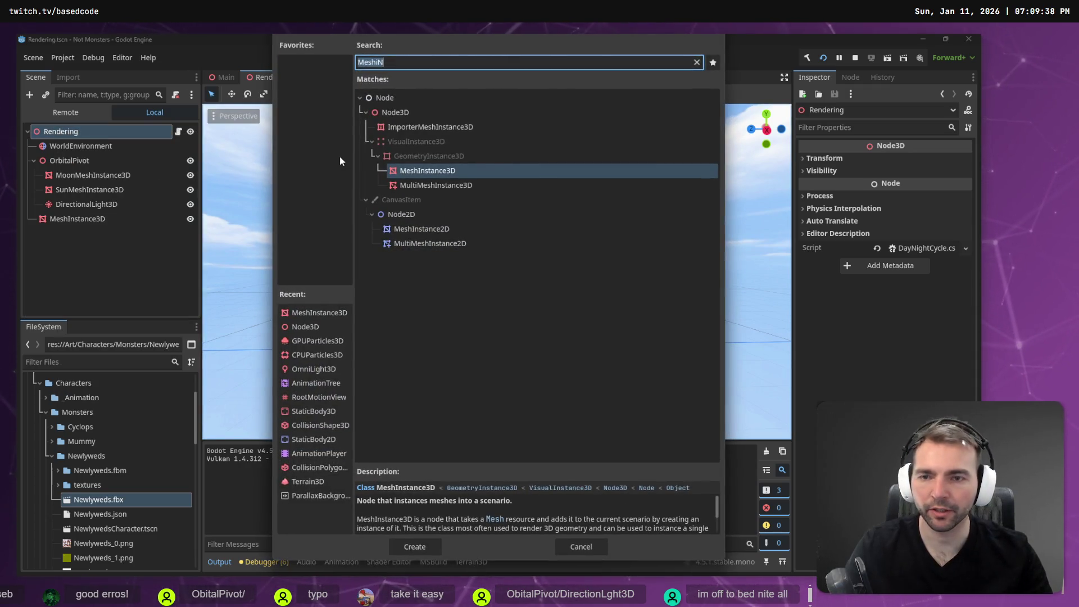
{"action": "type", "text": "Camr"}
{"action": "key", "text": "Return"}
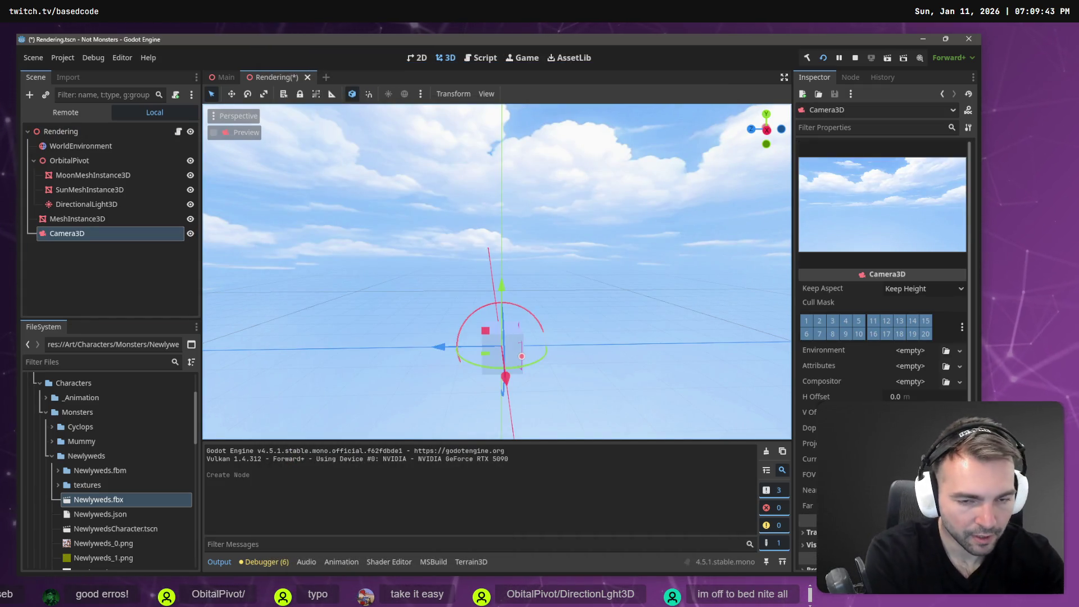
{"action": "key", "text": "alt+Tab"}
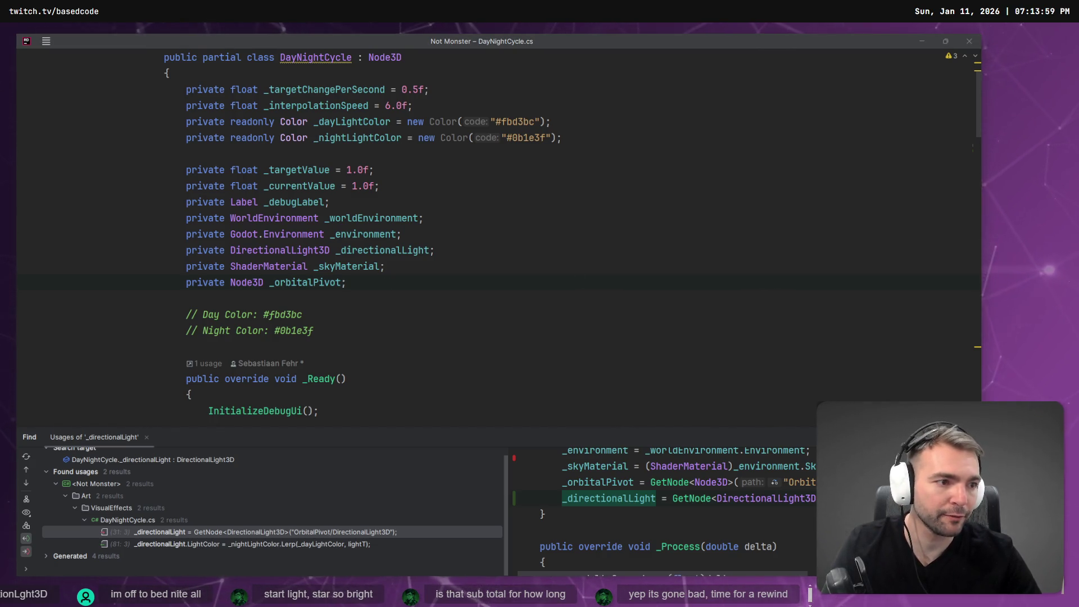
- Switch to Godot to rebuild and run the game with the updated code
{"action": "key", "text": "alt+Tab"}
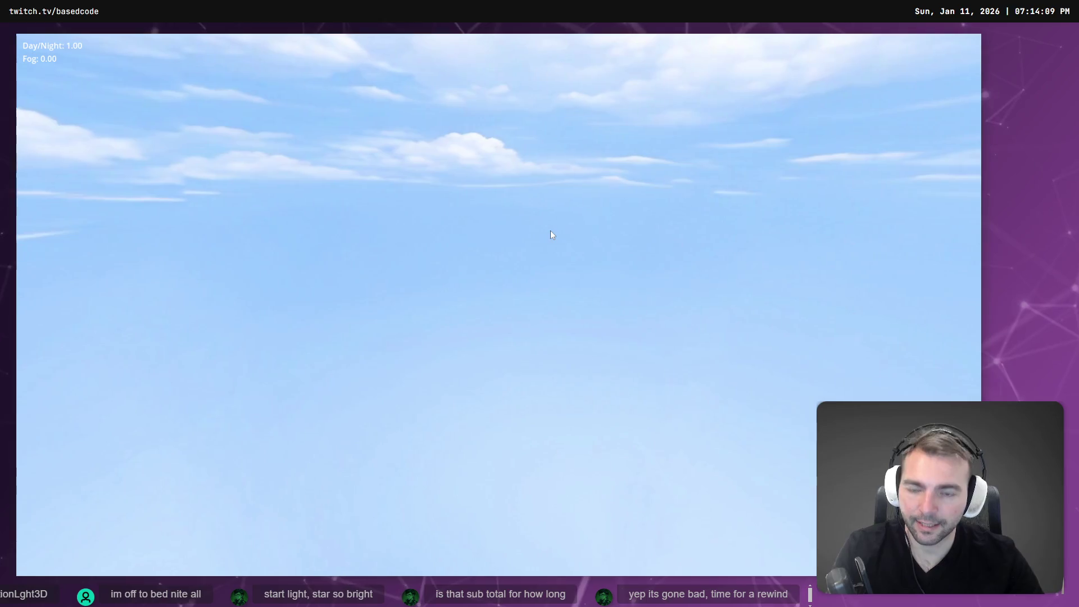
- Stop the game, rerun it, and walk the character briefly toward the stairs
{"action": "key", "text": "Escape"}
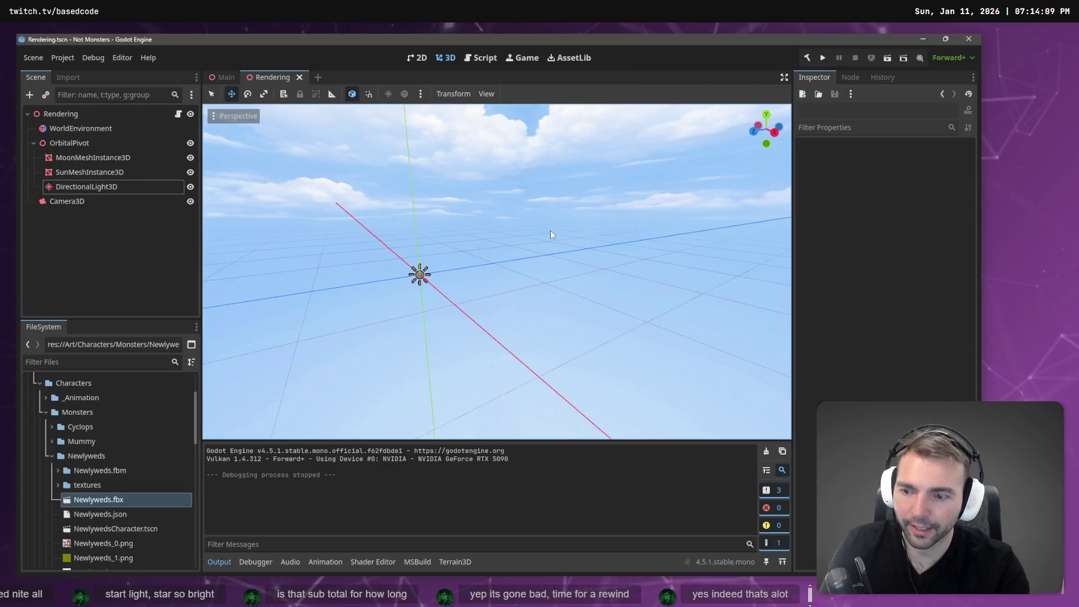
{"action": "key", "text": "F6"}
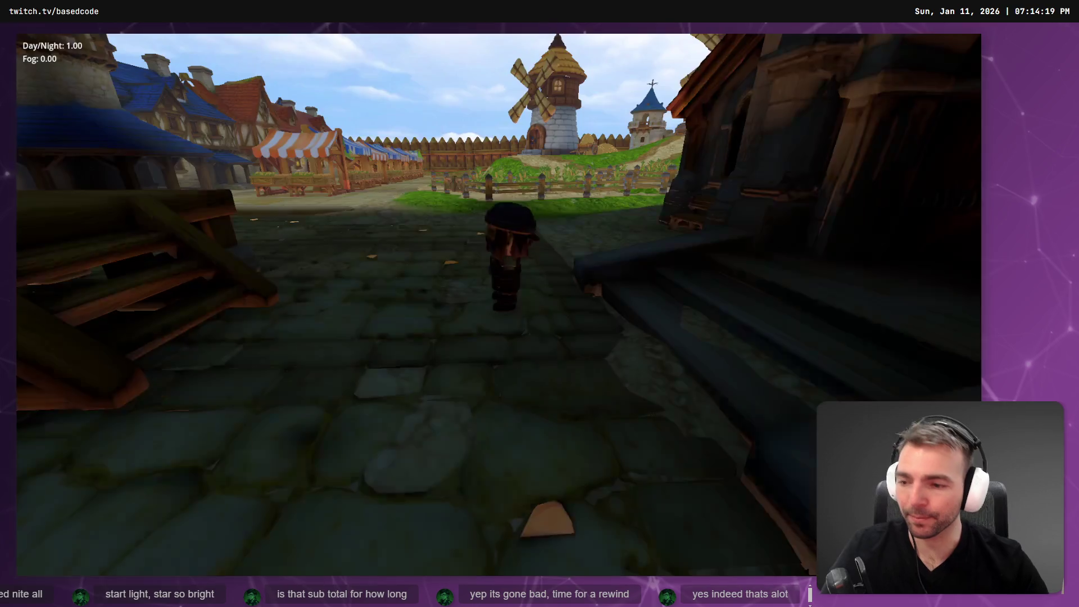
{"action": "key", "text": "d"}
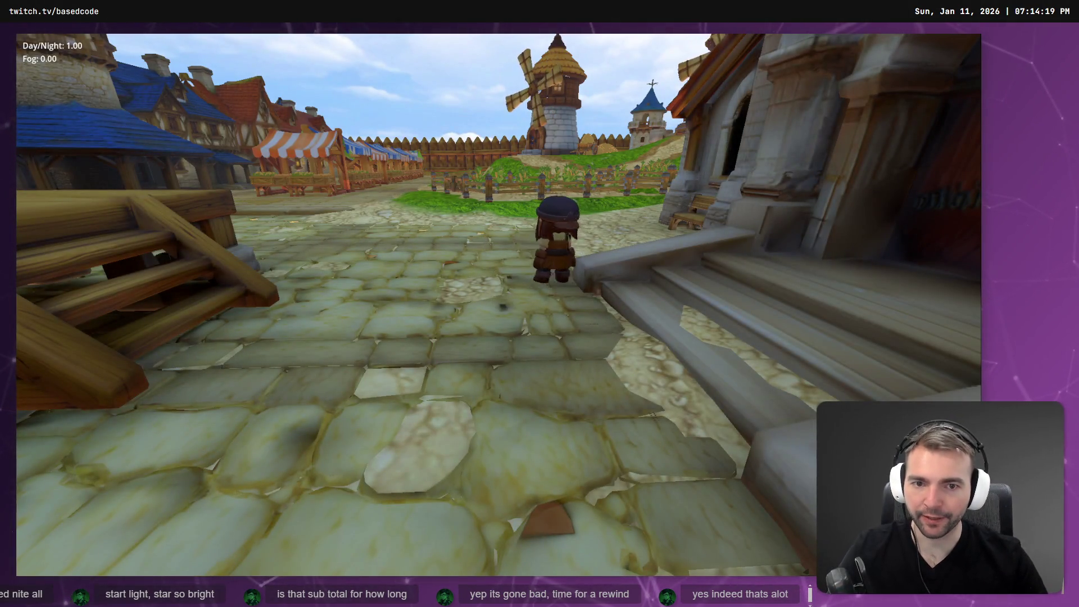
{"action": "key", "text": "a"}
{"action": "key", "text": "Escape"}
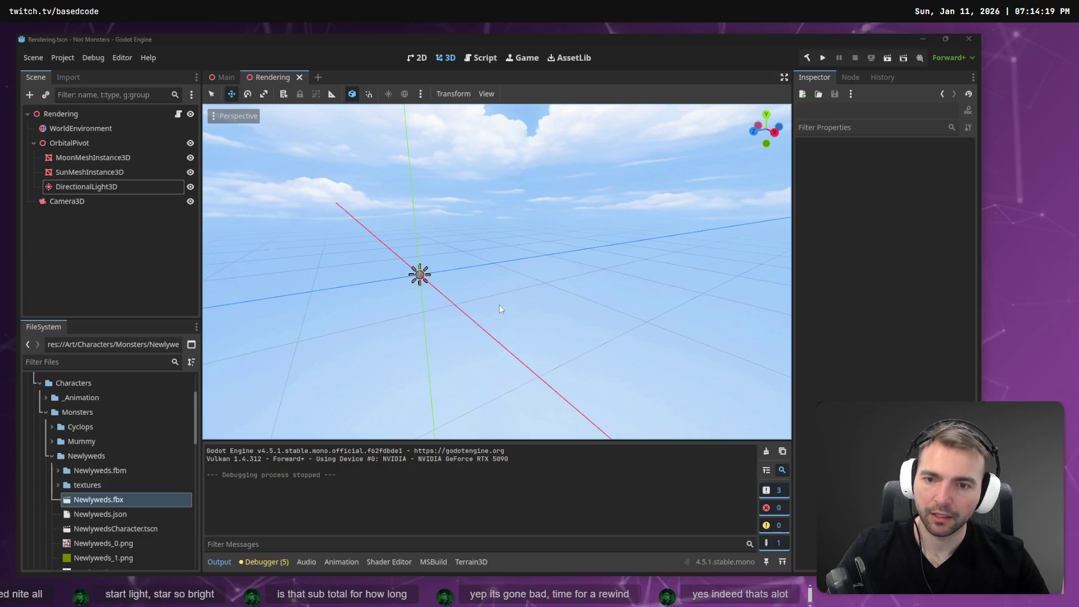
- Delete the Camera3D node from the Rendering scene
{"action": "left_click", "coordinate": [97, 207]}
{"action": "key", "text": "Delete"}
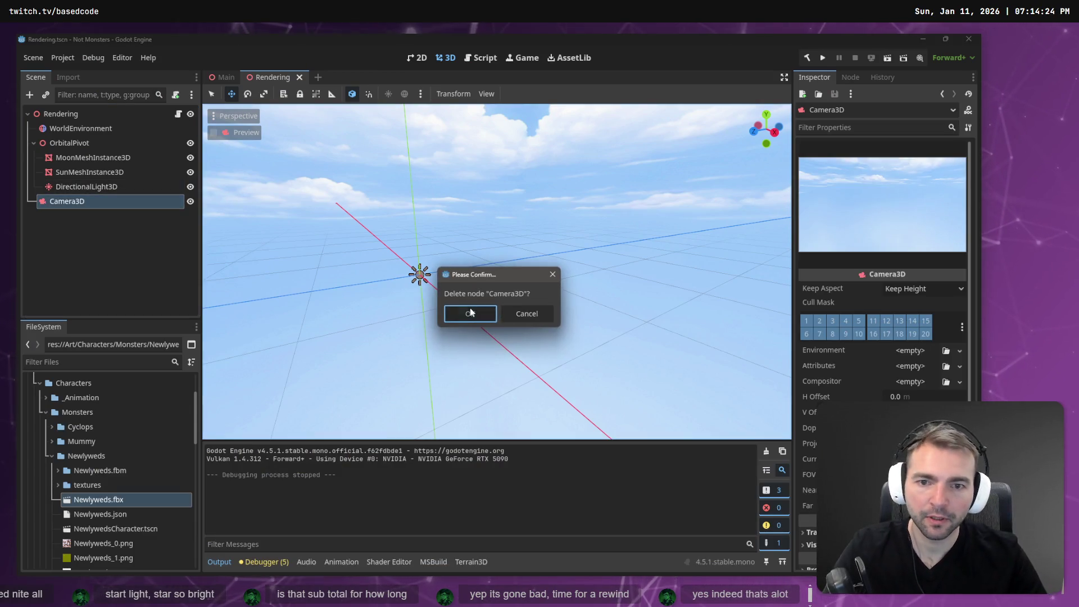
{"action": "left_click", "coordinate": [470, 309]}
- Run the game, cross the gallows platform, and fade the scene from day to night
{"action": "key", "text": "F5"}
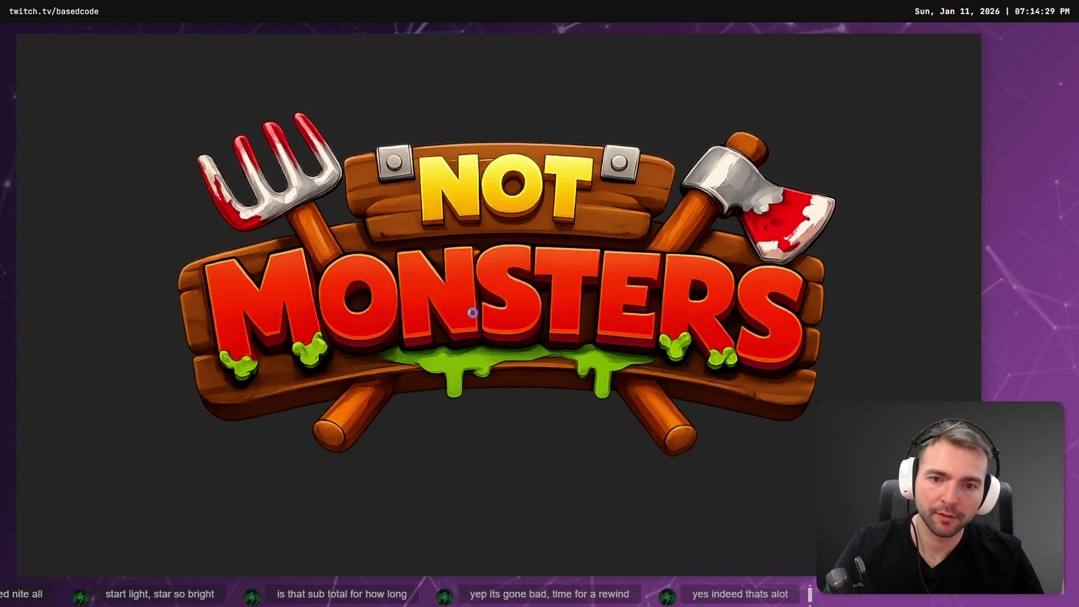
{"action": "key", "text": "w"}
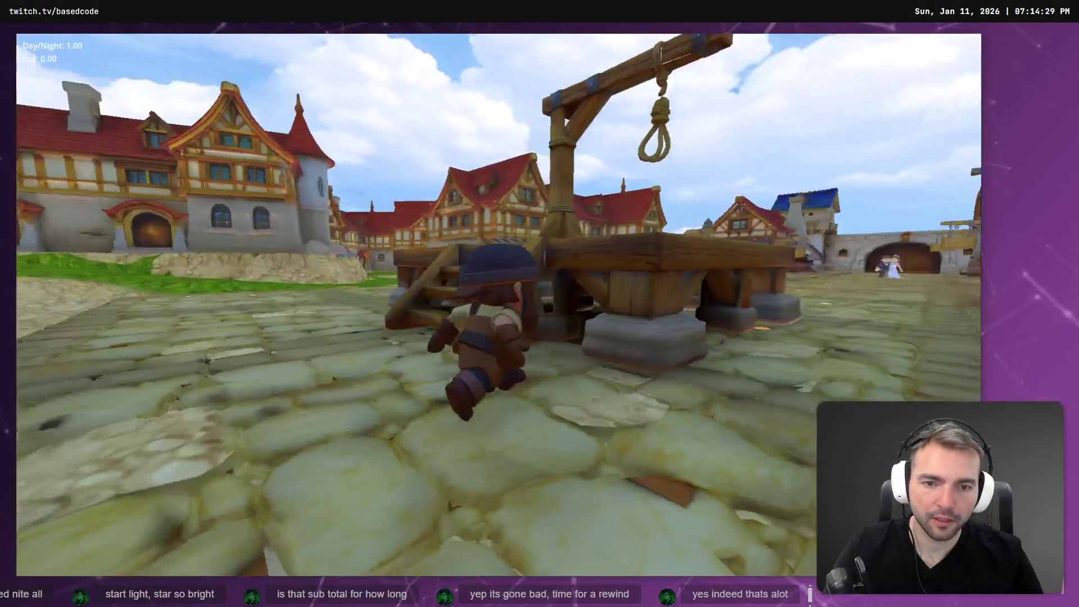
{"action": "key", "text": "w"}
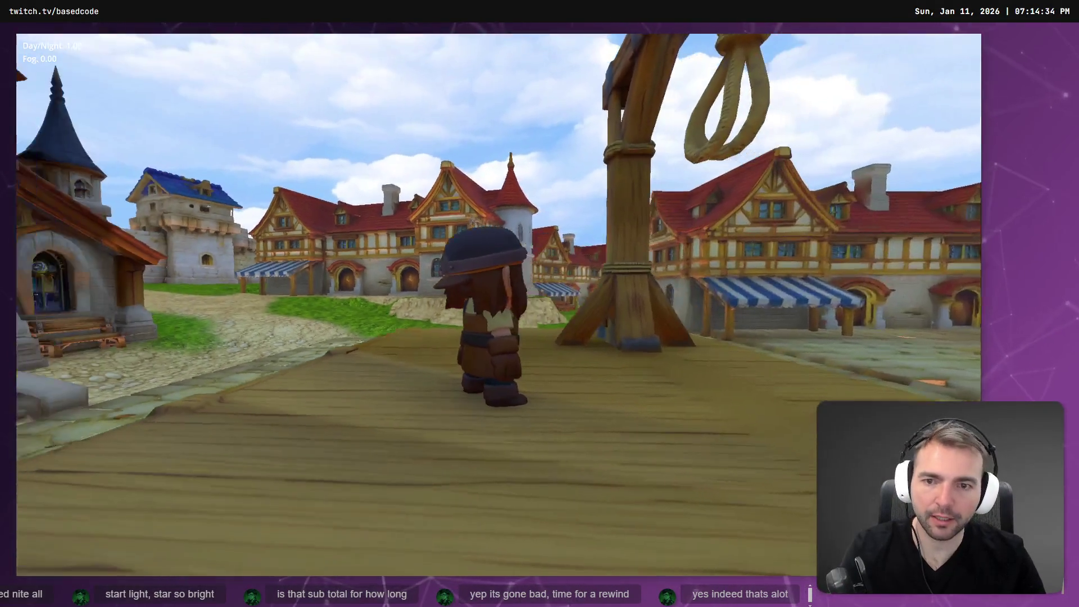
{"action": "key", "text": "n"}
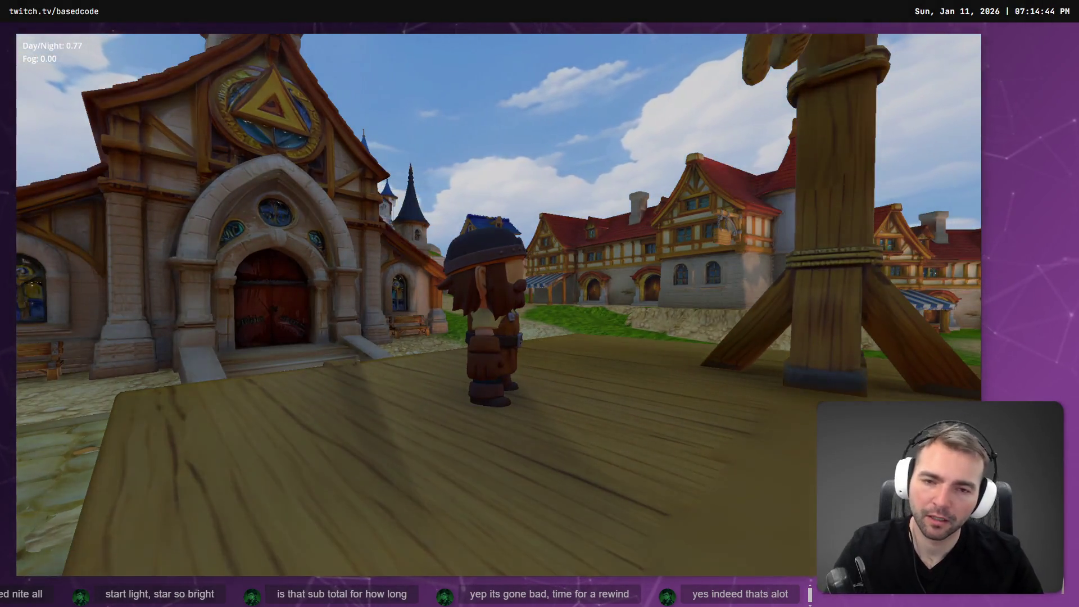
{"action": "key", "text": "F8"}
{"action": "key", "text": "alt+Tab"}
- Undo the last edit in DayNightCycle.cs and go to the UpdateDirectionalLightRotation method
{"action": "scroll", "coordinate": [556, 286], "scroll_direction": "down", "scroll_amount": 10}
{"action": "key", "text": "ctrl+z"}
{"action": "key", "text": "ctrl+z"}
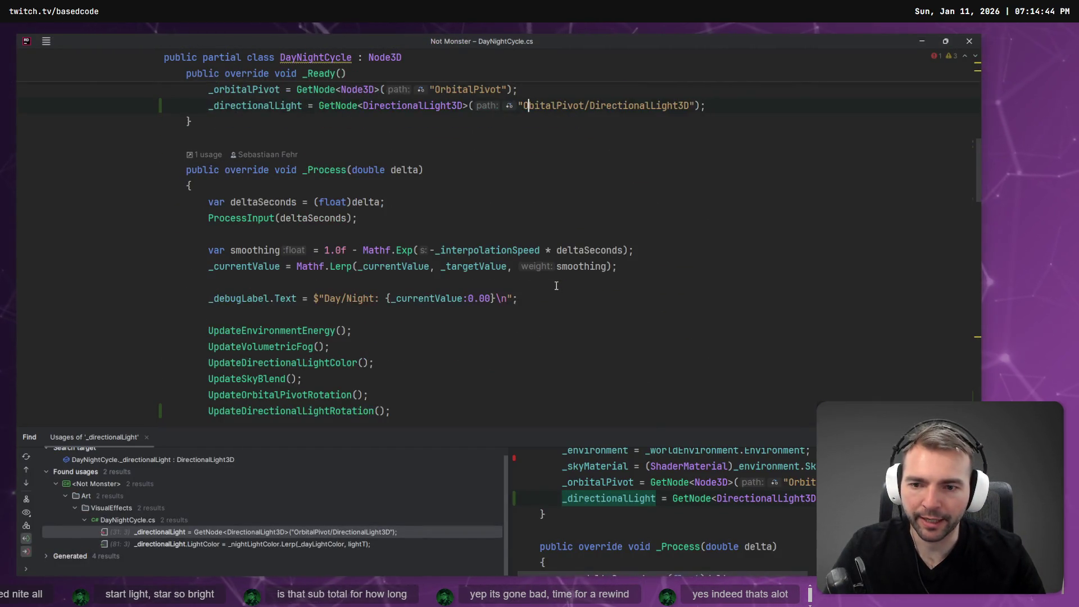
{"action": "scroll", "coordinate": [557, 286], "scroll_direction": "down", "scroll_amount": 15}
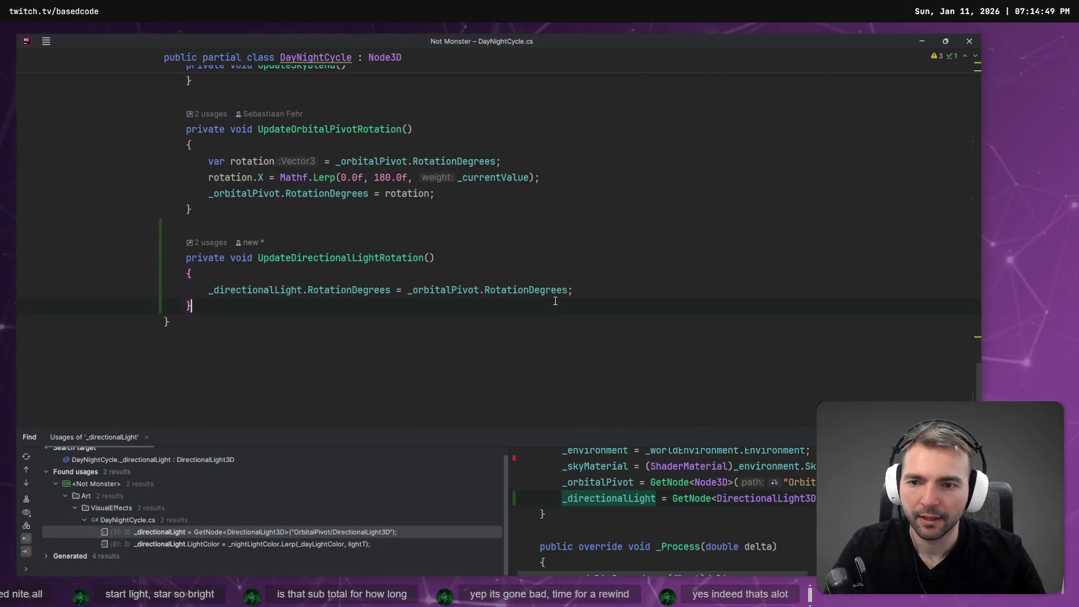
{"action": "key", "text": "alt+Tab"}
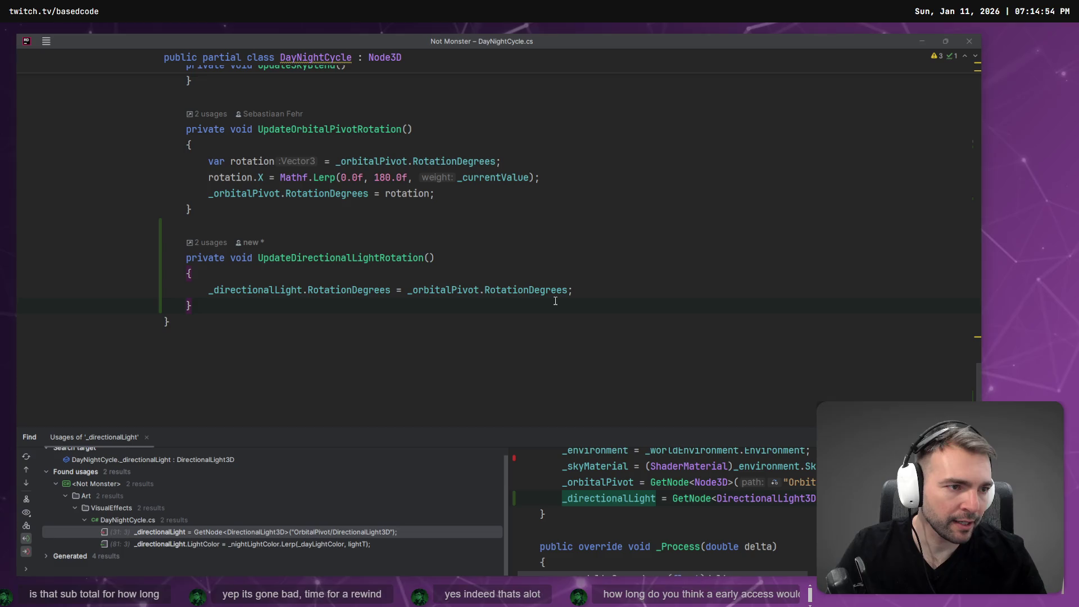
{"action": "left_click", "coordinate": [578, 259]}
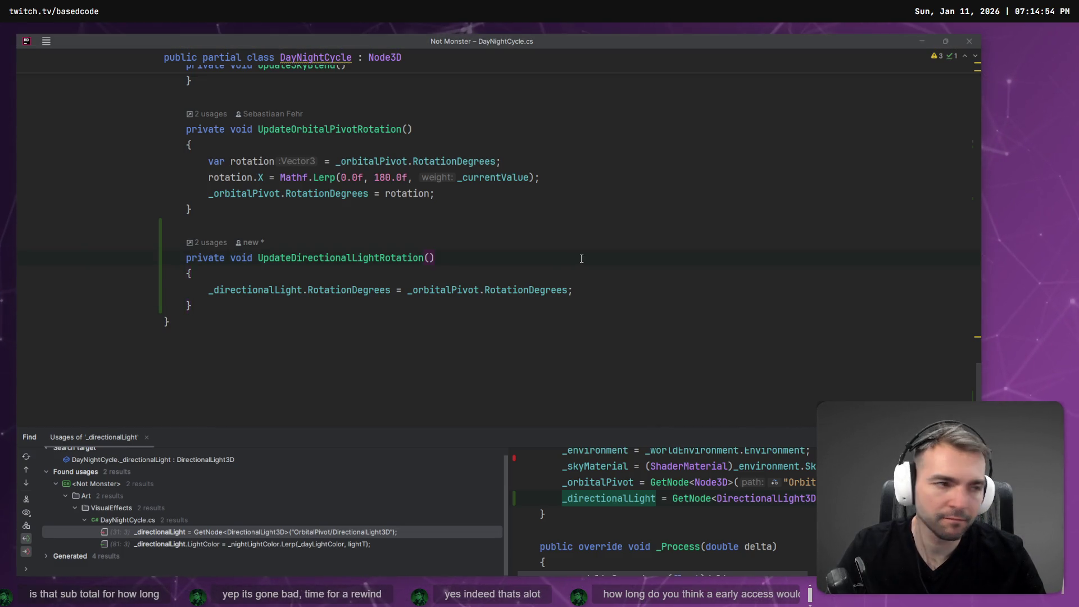
- In Fork, view DayNightCycle.cs's unstaged diff with the ObitalPivot/DirectionalLight3D path
{"action": "key", "text": "alt+Tab"}
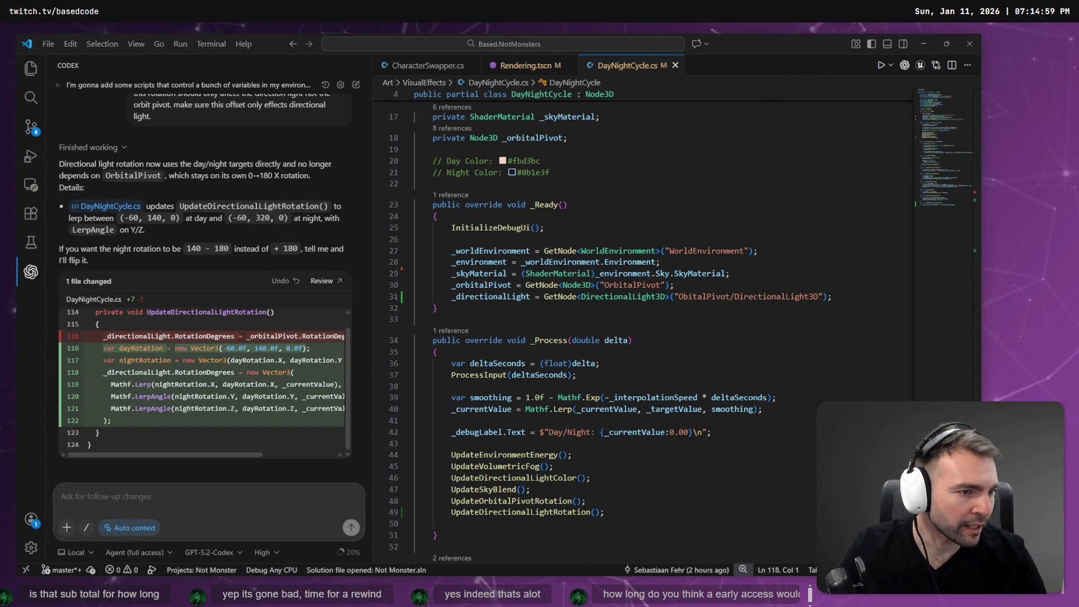
{"action": "key", "text": "alt+Tab"}
{"action": "left_click", "coordinate": [236, 133]}
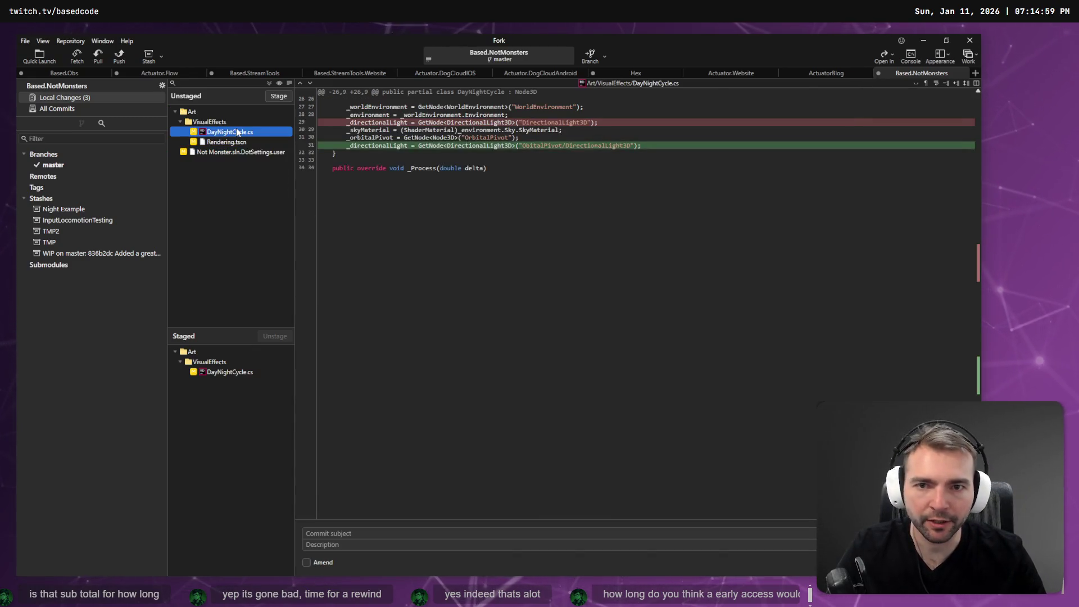
- Compare the Rendering.tscn, DotSettings.user and staged/unstaged DayNightCycle.cs diffs, then return to VS Code
{"action": "left_click", "coordinate": [236, 142]}
{"action": "left_click", "coordinate": [248, 133]}
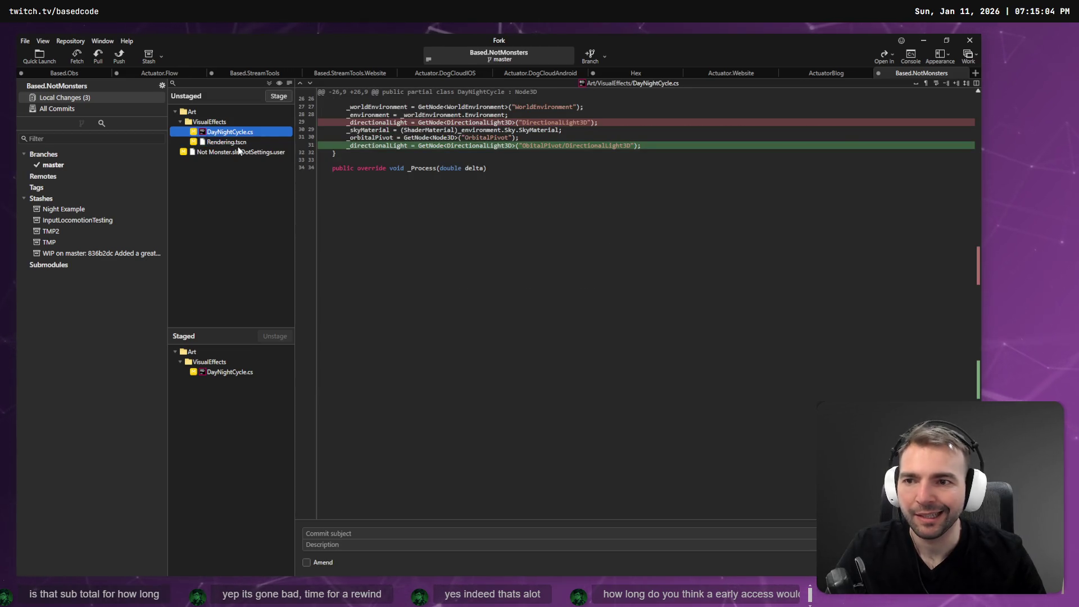
{"action": "left_click", "coordinate": [239, 151]}
{"action": "left_click", "coordinate": [246, 142]}
{"action": "left_click", "coordinate": [250, 372]}
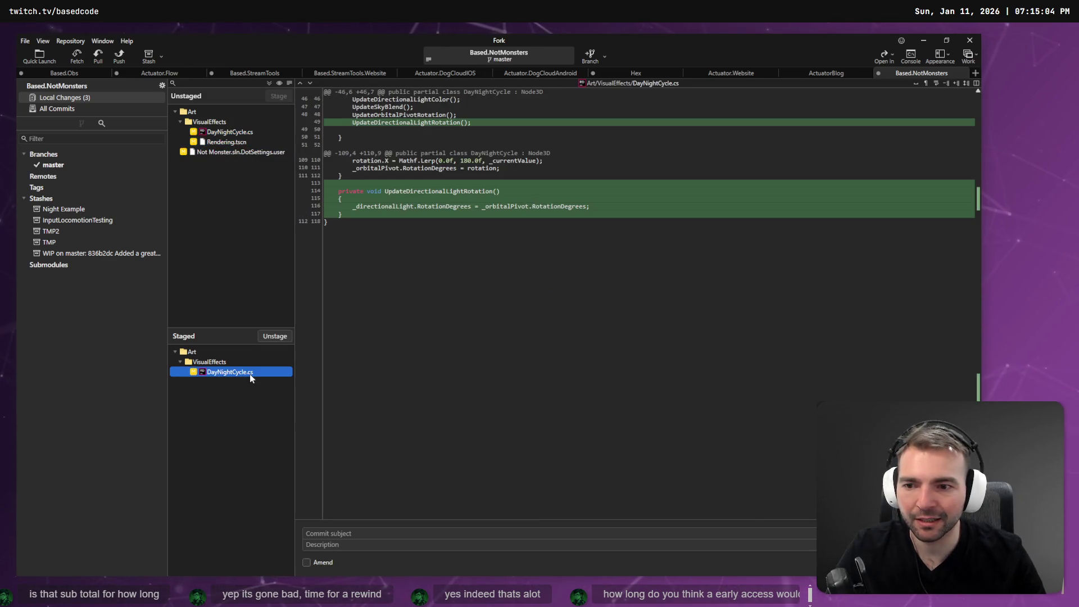
{"action": "left_click", "coordinate": [220, 132]}
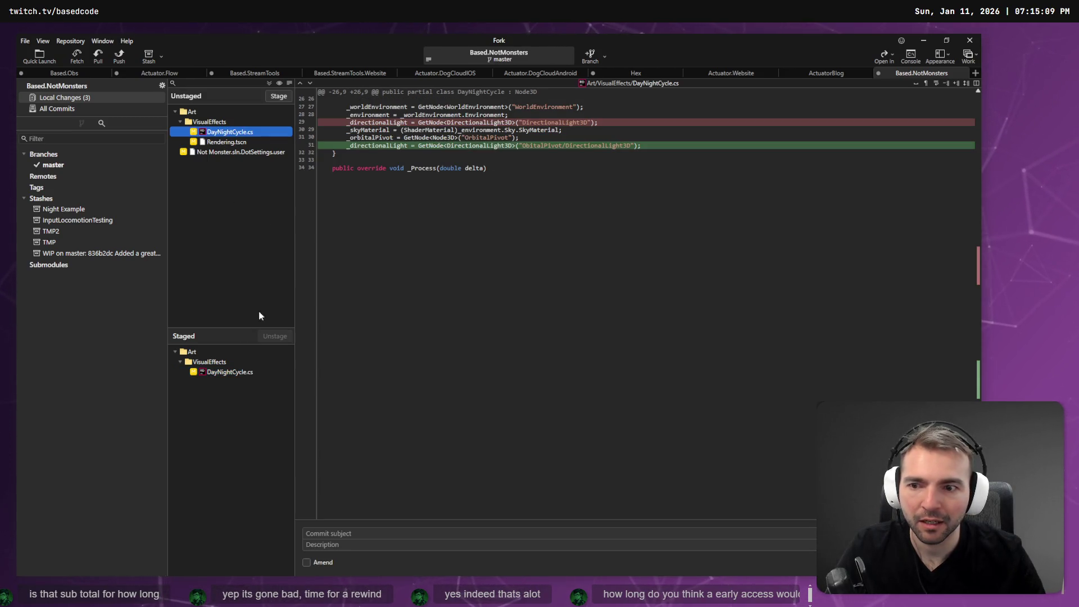
{"action": "left_click", "coordinate": [234, 371]}
{"action": "key", "text": "alt+Tab"}
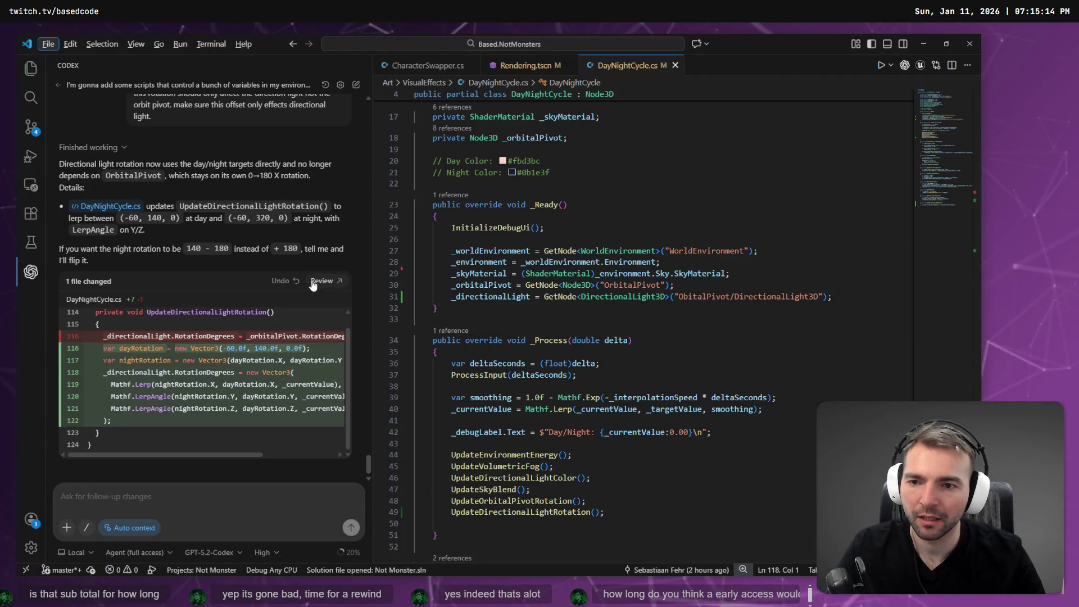
- Copy the suggested dayRotation/nightRotation lerp code from the Codex diff
{"action": "left_click_drag", "start_coordinate": [111, 438], "coordinate": [35, 315]}
{"action": "scroll", "coordinate": [621, 464], "scroll_direction": "down", "scroll_amount": 5}
{"action": "scroll", "coordinate": [621, 463], "scroll_direction": "down", "scroll_amount": 20}
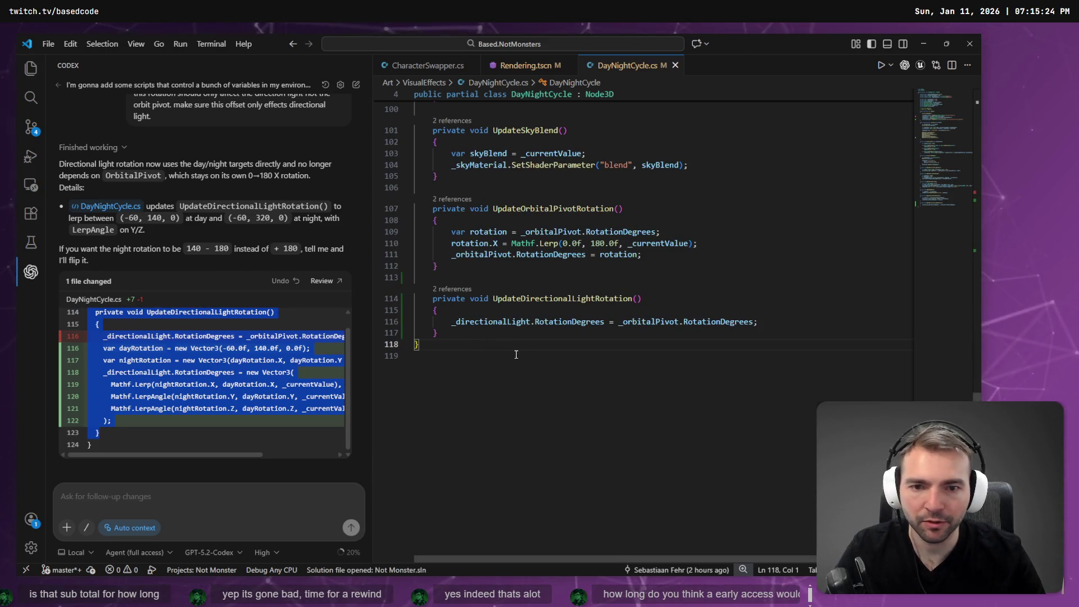
{"action": "left_click", "coordinate": [508, 341]}
{"action": "left_click_drag", "start_coordinate": [493, 332], "coordinate": [415, 298]}
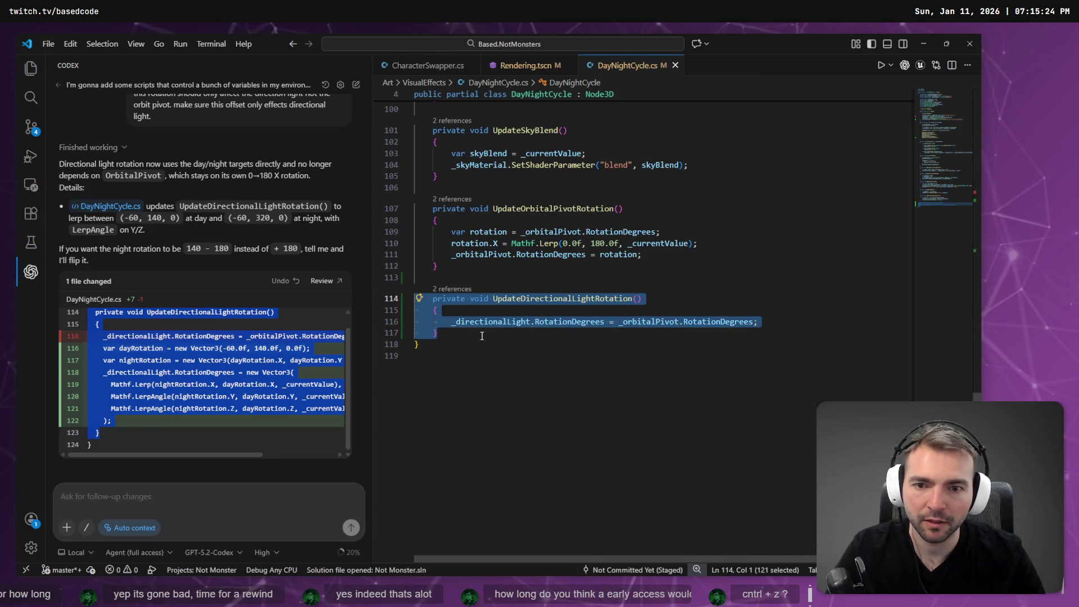
{"action": "right_click", "coordinate": [266, 422]}
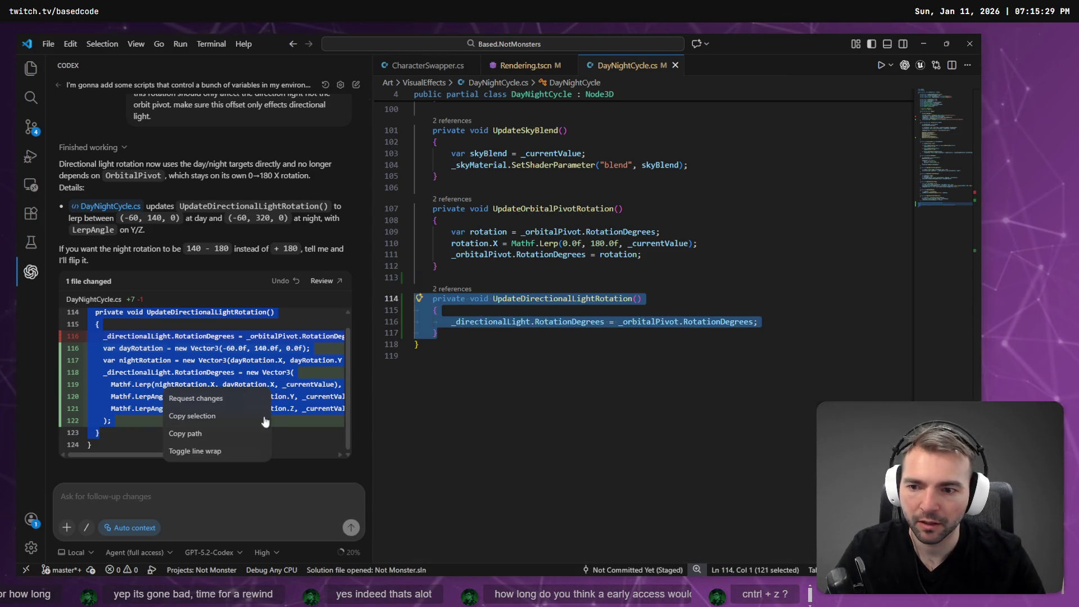
{"action": "left_click", "coordinate": [221, 417]}
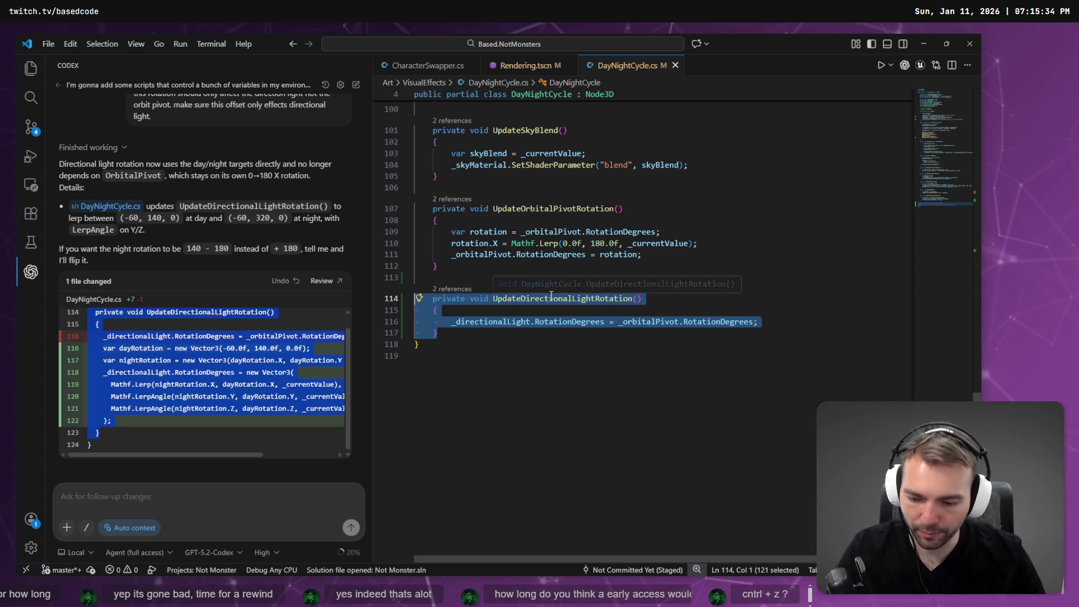
{"action": "left_click", "coordinate": [484, 322]}
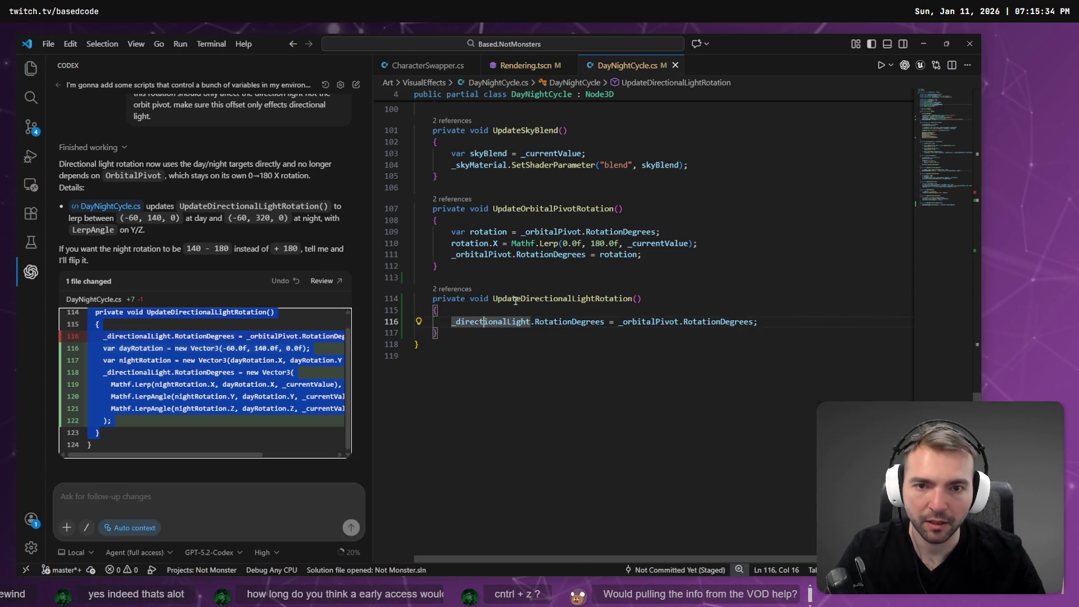
- Reopen DayNightCycle.cs, paste the code over UpdateDirectionalLightRotation's body, and indent it one level
{"action": "left_click", "coordinate": [675, 65]}
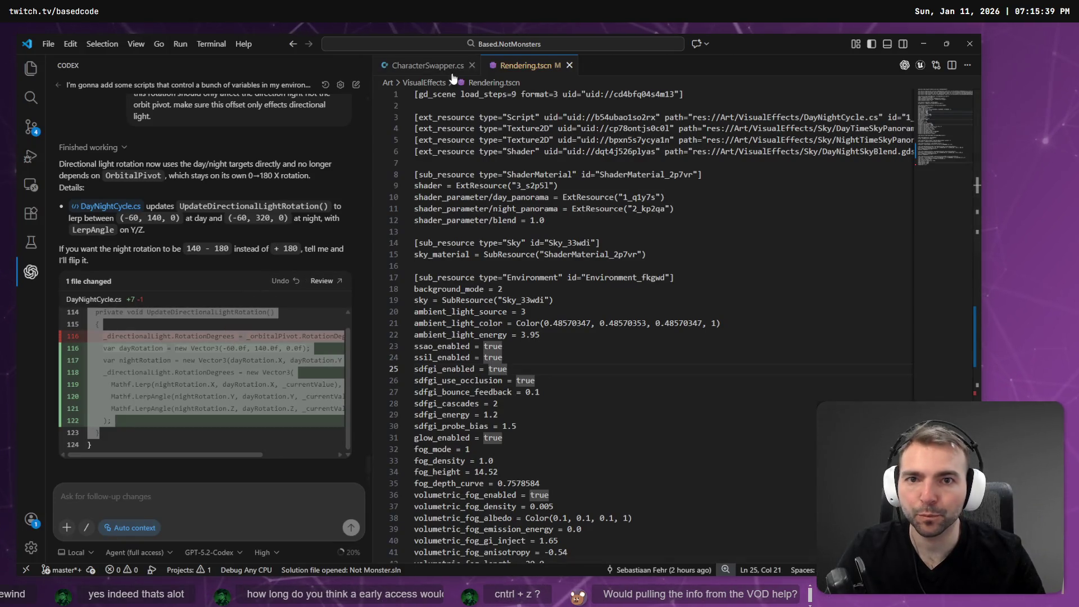
{"action": "left_click", "coordinate": [30, 68]}
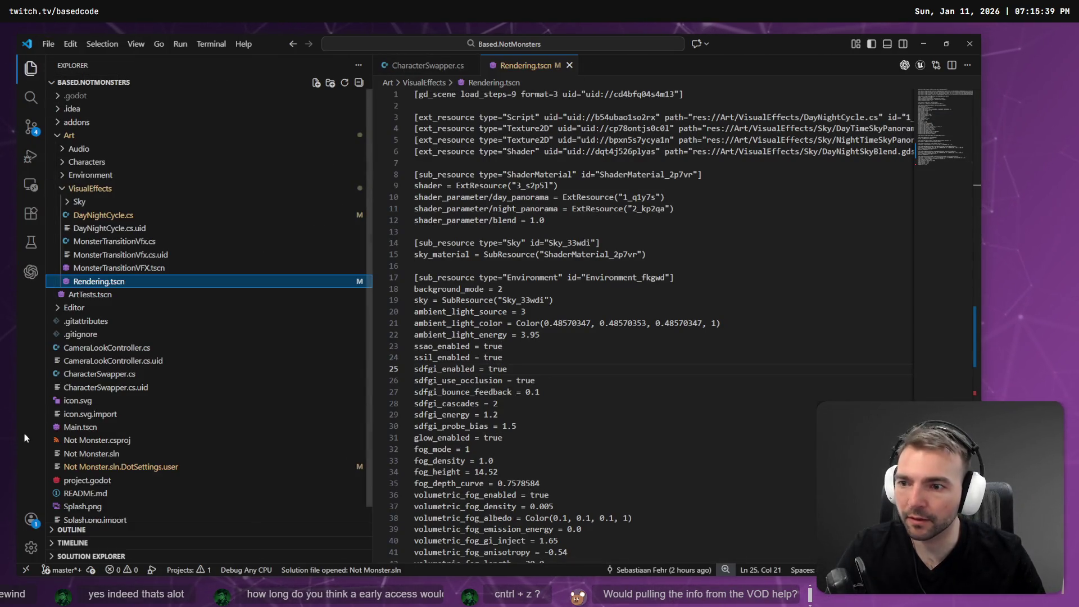
{"action": "scroll", "coordinate": [80, 292], "scroll_direction": "down", "scroll_amount": 1}
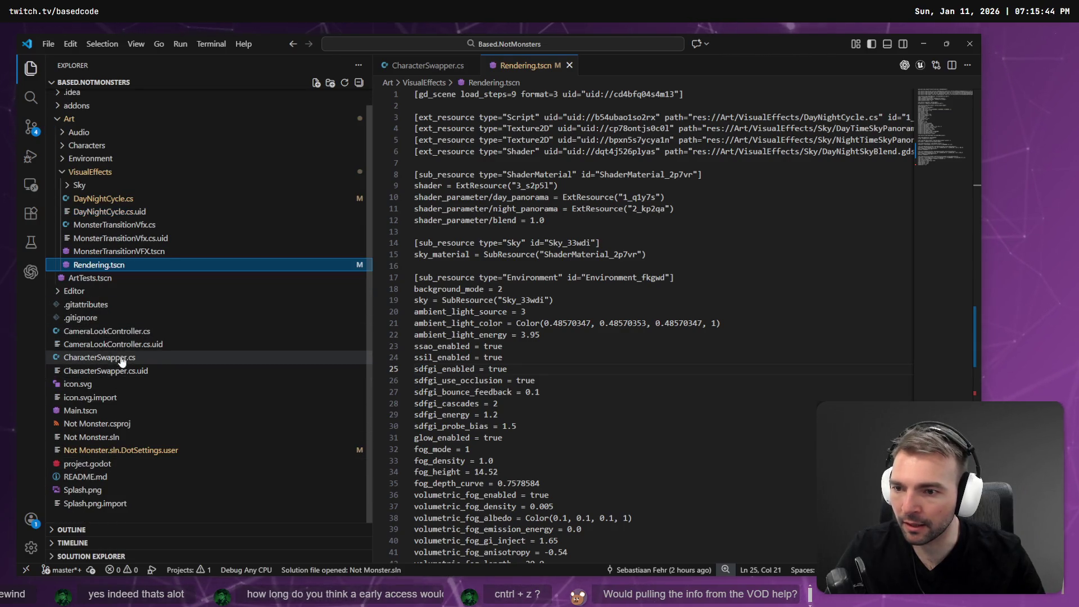
{"action": "left_click", "coordinate": [104, 199]}
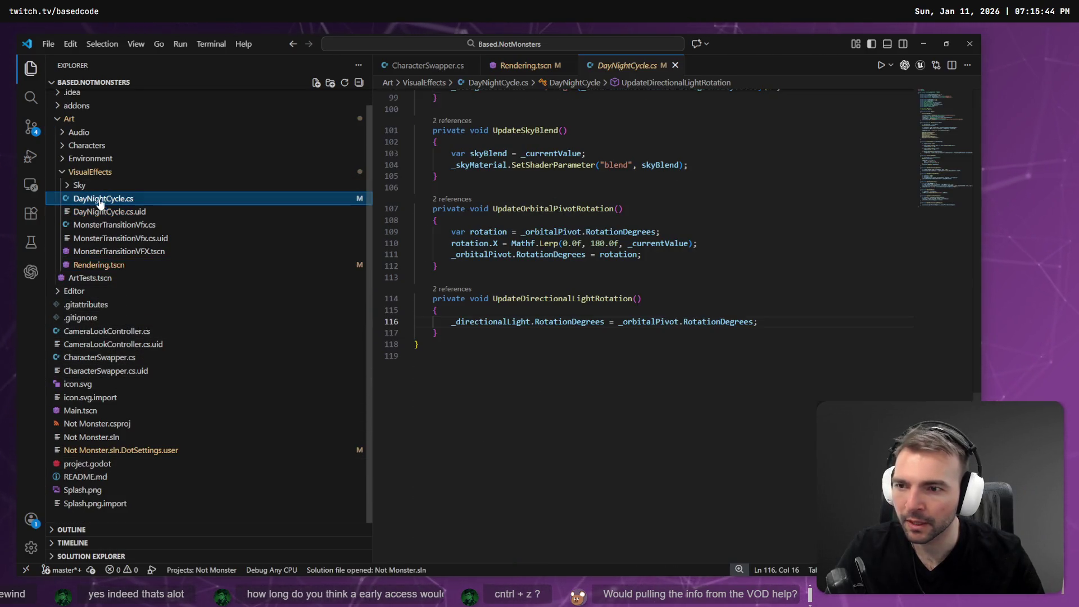
{"action": "mouse_move", "coordinate": [560, 335]}
{"action": "left_mouse_down"}
{"action": "mouse_move", "coordinate": [416, 332]}
{"action": "mouse_move", "coordinate": [385, 313]}
{"action": "left_mouse_up"}
{"action": "left_click_drag", "start_coordinate": [474, 335], "coordinate": [369, 306]}
{"action": "type", "text": "private void UpdateDirectionalLightRotation() 115     { 116         _directionalLight.RotationDegrees = _orbitalPivot.RotationDegrees; 116         var dayRotation = new Vector3(-60.0f, 140.0f, 0.0f); 117         var nightRotation = new Vector3(dayRotation.X, dayRotation.Y + 180.0f, dayRotation.Z); 118         _directionalLight.RotationDegrees = new Vector3( 119             Mathf.Lerp(nightRotation.X, dayRotation.X, _currentValue), 120             Mathf.LerpAngle(nightRotation.Y, dayRotation.Y, _currentValue), 121             Mathf.LerpAngle(nightRotation.Z, dayRotation.Z, _currentValue) 122         ); 123     }"}
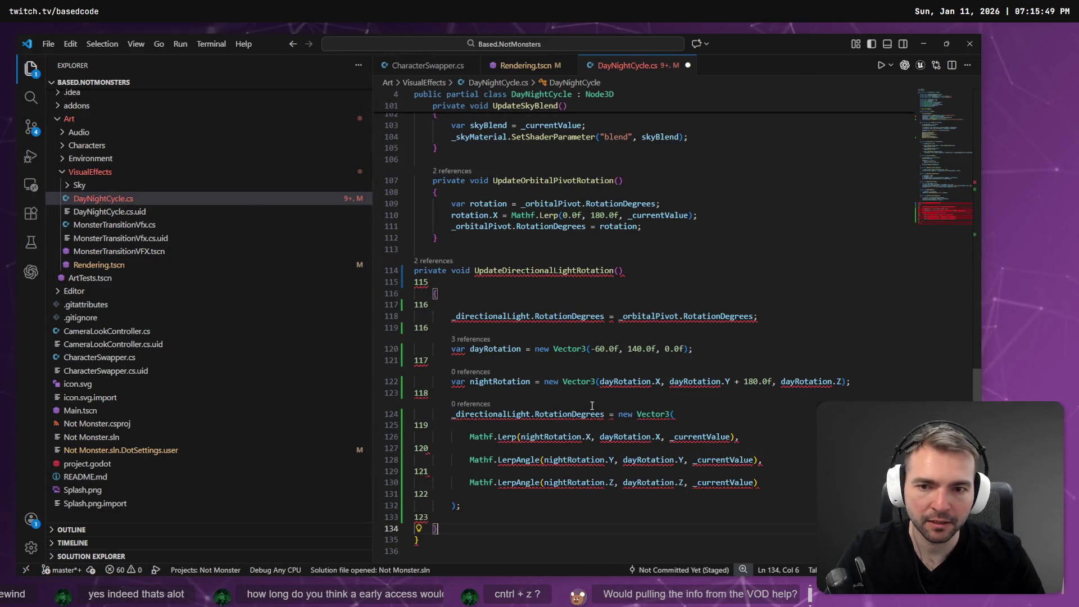
{"action": "left_click_drag", "start_coordinate": [444, 529], "coordinate": [414, 270]}
{"action": "key", "text": "Tab"}
{"action": "left_click", "coordinate": [617, 284]}
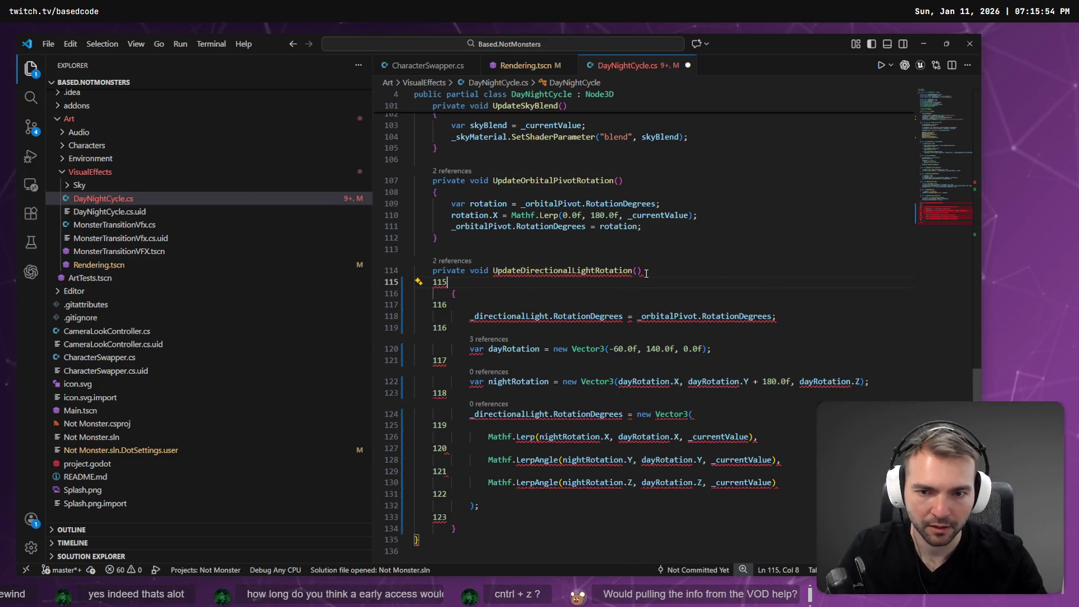
- Delete the stray pasted line numbers 115 through 123 from the method
{"action": "key", "text": "BackSpace"}
{"action": "key", "text": "BackSpace"}
{"action": "key", "text": "BackSpace"}
{"action": "key", "text": "BackSpace"}
{"action": "key", "text": "Down"}
{"action": "key", "text": "Down"}
{"action": "key", "text": "End"}
{"action": "key", "text": "BackSpace"}
{"action": "key", "text": "BackSpace"}
{"action": "key", "text": "BackSpace"}
{"action": "key", "text": "Down"}
{"action": "key", "text": "Down"}
{"action": "key", "text": "End"}
{"action": "key", "text": "BackSpace"}
{"action": "key", "text": "BackSpace"}
{"action": "key", "text": "BackSpace"}
{"action": "key", "text": "Down"}
{"action": "key", "text": "Down"}
{"action": "key", "text": "End"}
{"action": "key", "text": "BackSpace"}
{"action": "key", "text": "BackSpace"}
{"action": "key", "text": "BackSpace"}
{"action": "key", "text": "Down"}
{"action": "key", "text": "Down"}
{"action": "key", "text": "End"}
{"action": "key", "text": "BackSpace"}
{"action": "key", "text": "BackSpace"}
{"action": "key", "text": "BackSpace"}
{"action": "key", "text": "Down"}
{"action": "key", "text": "Down"}
{"action": "key", "text": "End"}
{"action": "key", "text": "BackSpace"}
{"action": "key", "text": "BackSpace"}
{"action": "key", "text": "BackSpace"}
{"action": "key", "text": "Down"}
{"action": "key", "text": "Down"}
{"action": "key", "text": "End"}
{"action": "key", "text": "BackSpace"}
{"action": "key", "text": "BackSpace"}
{"action": "key", "text": "BackSpace"}
{"action": "key", "text": "Down"}
{"action": "key", "text": "Down"}
{"action": "key", "text": "End"}
{"action": "key", "text": "shift+Home"}
{"action": "key", "text": "BackSpace"}
{"action": "key", "text": "Down"}
{"action": "key", "text": "Down"}
{"action": "key", "text": "End"}
{"action": "key", "text": "BackSpace"}
{"action": "key", "text": "BackSpace"}
{"action": "key", "text": "BackSpace"}
{"action": "key", "text": "BackSpace"}
{"action": "mouse_move", "coordinate": [473, 499]}
{"action": "left_mouse_down"}
{"action": "mouse_move", "coordinate": [416, 186]}
{"action": "mouse_move", "coordinate": [416, 270]}
{"action": "left_mouse_up"}
{"action": "left_click", "coordinate": [466, 216]}
{"action": "key", "text": "alt+Tab"}
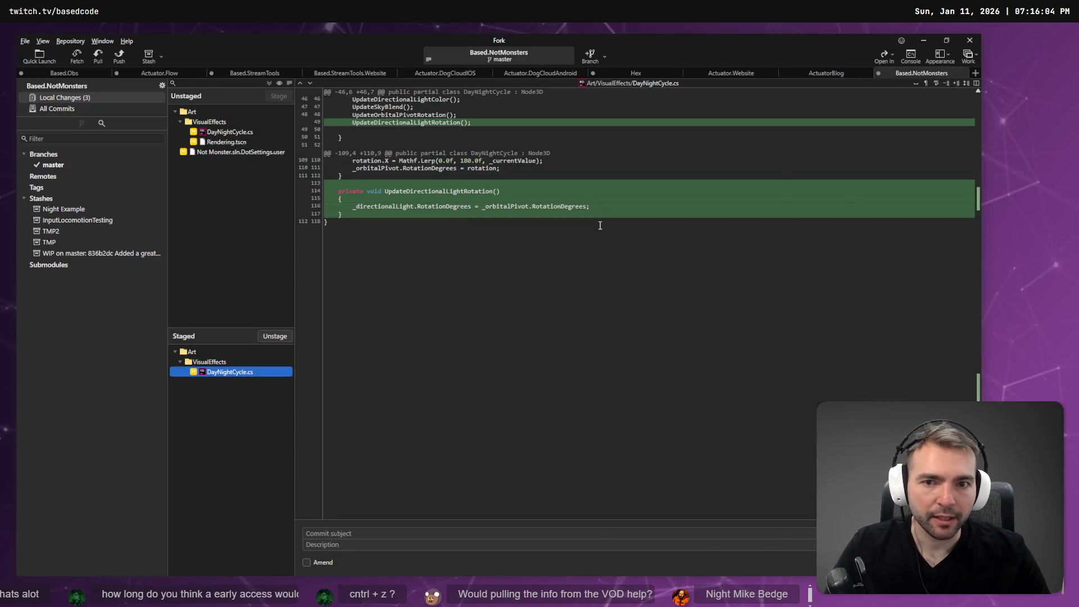
- Auto-format UpdateDirectionalLightRotation in Rider and remove its blank lines
{"action": "key", "text": "alt+Tab"}
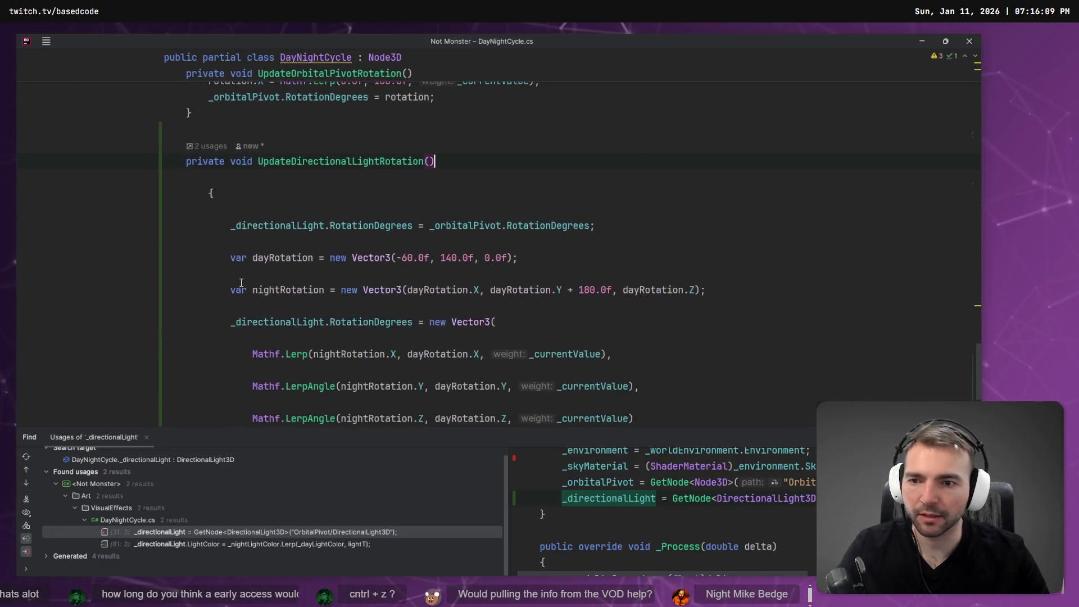
{"action": "scroll", "coordinate": [242, 282], "scroll_direction": "down", "scroll_amount": 4}
{"action": "left_click_drag", "start_coordinate": [210, 301], "coordinate": [185, 221]}
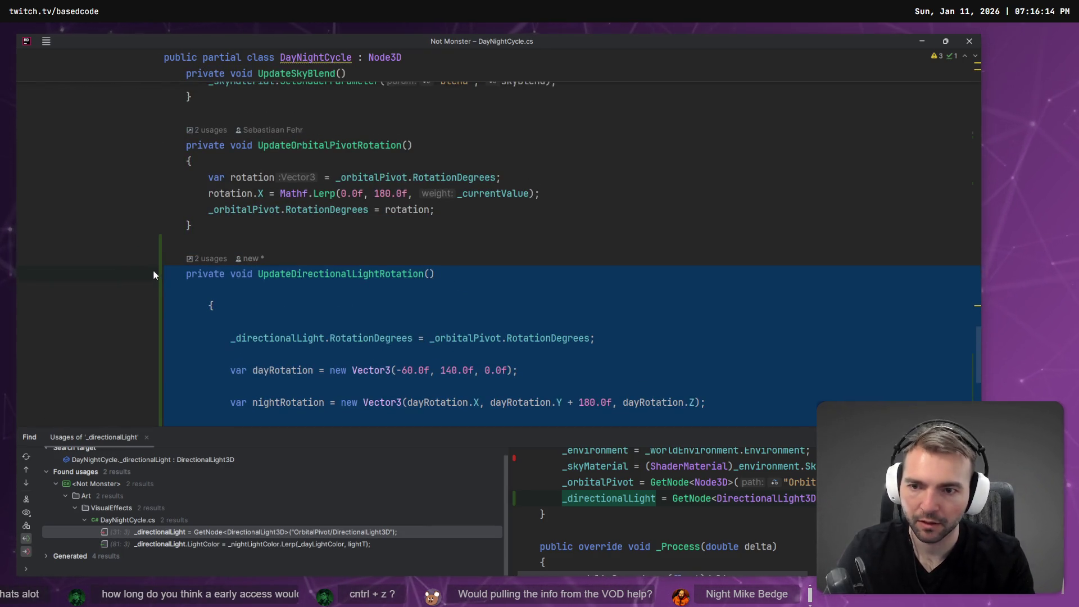
{"action": "key", "text": "ctrl+alt+l"}
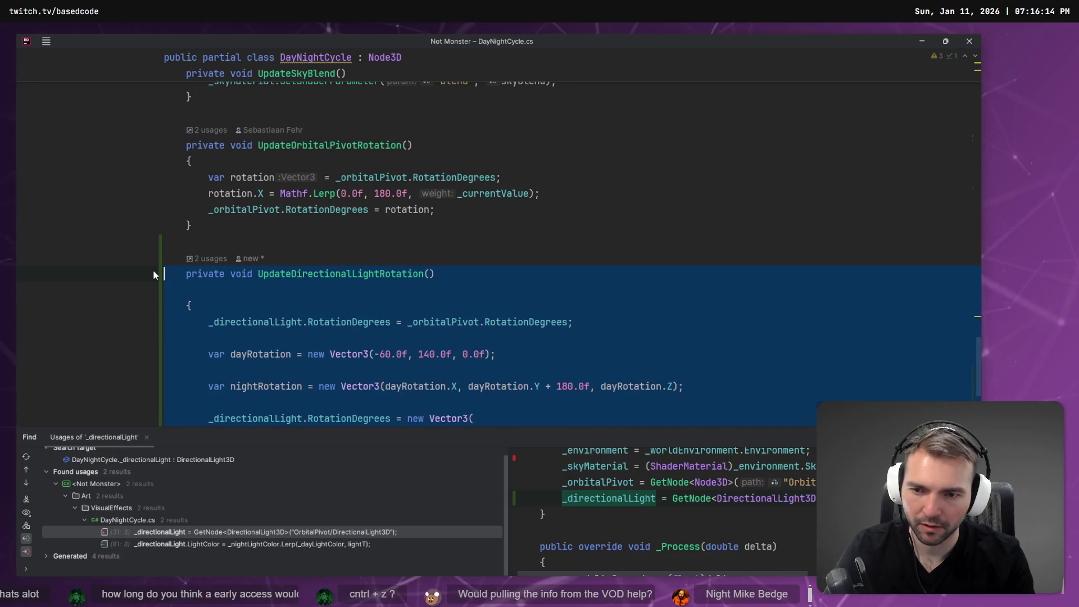
{"action": "key", "text": "Up"}
{"action": "key", "text": "Up"}
{"action": "key", "text": "Down"}
{"action": "key", "text": "Delete"}
{"action": "key", "text": "Down"}
{"action": "key", "text": "Down"}
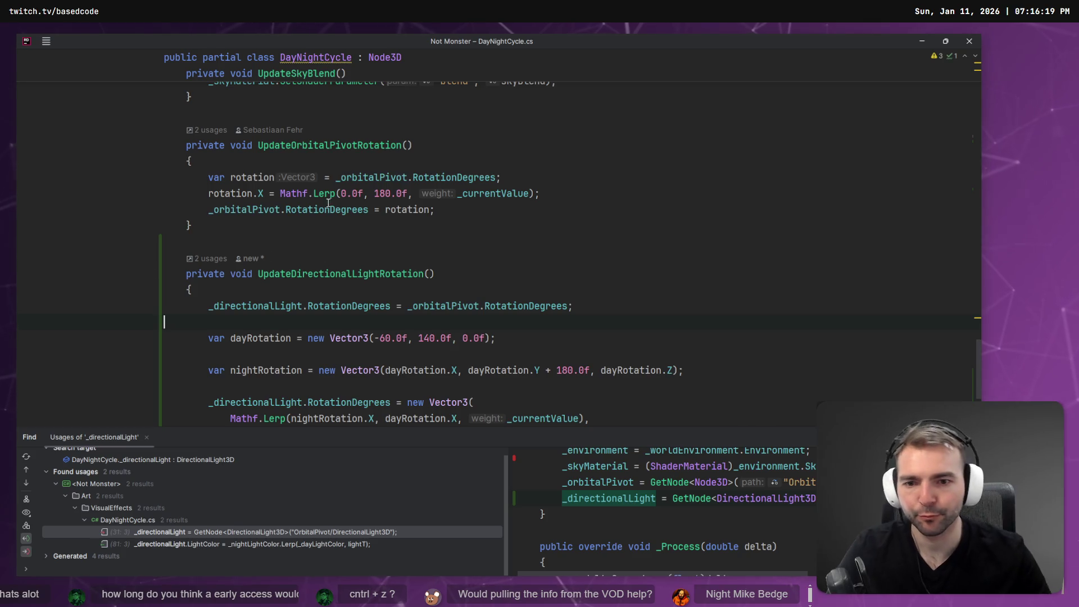
{"action": "scroll", "coordinate": [382, 237], "scroll_direction": "down", "scroll_amount": 4}
{"action": "key", "text": "Up"}
{"action": "key", "text": "Up"}
{"action": "key", "text": "Delete"}
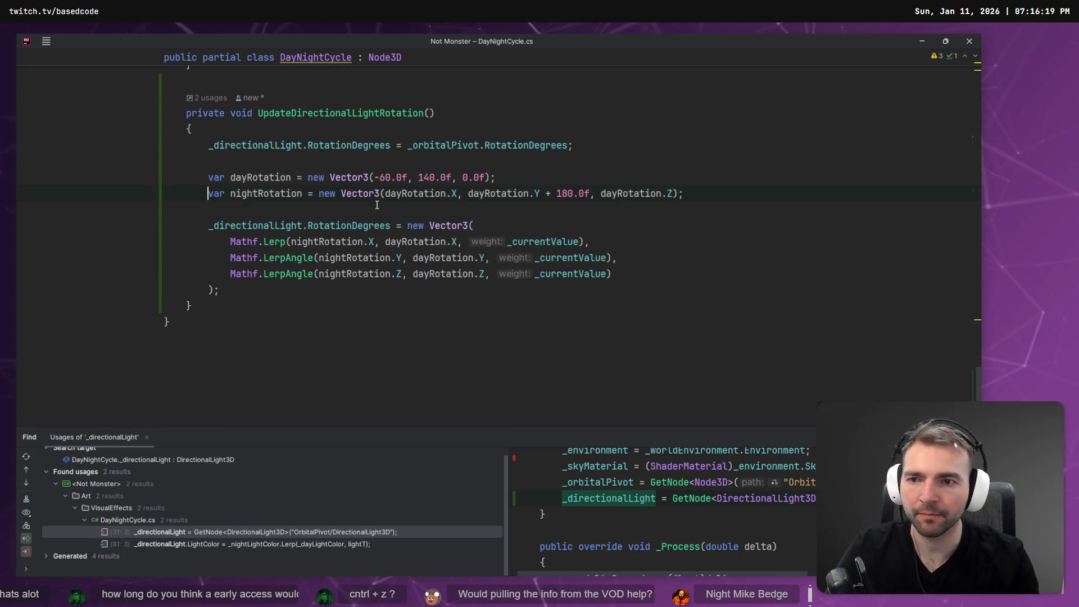
{"action": "key", "text": "BackSpace"}
{"action": "key", "text": "Up"}
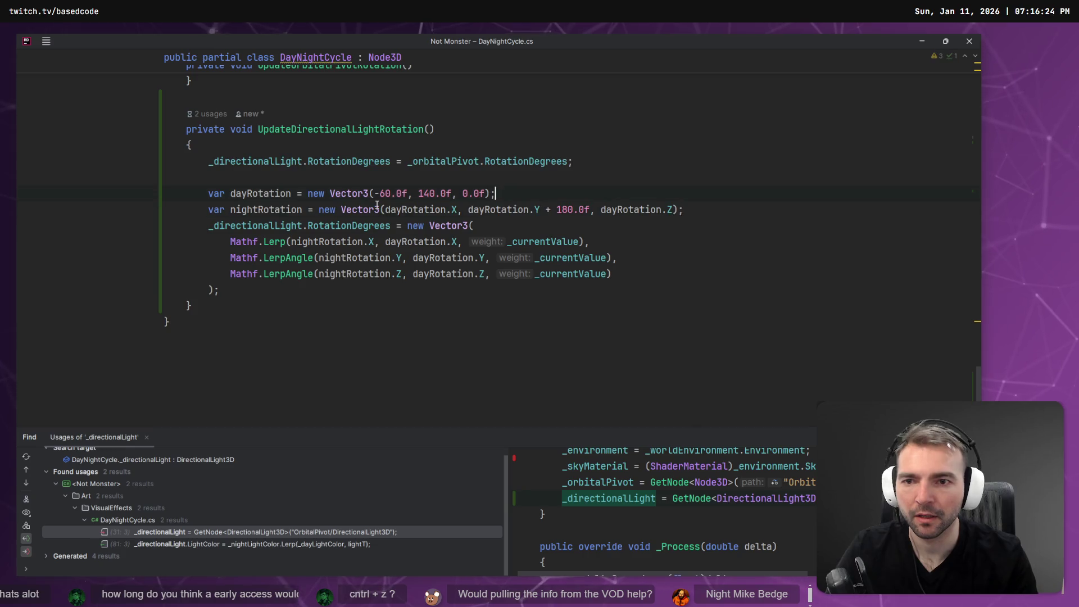
- Delete the line copying _orbitalPivot's rotation onto the directional light
{"action": "left_click", "coordinate": [258, 225]}
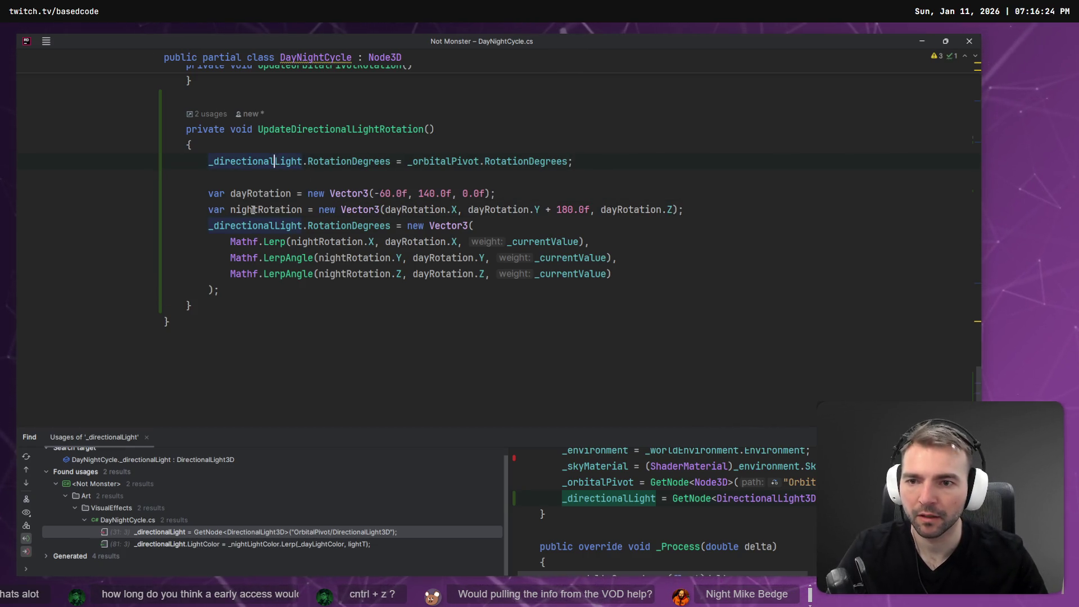
{"action": "left_click", "coordinate": [359, 161]}
{"action": "left_click", "coordinate": [343, 211]}
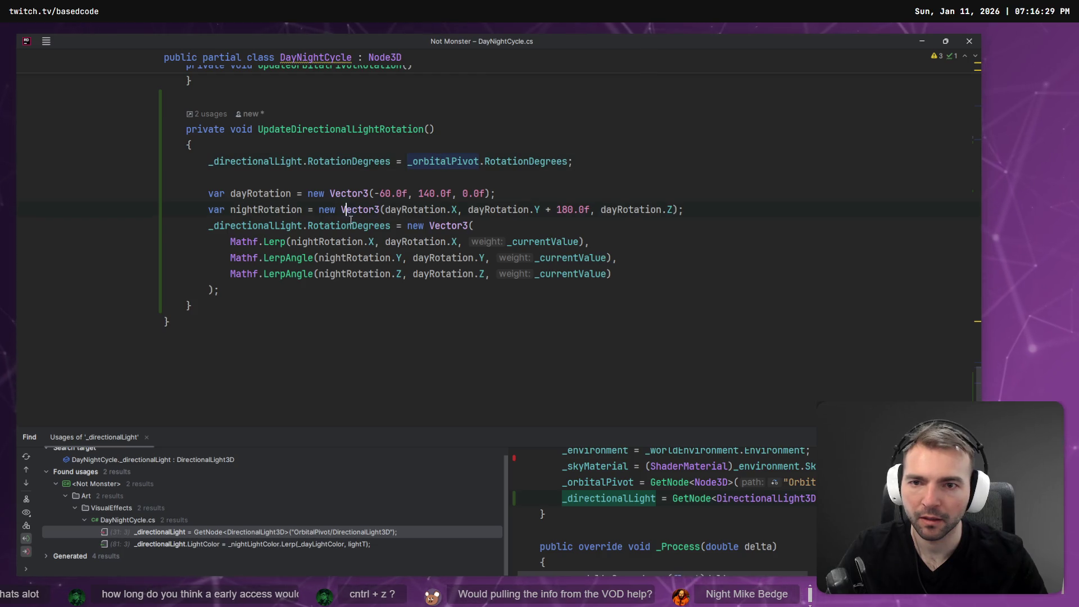
{"action": "triple_click", "coordinate": [607, 161]}
{"action": "key", "text": "BackSpace"}
{"action": "key", "text": "BackSpace"}
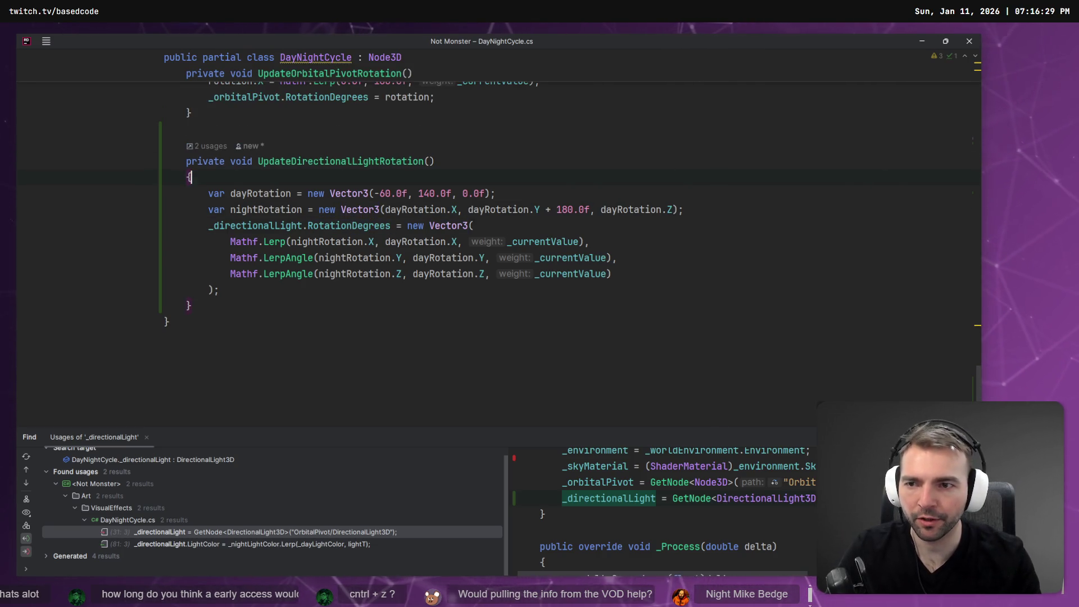
{"action": "key", "text": "alt+Tab"}
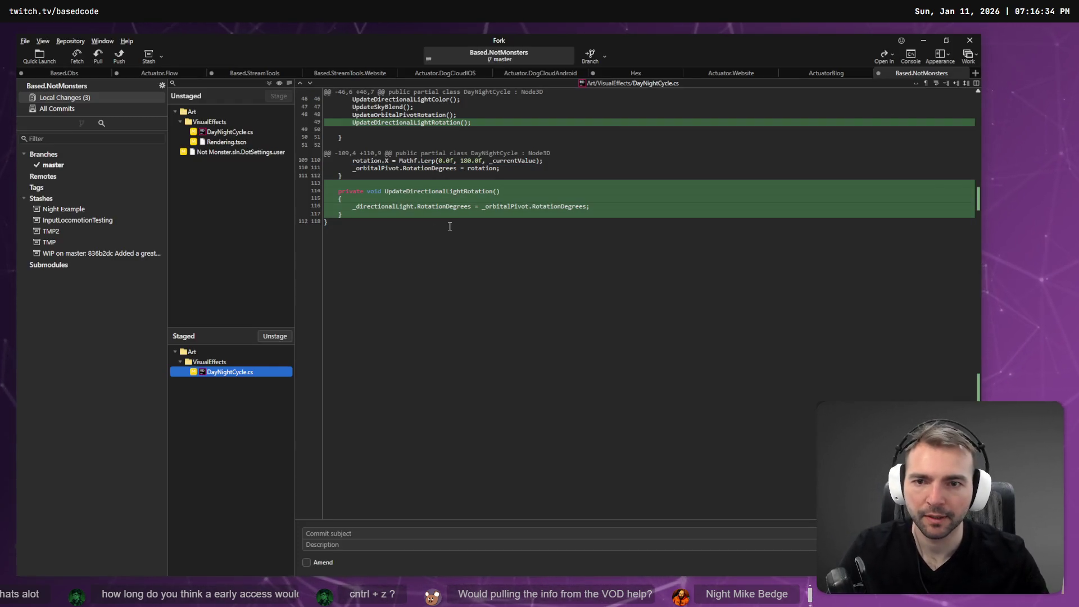
- Review the unstaged DayNightCycle.cs diff, then move DirectionalLight3D directly under the Rendering root
{"action": "left_click", "coordinate": [230, 132]}
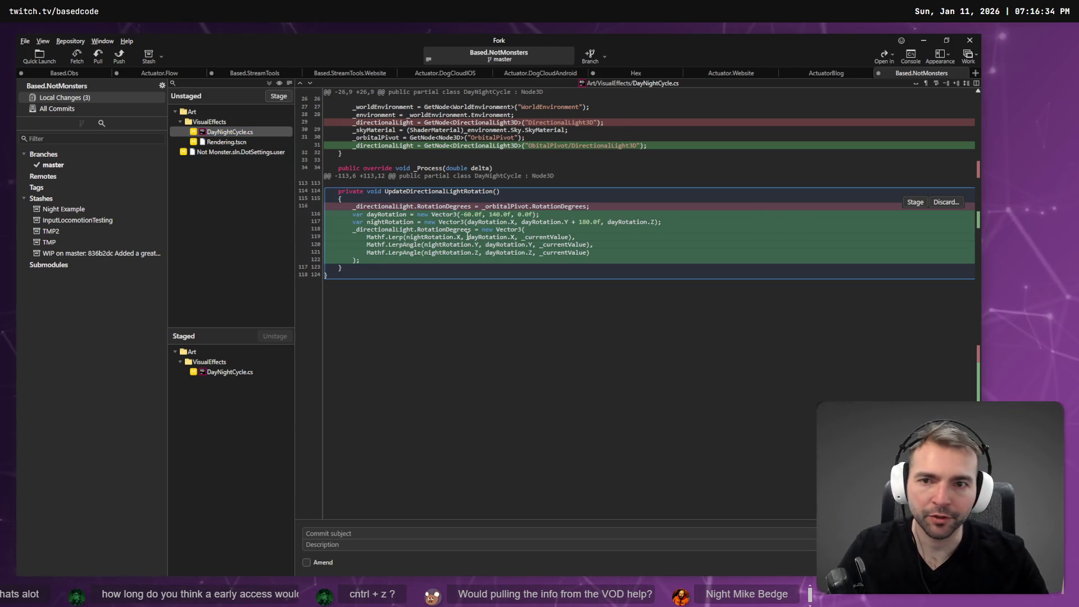
{"action": "key", "text": "alt+Tab"}
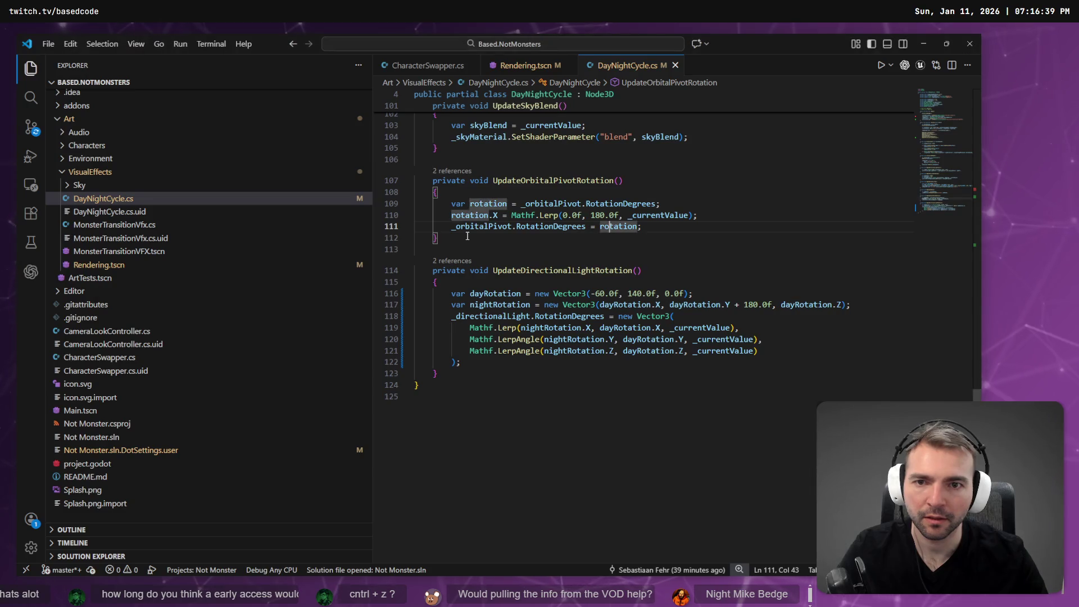
{"action": "key", "text": "alt+Tab"}
{"action": "mouse_move", "coordinate": [123, 203]}
{"action": "left_mouse_down"}
{"action": "mouse_move", "coordinate": [73, 207]}
{"action": "mouse_move", "coordinate": [78, 130]}
{"action": "left_mouse_up"}
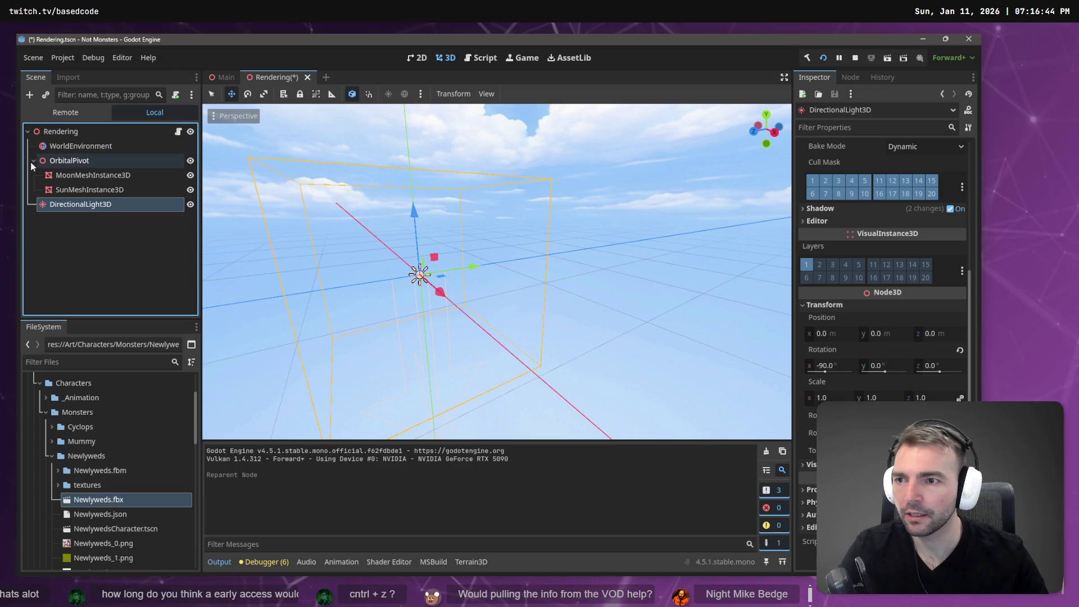
- Reselect DirectionalLight3D and save the Rendering scene with the reparented light
{"action": "left_click", "coordinate": [52, 216]}
{"action": "left_click", "coordinate": [85, 204]}
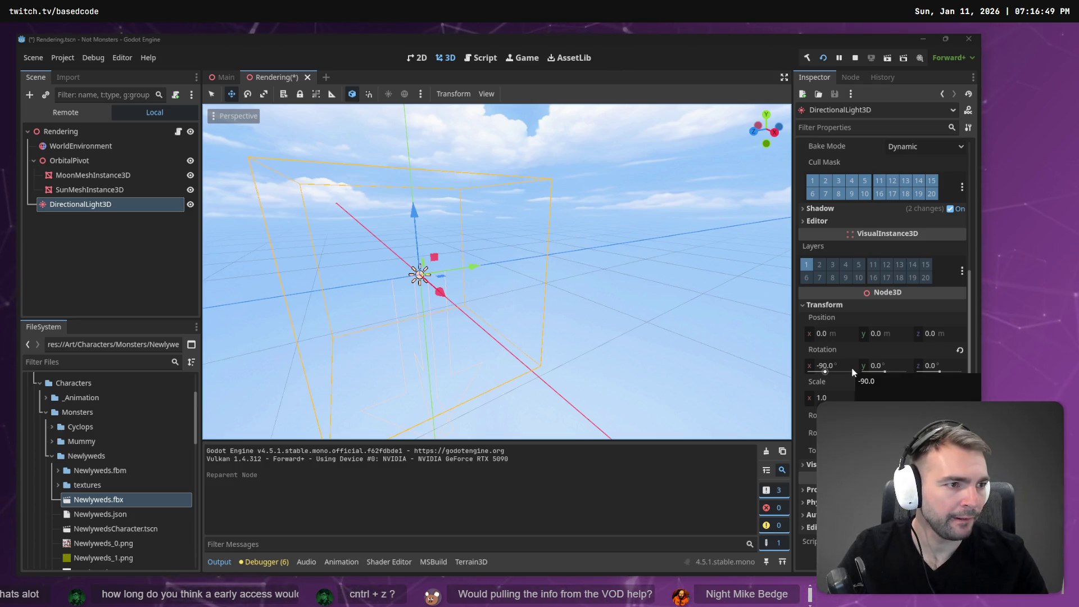
{"action": "key", "text": "ctrl+s"}
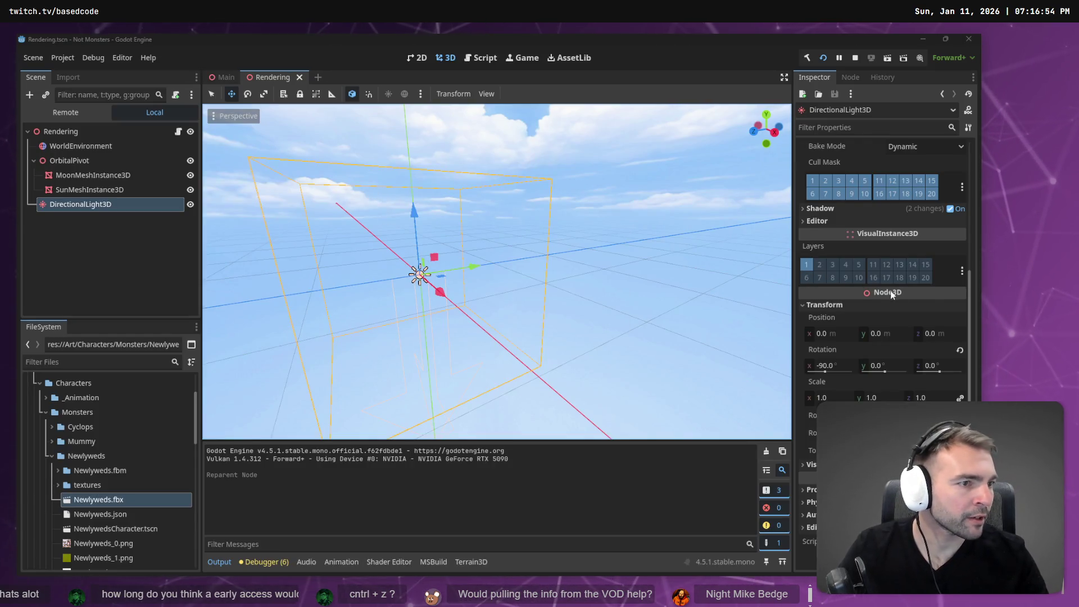
{"action": "key", "text": "alt+Tab"}
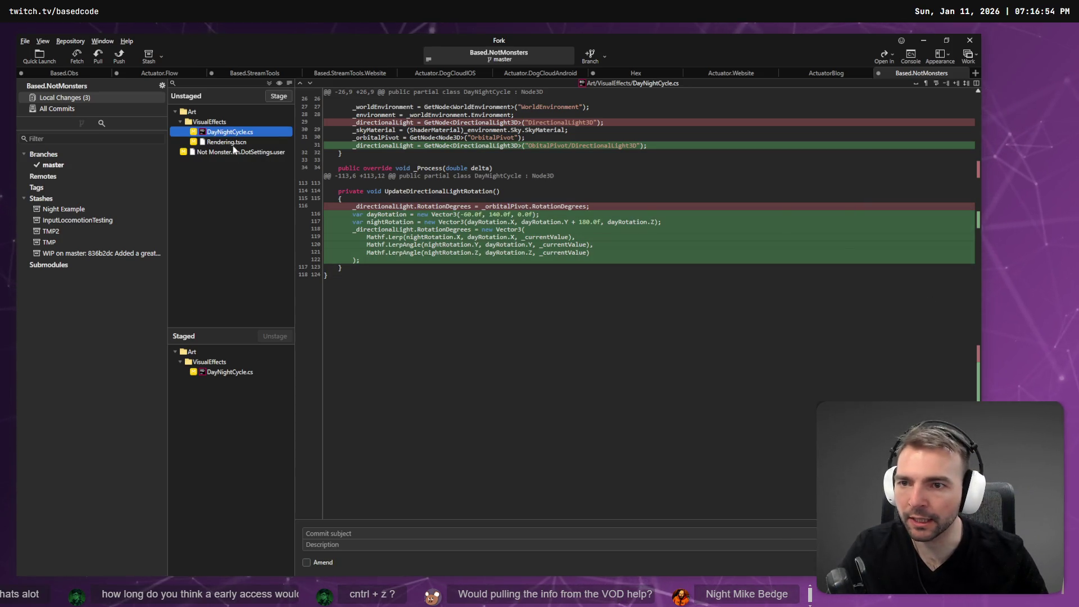
- Discard the DirectionalLight3D transform line change from Rendering.tscn
{"action": "key", "text": "Down"}
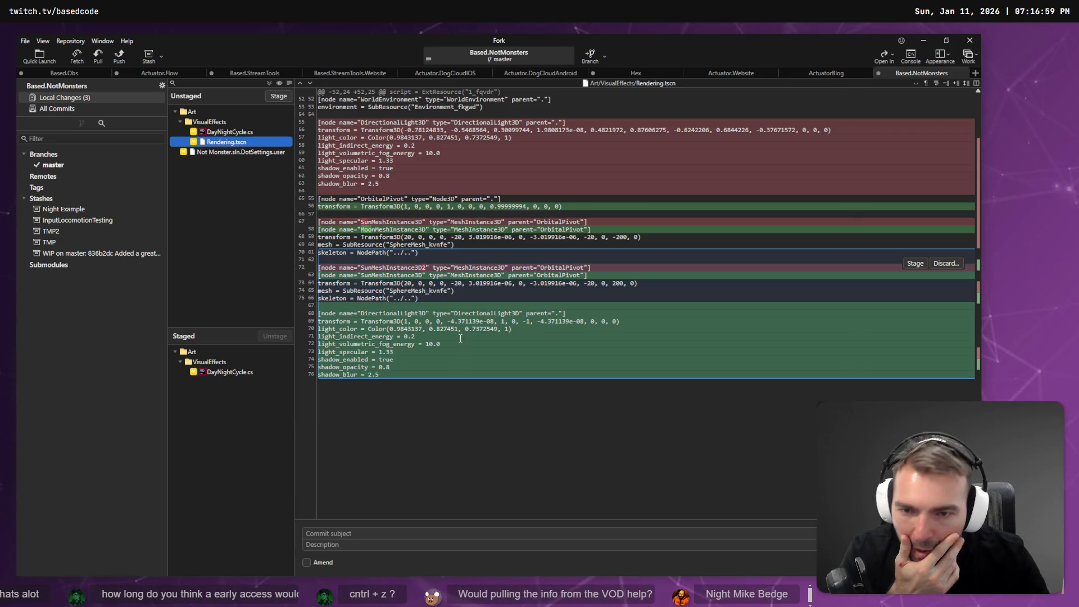
{"action": "left_click_drag", "start_coordinate": [635, 323], "coordinate": [394, 322]}
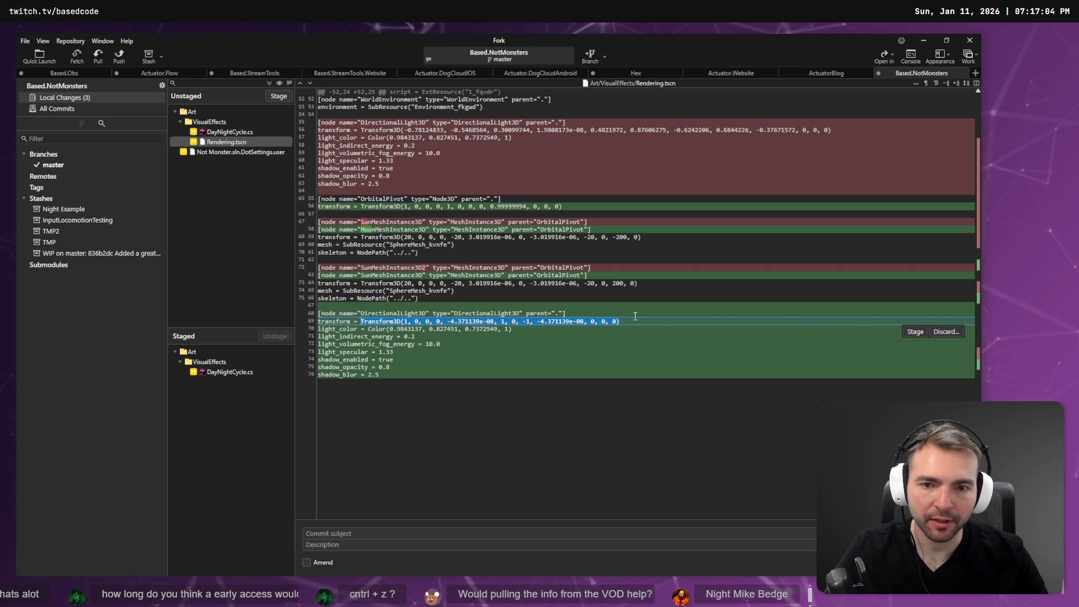
{"action": "left_click", "coordinate": [693, 319]}
{"action": "left_click_drag", "start_coordinate": [649, 322], "coordinate": [302, 320]}
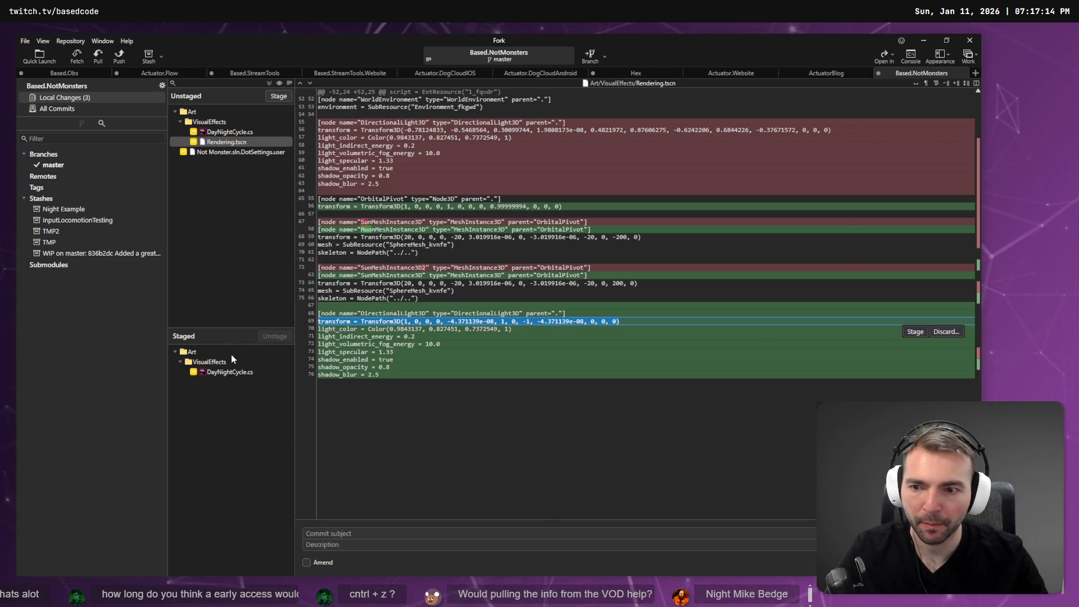
{"action": "left_click", "coordinate": [955, 331]}
{"action": "left_click", "coordinate": [588, 316]}
{"action": "key", "text": "alt+Tab"}
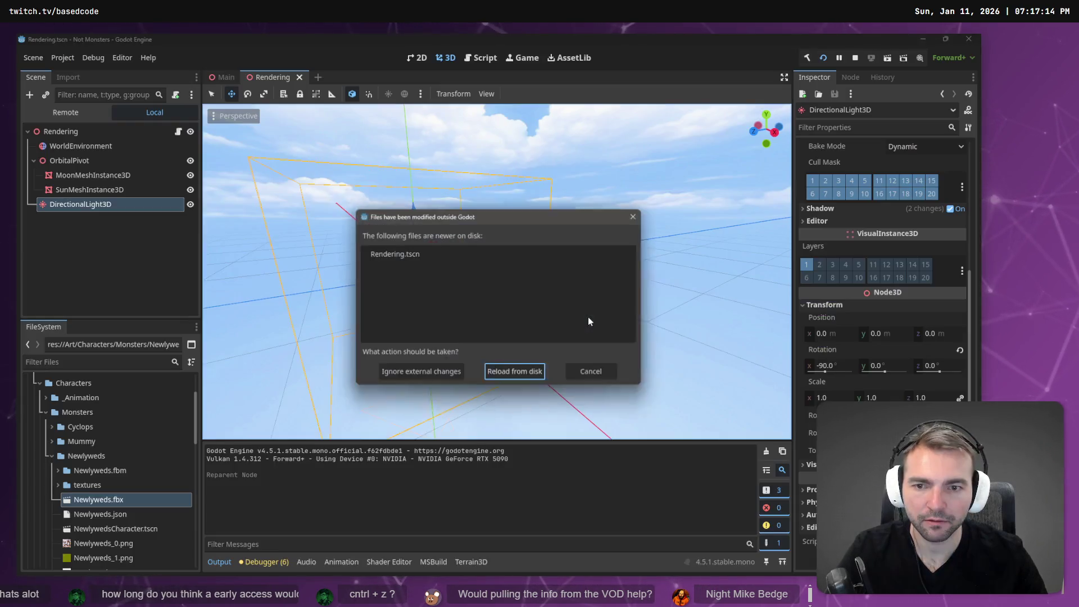
- Reload Rendering.tscn from disk and check OrbitalPivot and DirectionalLight3D's 0, 0, 0 rotation
{"action": "left_click", "coordinate": [523, 374]}
{"action": "scroll", "coordinate": [888, 362], "scroll_direction": "down", "scroll_amount": 5}
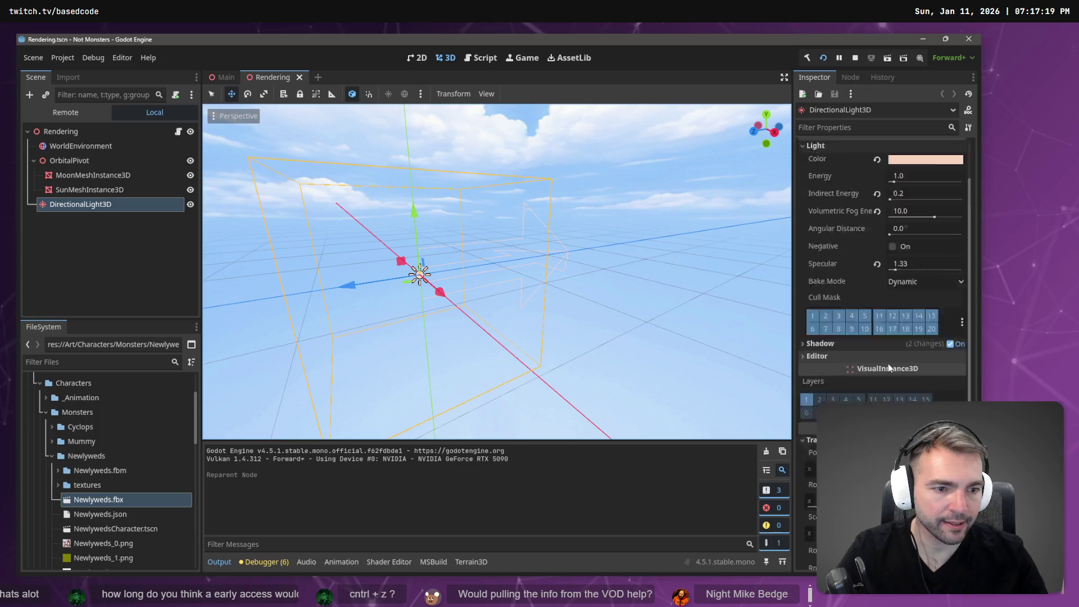
{"action": "left_click", "coordinate": [102, 161]}
{"action": "left_click", "coordinate": [84, 204]}
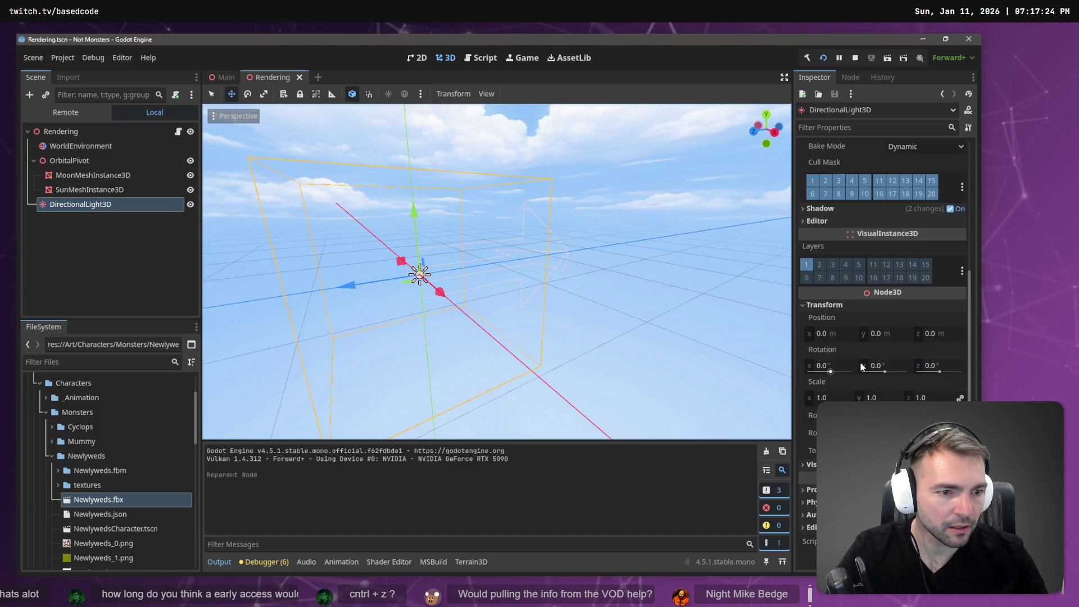
{"action": "key", "text": "alt+Tab"}
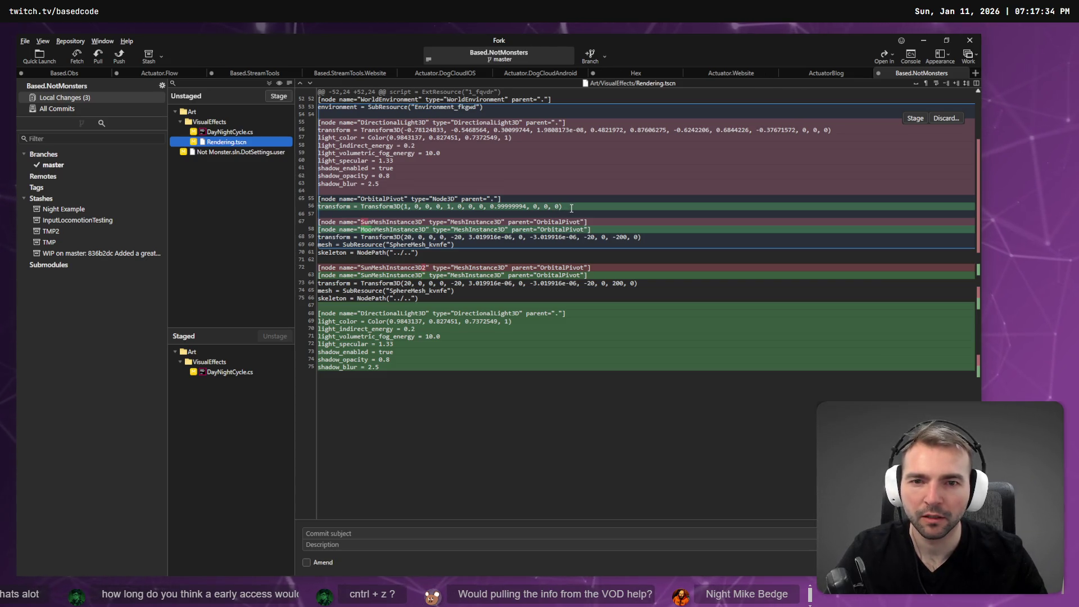
- Discard the OrbitalPivot transform line in Rendering.tscn and reload the scene in Godot
{"action": "left_click", "coordinate": [571, 207]}
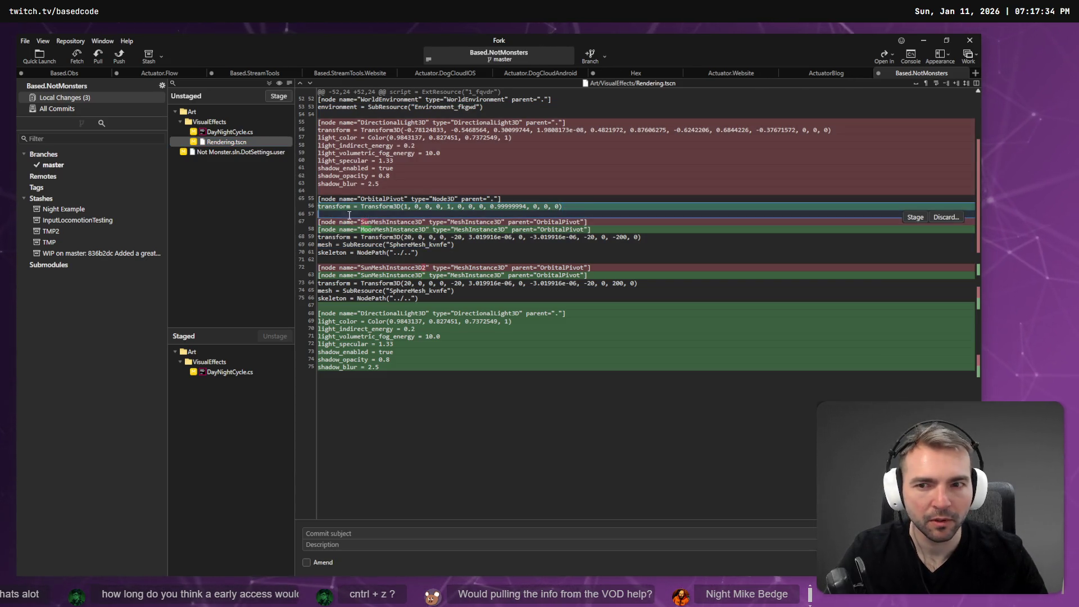
{"action": "left_click", "coordinate": [946, 218]}
{"action": "left_click", "coordinate": [568, 383]}
{"action": "key", "text": "alt+Tab"}
{"action": "left_click", "coordinate": [516, 373]}
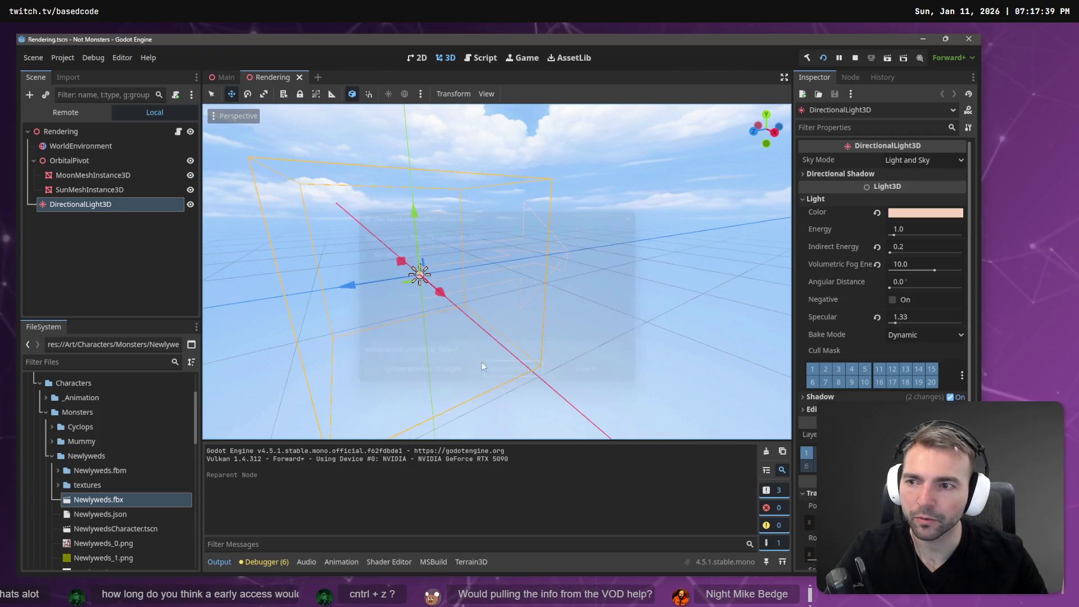
- Keep DirectionalLight3D's X rotation at 0° and set its Y rotation to -50°
{"action": "scroll", "coordinate": [880, 379], "scroll_direction": "down", "scroll_amount": 5}
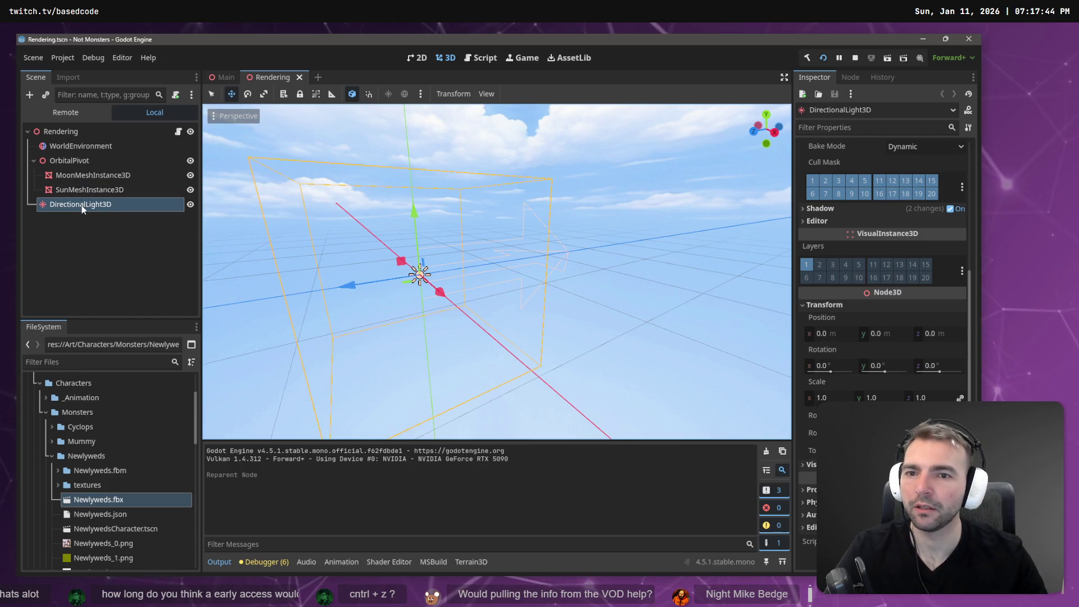
{"action": "mouse_move", "coordinate": [555, 302]}
{"action": "left_mouse_down"}
{"action": "mouse_move", "coordinate": [393, 298]}
{"action": "mouse_move", "coordinate": [450, 292]}
{"action": "left_mouse_up"}
{"action": "left_click", "coordinate": [847, 367]}
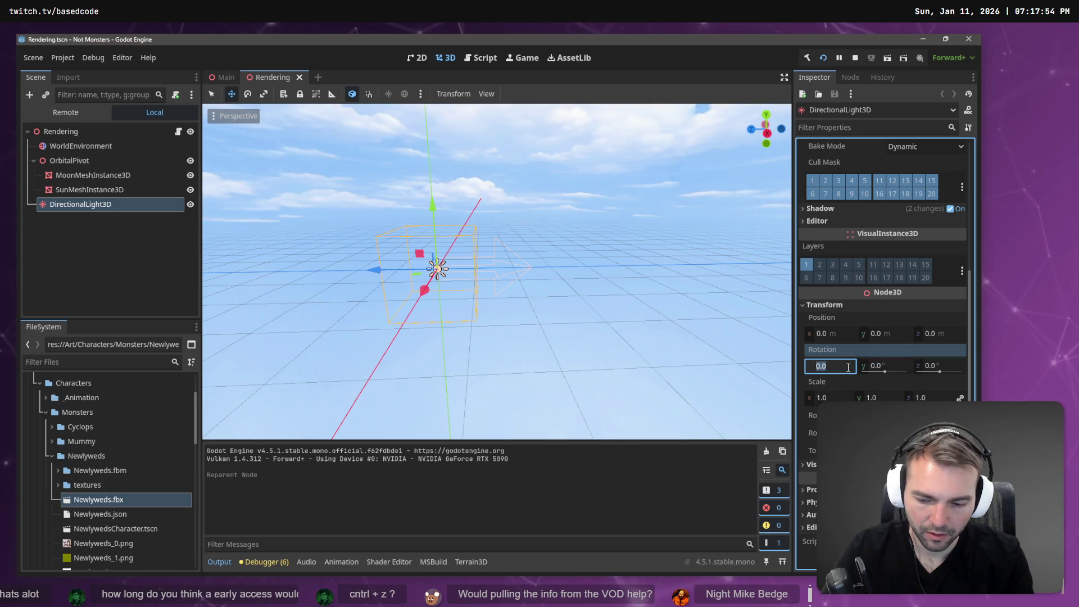
{"action": "key", "text": "Tab"}
{"action": "type", "text": "-50"}
{"action": "key", "text": "Return"}
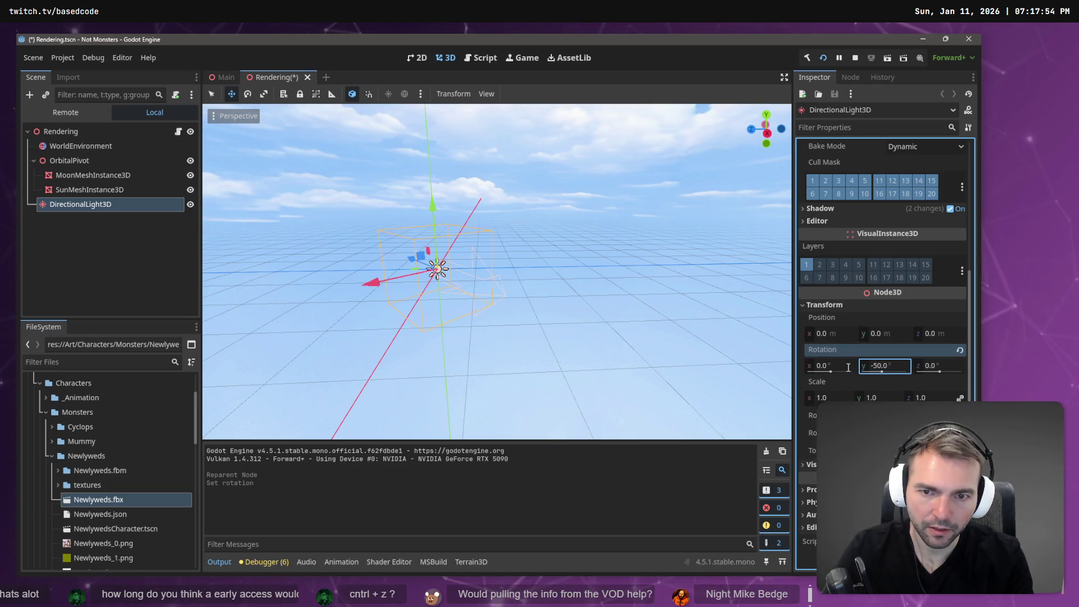
{"action": "left_click_drag", "start_coordinate": [616, 244], "coordinate": [609, 243]}
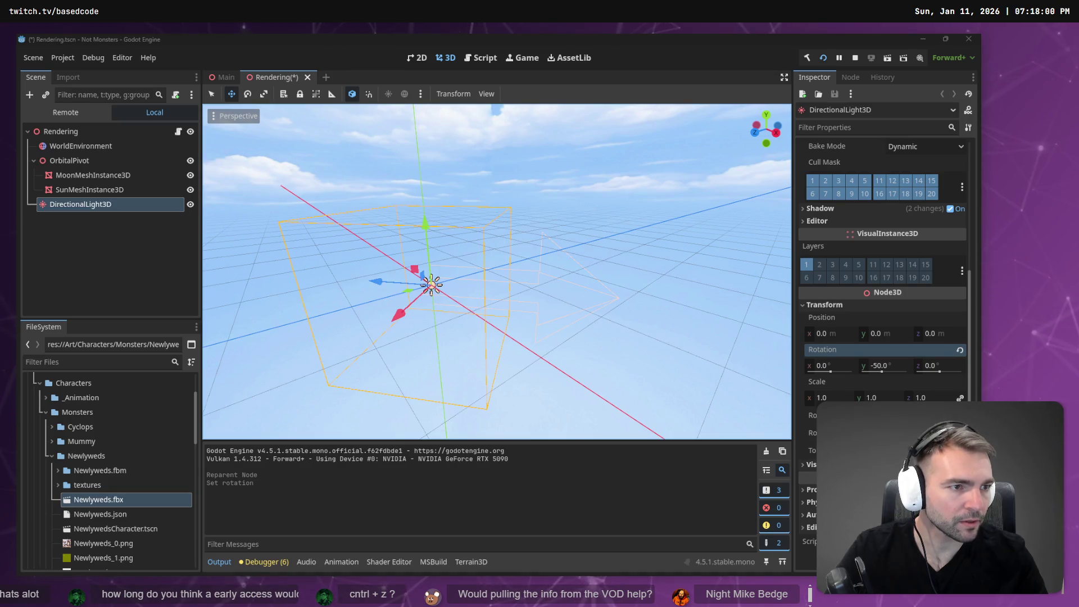
{"action": "key", "text": "alt+Tab"}
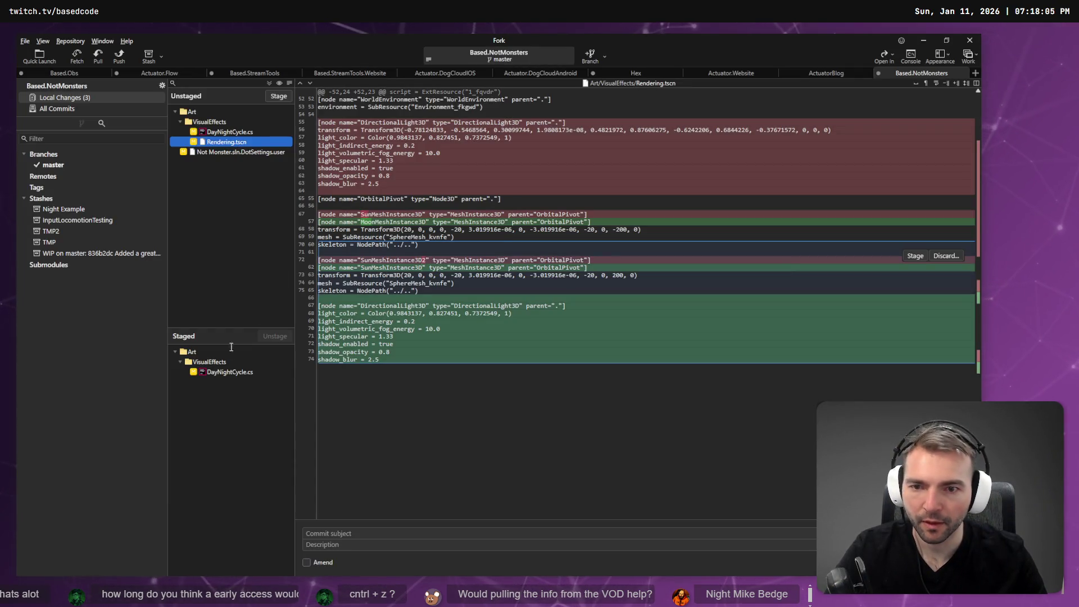
- Check DayNightCycle.cs file history, inspecting the earlier Volumetric Fog commit
{"action": "left_click", "coordinate": [207, 373]}
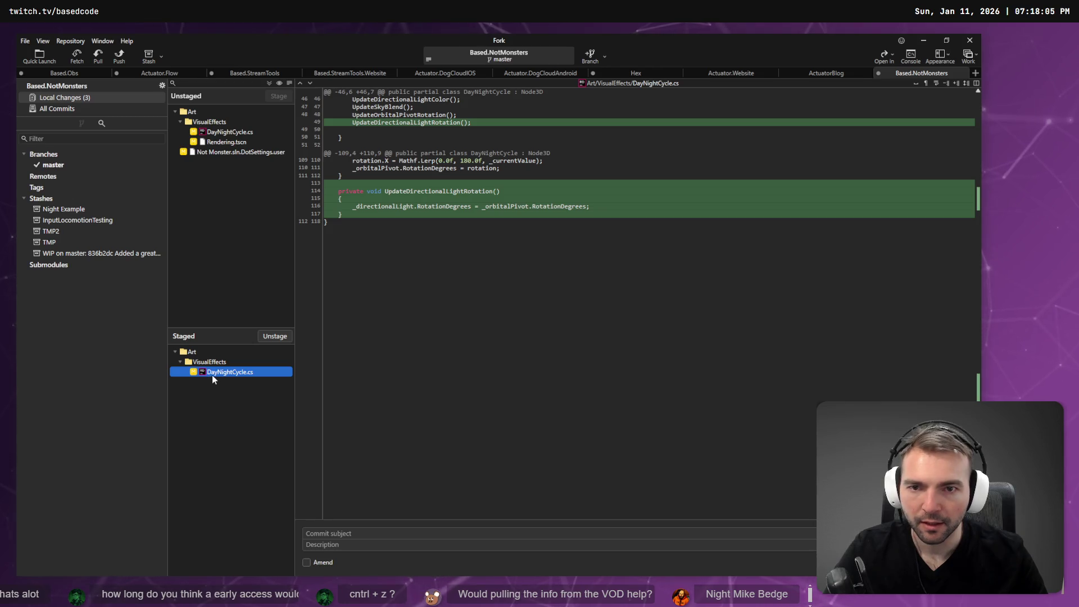
{"action": "right_click", "coordinate": [216, 381]}
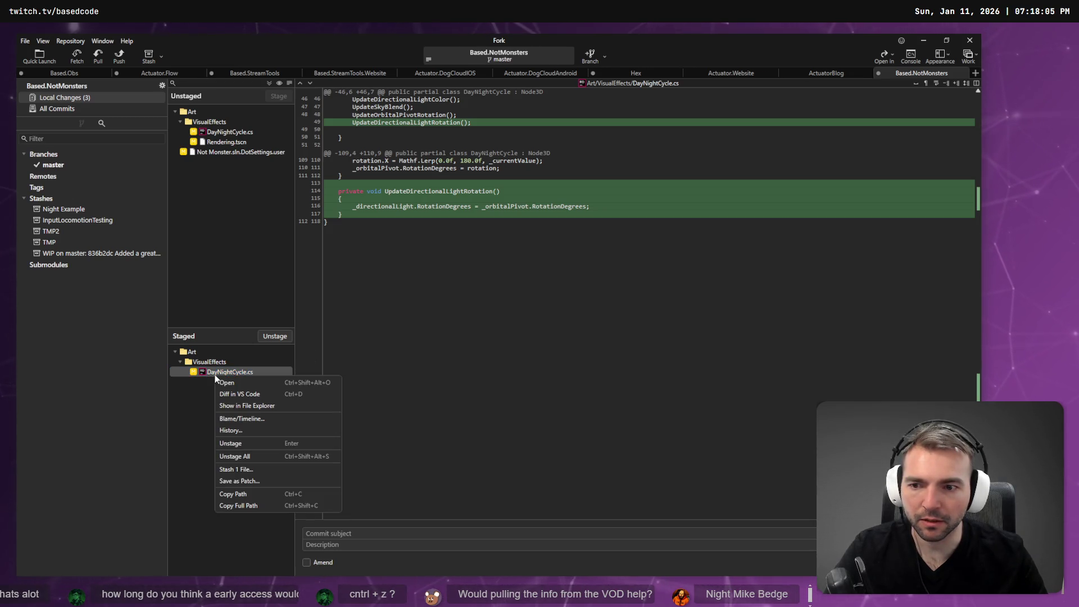
{"action": "left_click", "coordinate": [261, 427]}
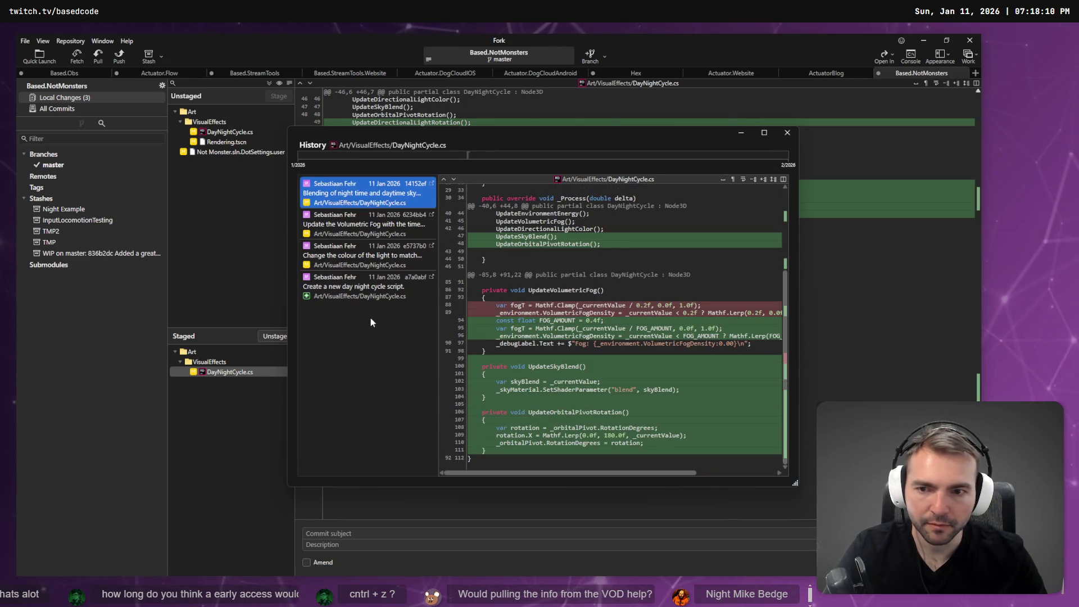
{"action": "left_click", "coordinate": [364, 227]}
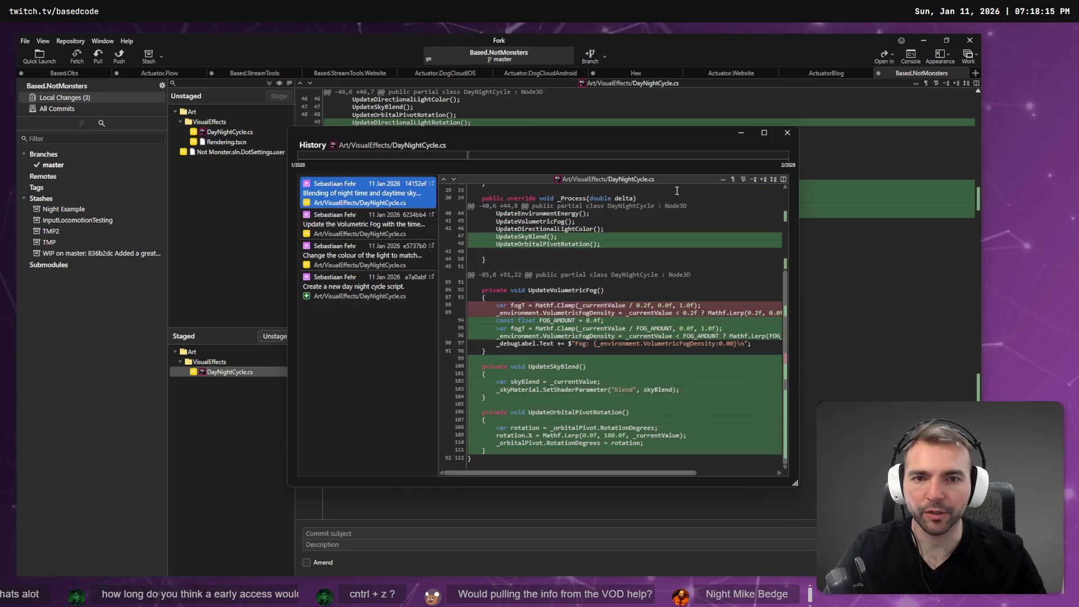
{"action": "left_click", "coordinate": [787, 132]}
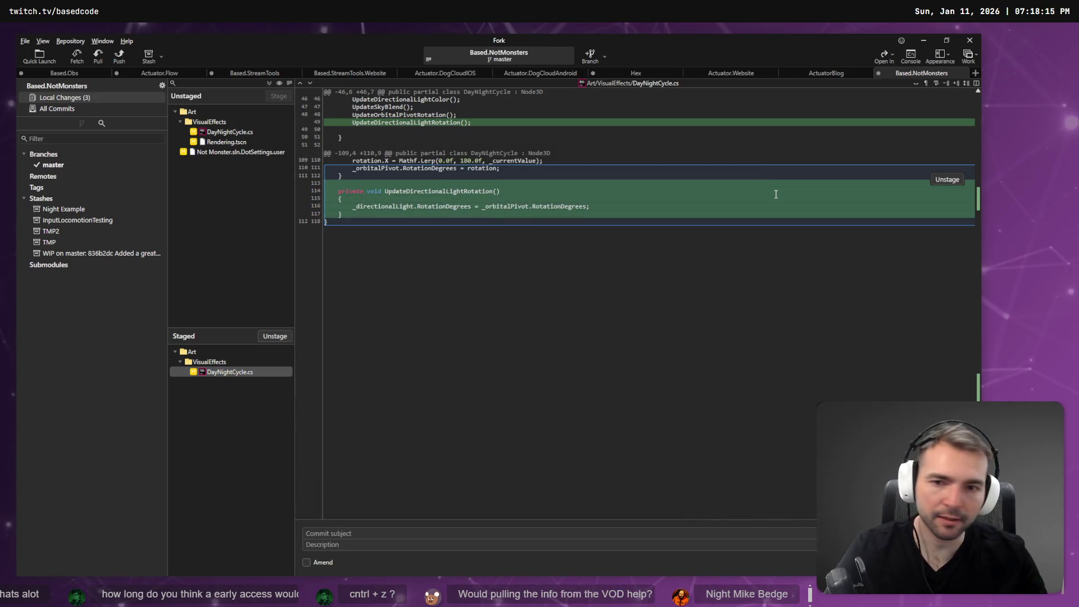
{"action": "key", "text": "alt+Tab"}
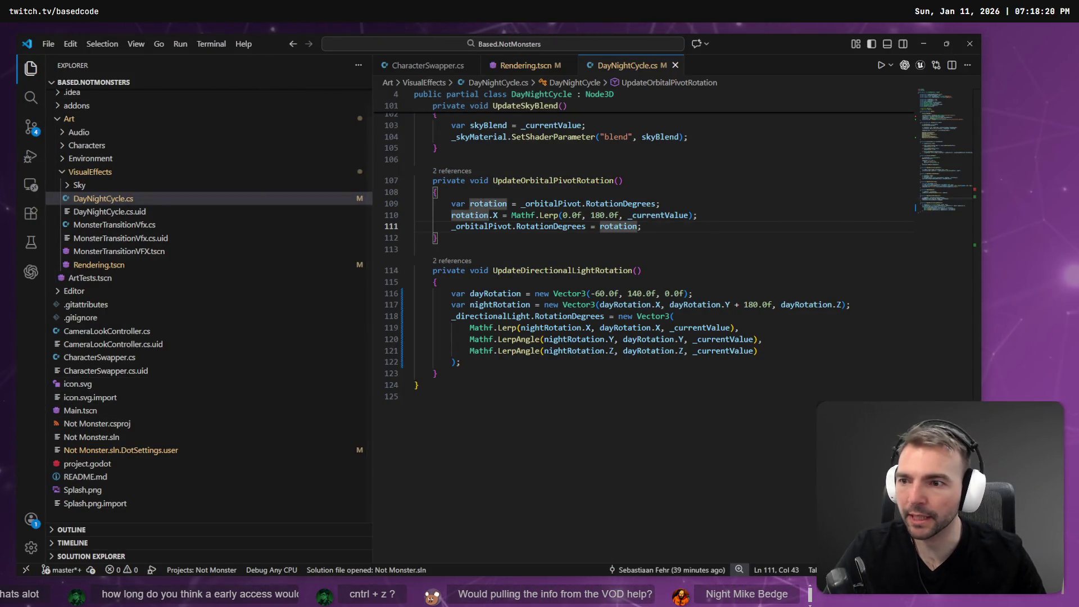
- Review the Codex diff's -60, 140, 0 day rotation, then begin editing the light's X rotation
{"action": "left_click", "coordinate": [31, 272]}
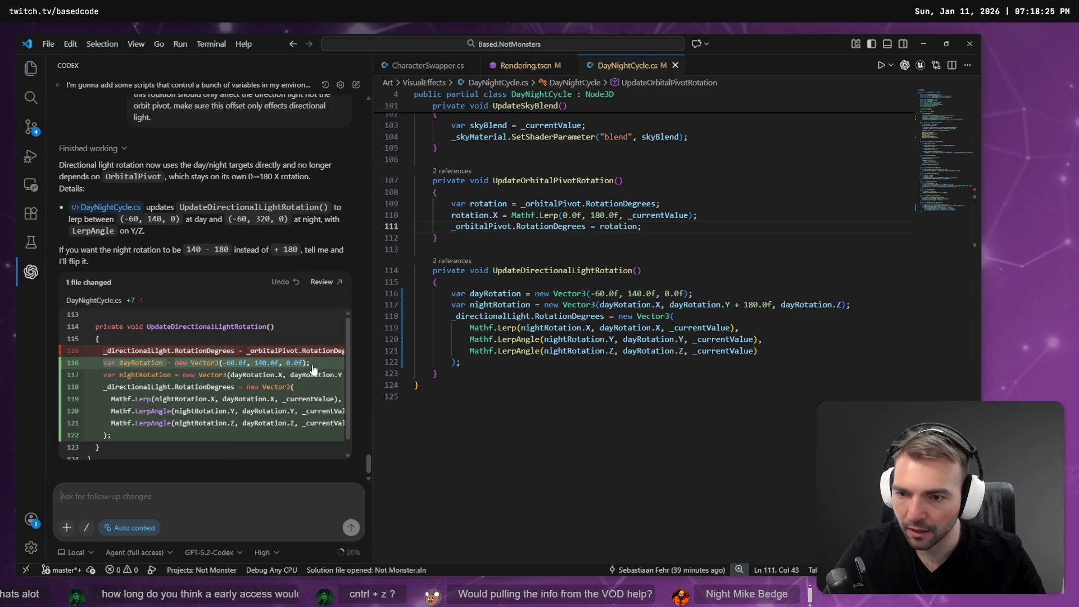
{"action": "left_click_drag", "start_coordinate": [309, 364], "coordinate": [67, 358]}
{"action": "key", "text": "alt+Tab"}
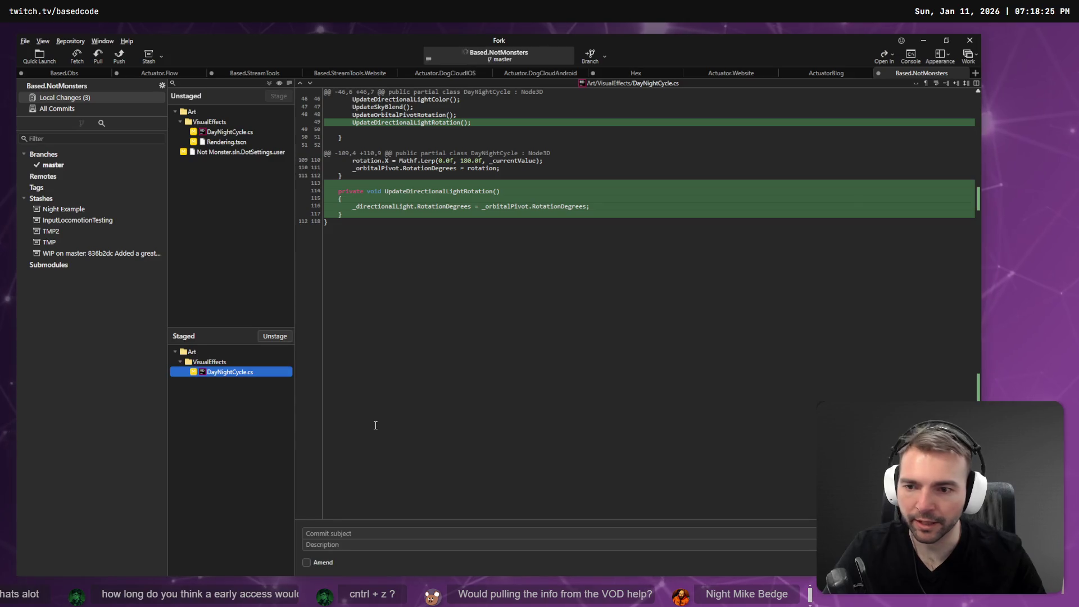
{"action": "key", "text": "alt+Tab"}
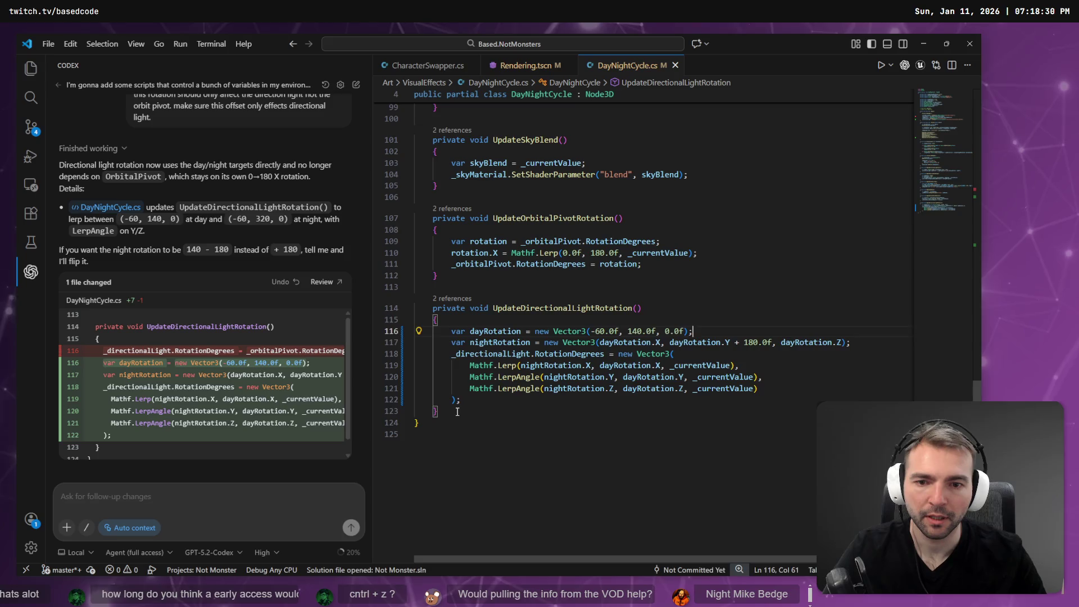
{"action": "left_click_drag", "start_coordinate": [478, 412], "coordinate": [338, 293]}
{"action": "key", "text": "alt+Tab"}
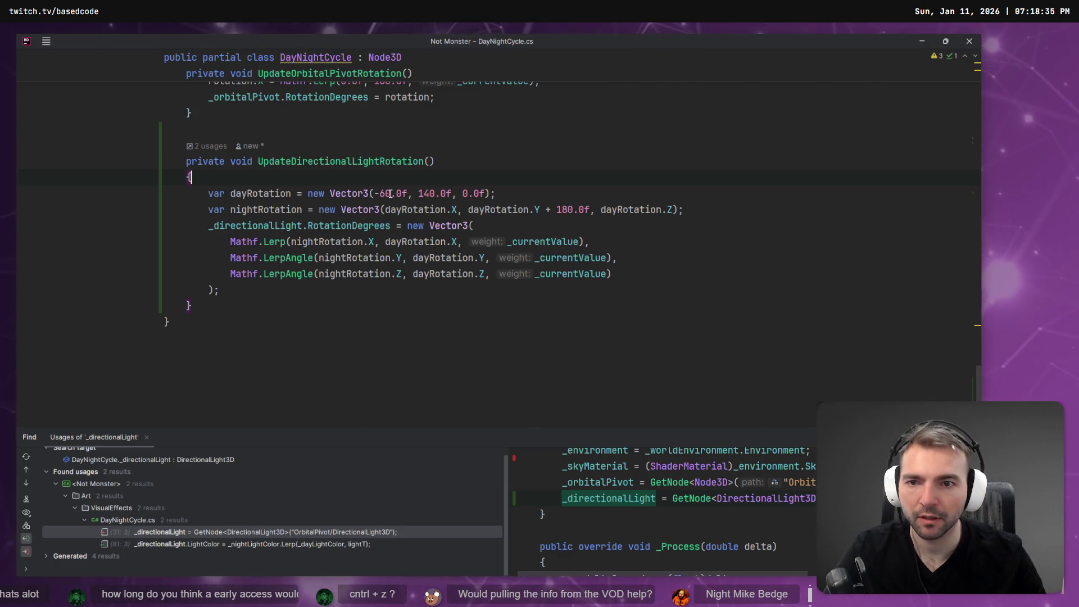
{"action": "left_click_drag", "start_coordinate": [330, 194], "coordinate": [491, 193]}
{"action": "key", "text": "alt+Tab"}
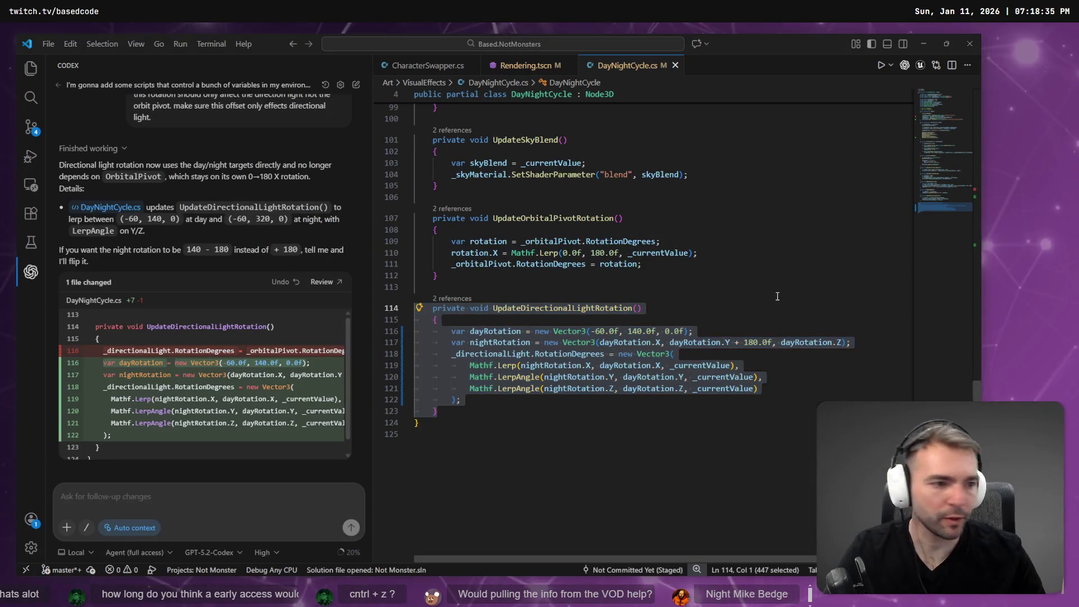
{"action": "key", "text": "alt+Tab"}
{"action": "left_click", "coordinate": [839, 365]}
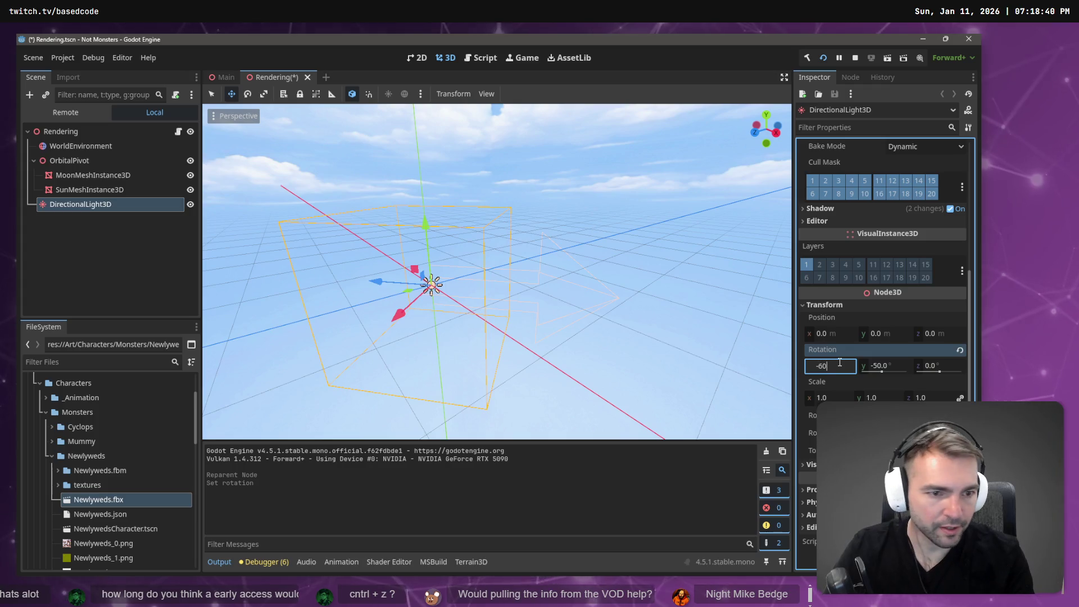
- Set the DirectionalLight3D rotation to -60, 140, 0 and save the Rendering scene
{"action": "key", "text": "Tab"}
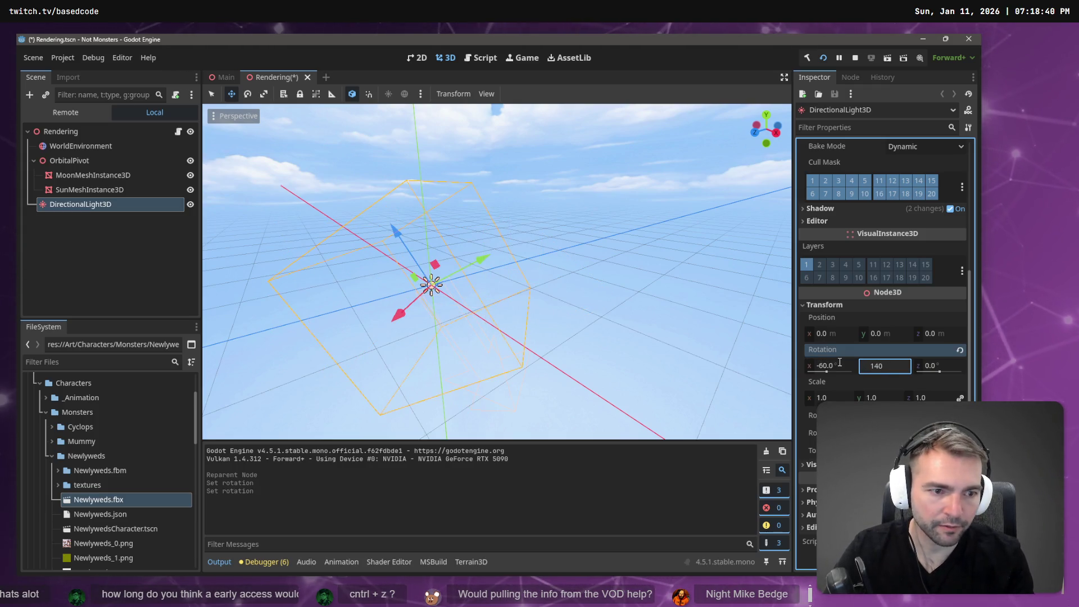
{"action": "key", "text": "Return"}
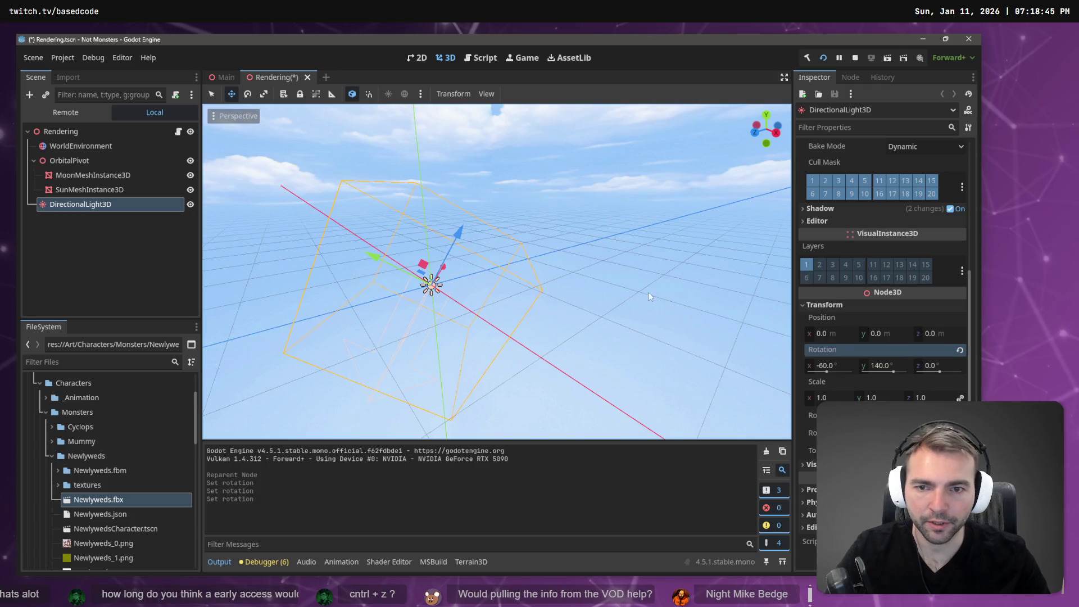
{"action": "key", "text": "f"}
{"action": "key", "text": "ctrl+s"}
- Switch to the Main scene and rebuild and run the game
{"action": "left_click", "coordinate": [137, 227]}
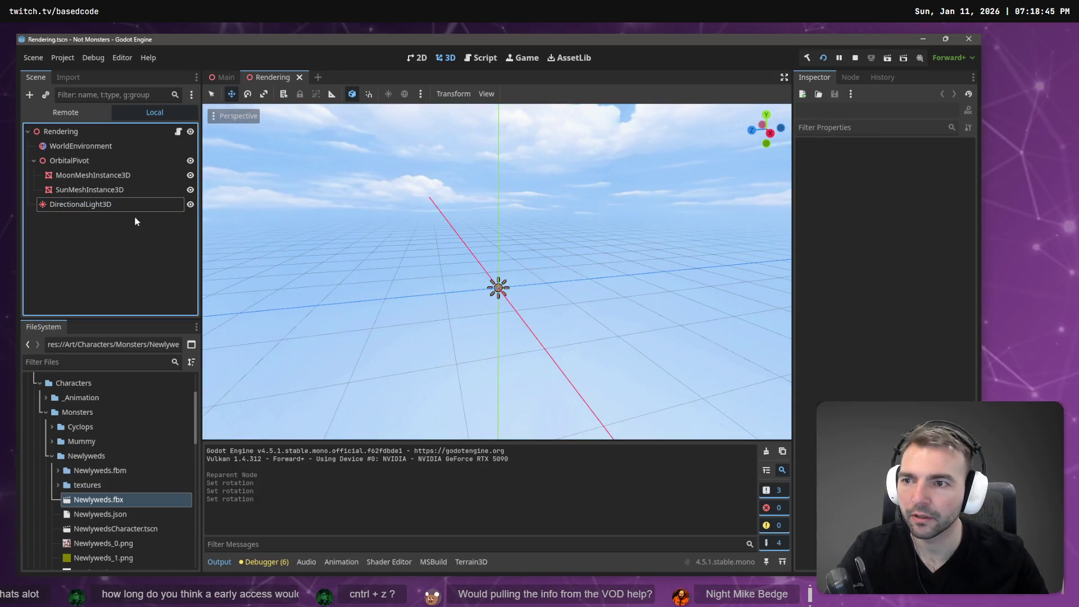
{"action": "key", "text": "alt+Tab"}
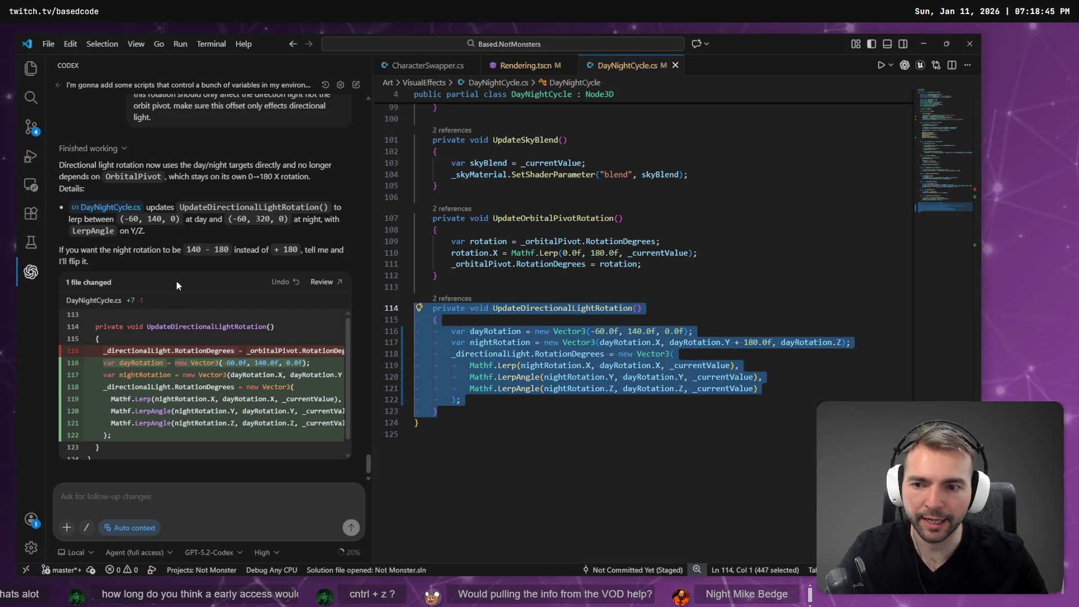
{"action": "key", "text": "alt+Tab"}
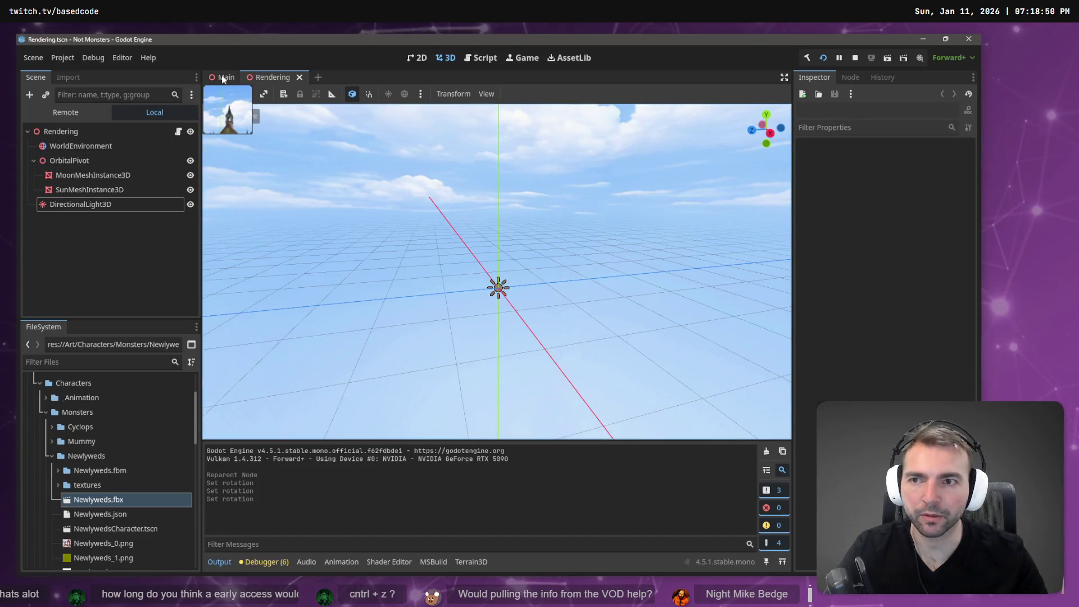
{"action": "left_click", "coordinate": [226, 78]}
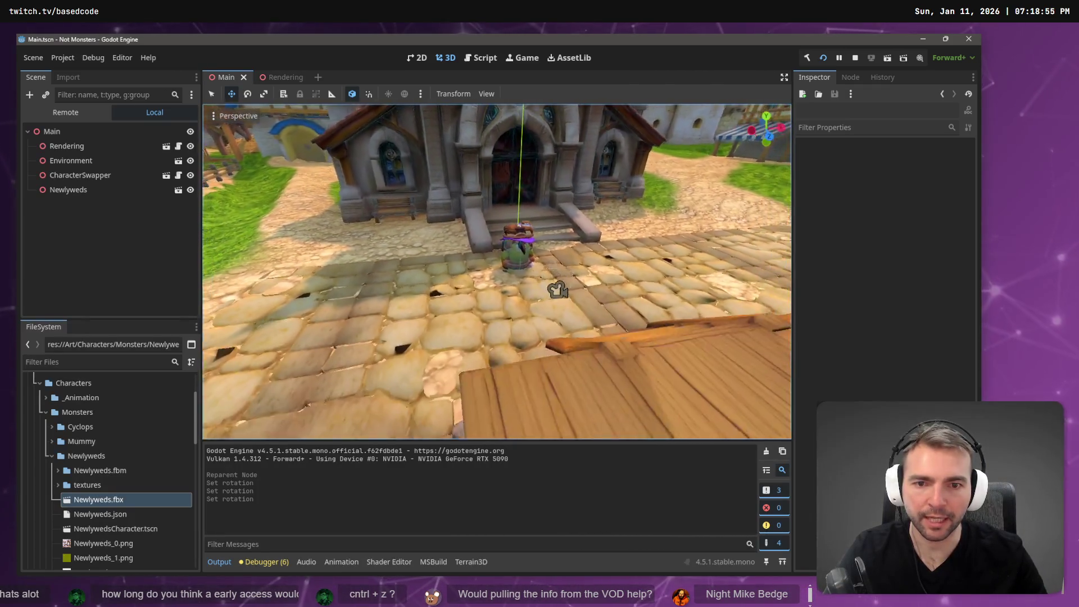
{"action": "key", "text": "F5"}
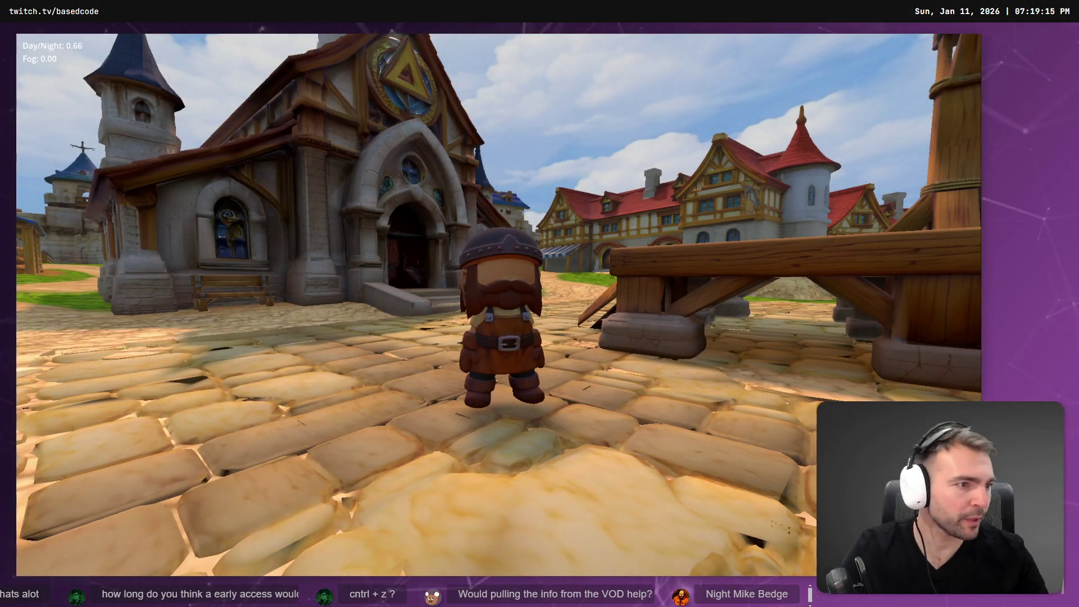
- Bring VS Code to the front and scroll up in DayNightCycle.cs
{"action": "key", "text": "alt+Tab"}
{"action": "scroll", "coordinate": [661, 324], "scroll_direction": "up", "scroll_amount": 15}
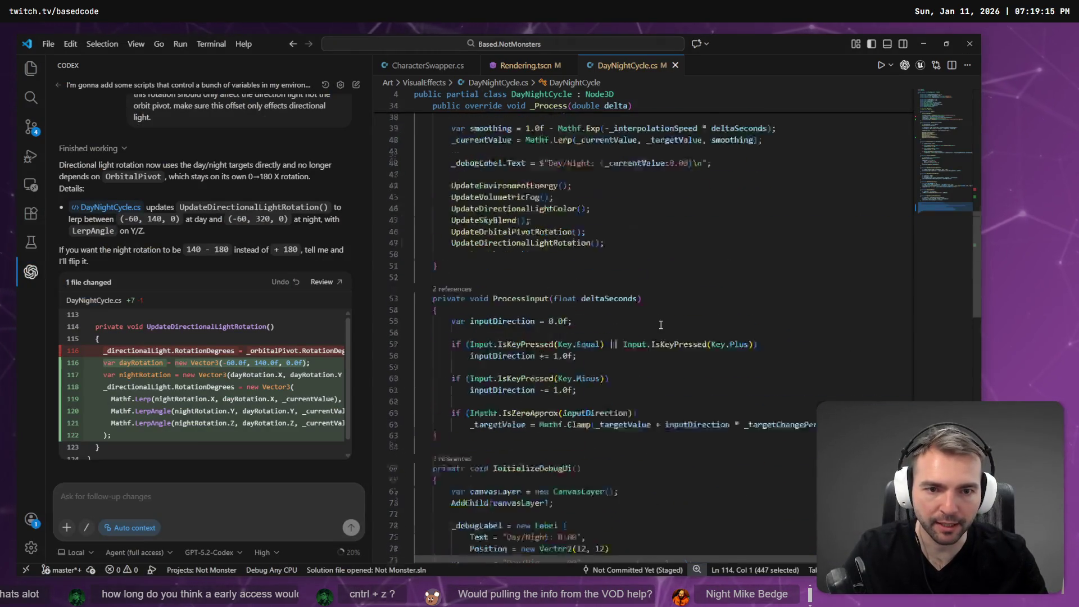
- Remove 'OrbitalPivot/' from the light's GetNode path in _Ready, save, and test-run the game
{"action": "scroll", "coordinate": [661, 325], "scroll_direction": "up", "scroll_amount": 9}
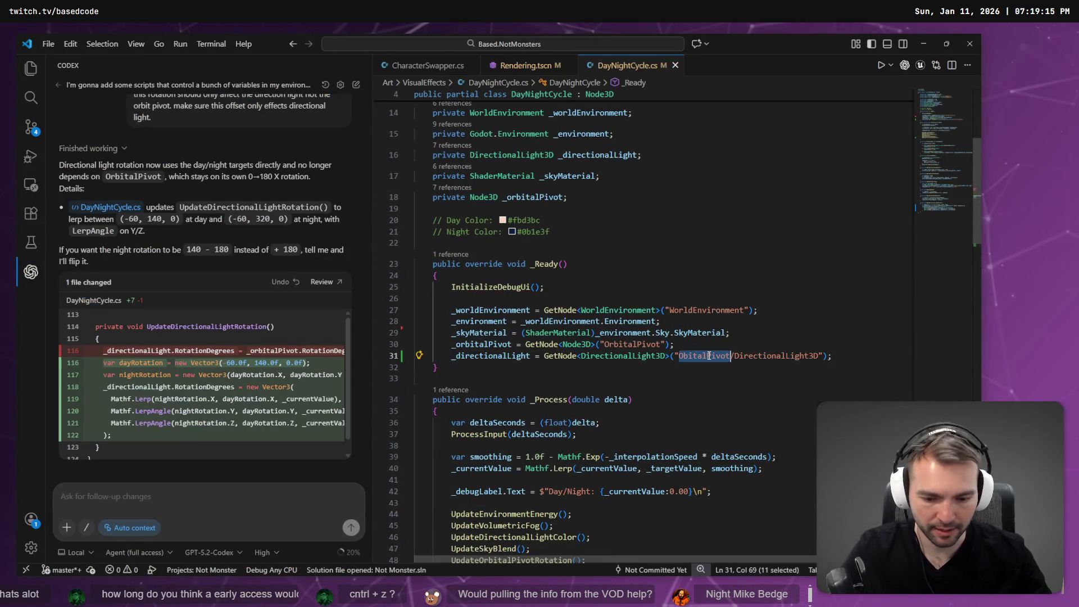
{"action": "key", "text": "alt+Tab"}
{"action": "key", "text": "alt+Tab"}
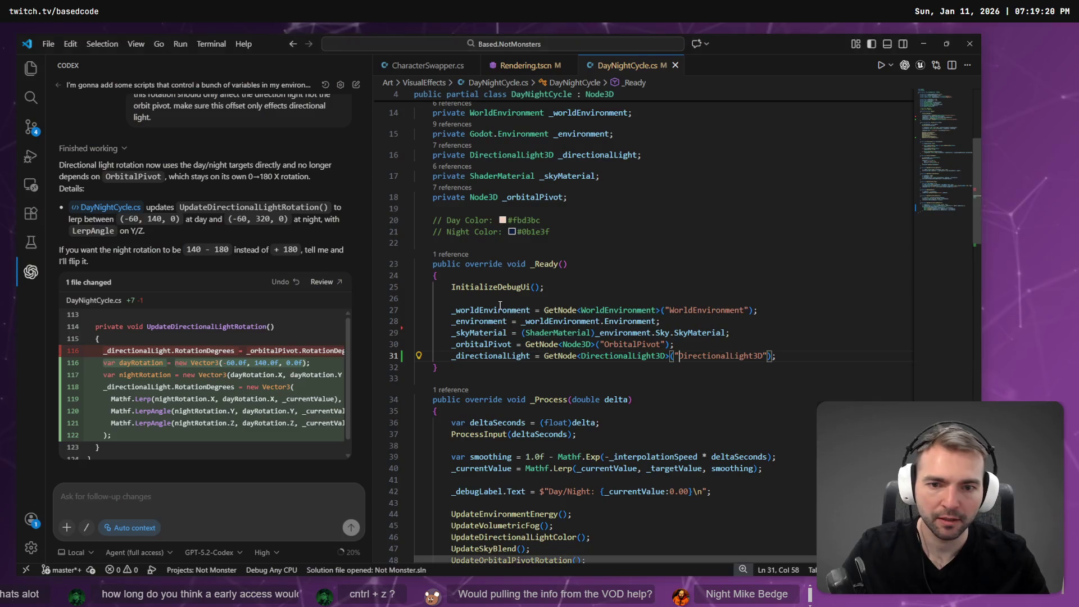
{"action": "key", "text": "alt+Tab"}
{"action": "key", "text": "alt+Tab"}
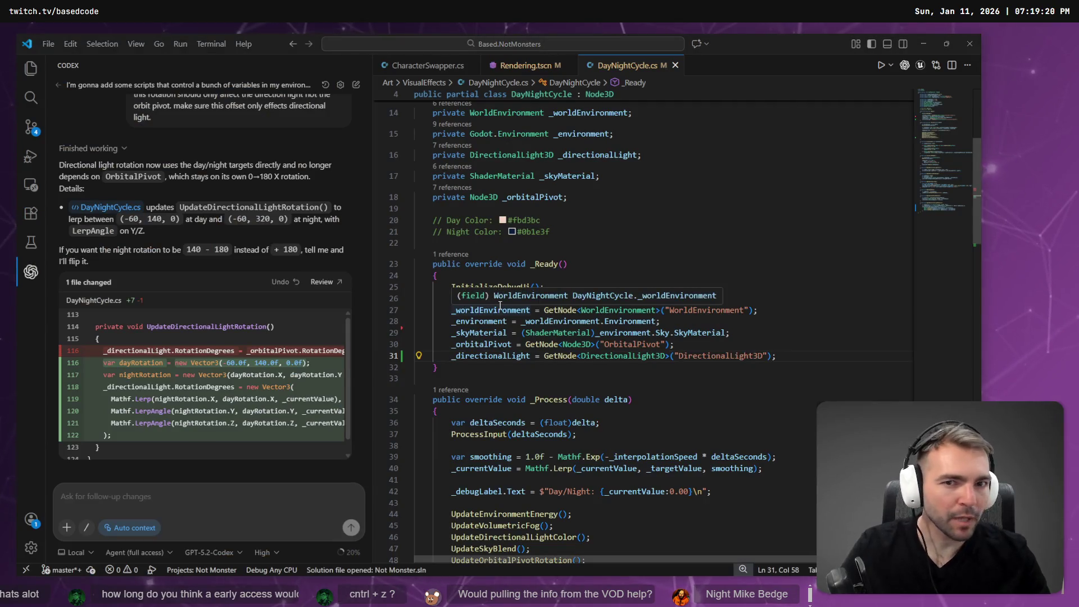
{"action": "key", "text": "alt+Tab"}
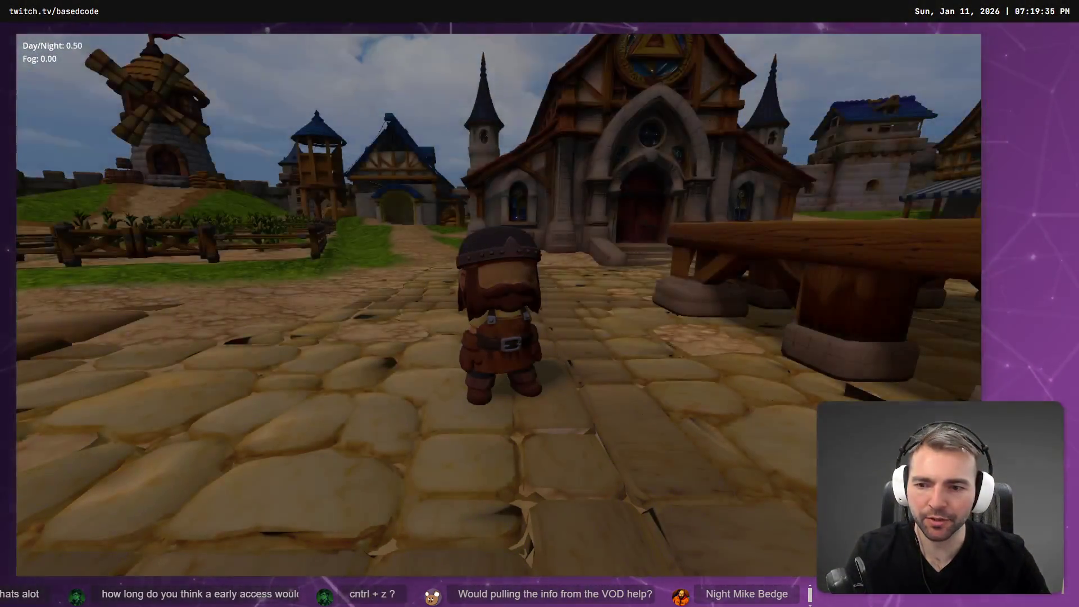
{"action": "key", "text": "Escape"}
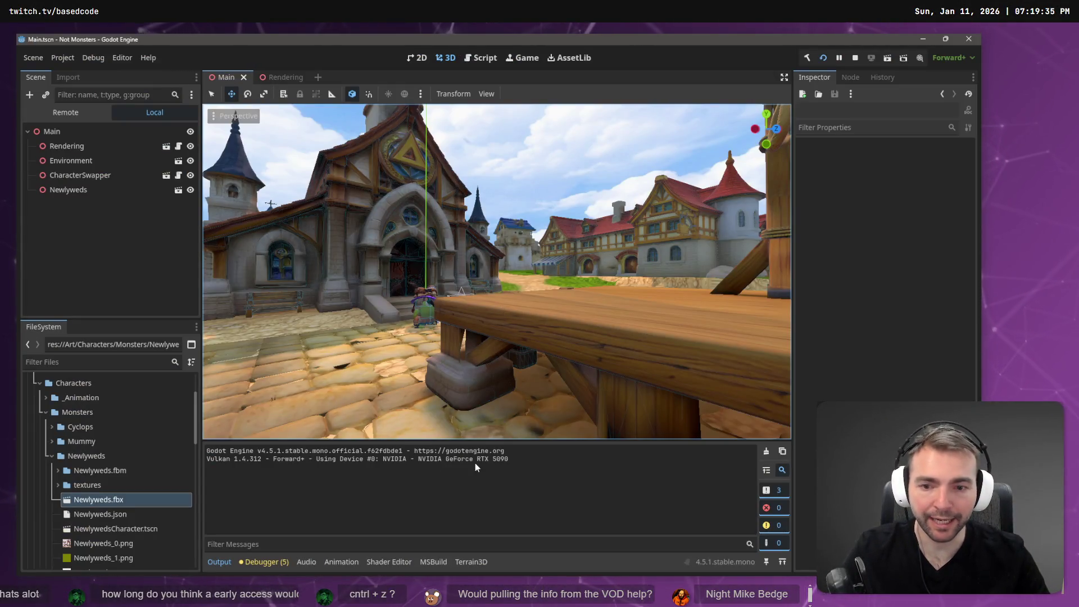
{"action": "left_click", "coordinate": [275, 78]}
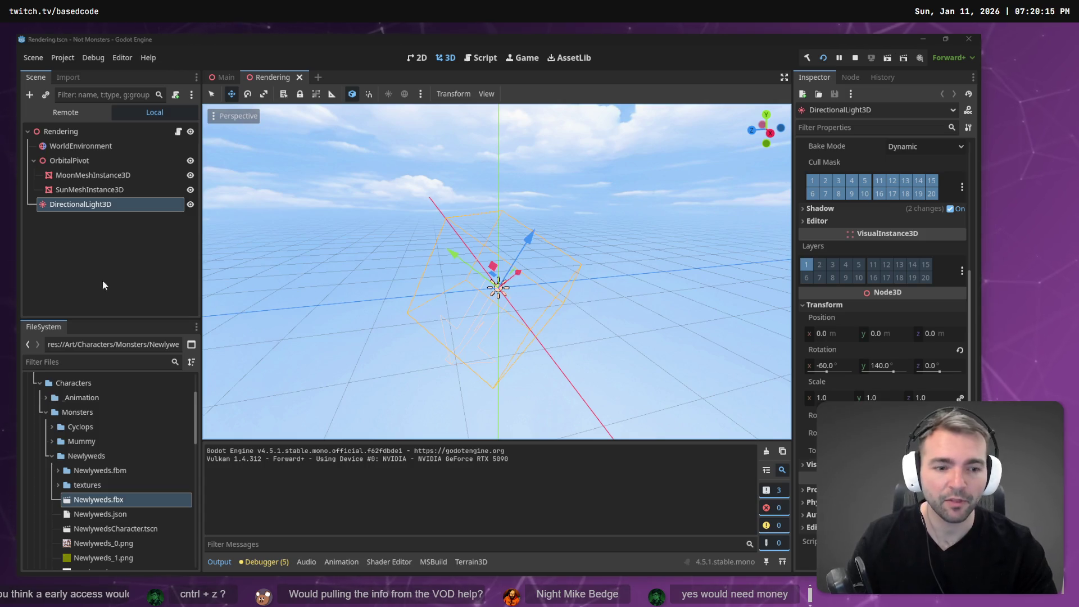
{"action": "left_click", "coordinate": [121, 499]}
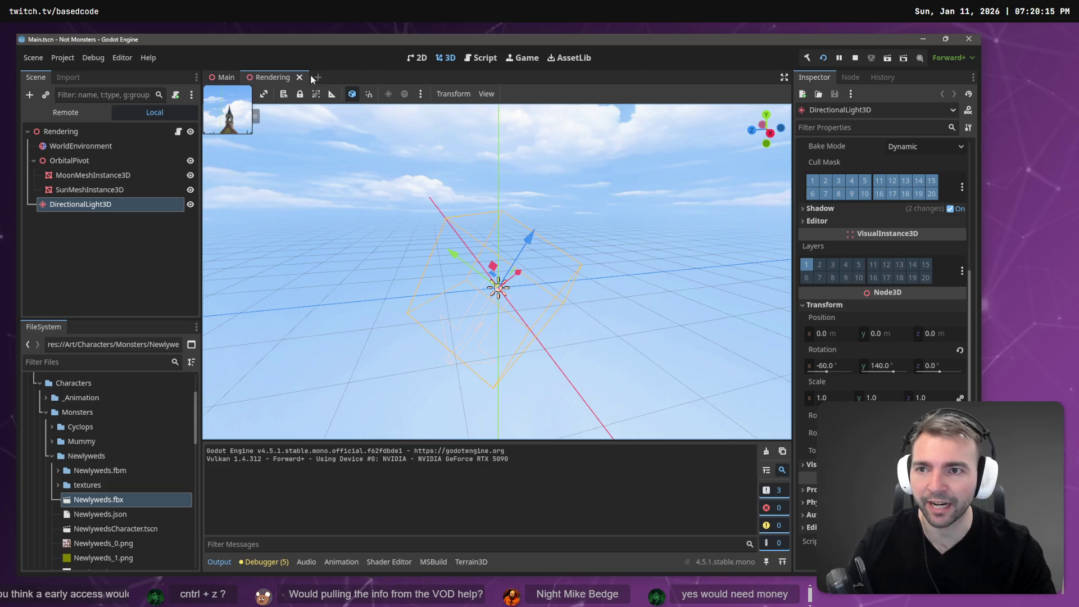
{"action": "left_click", "coordinate": [225, 77]}
{"action": "key", "text": "w"}
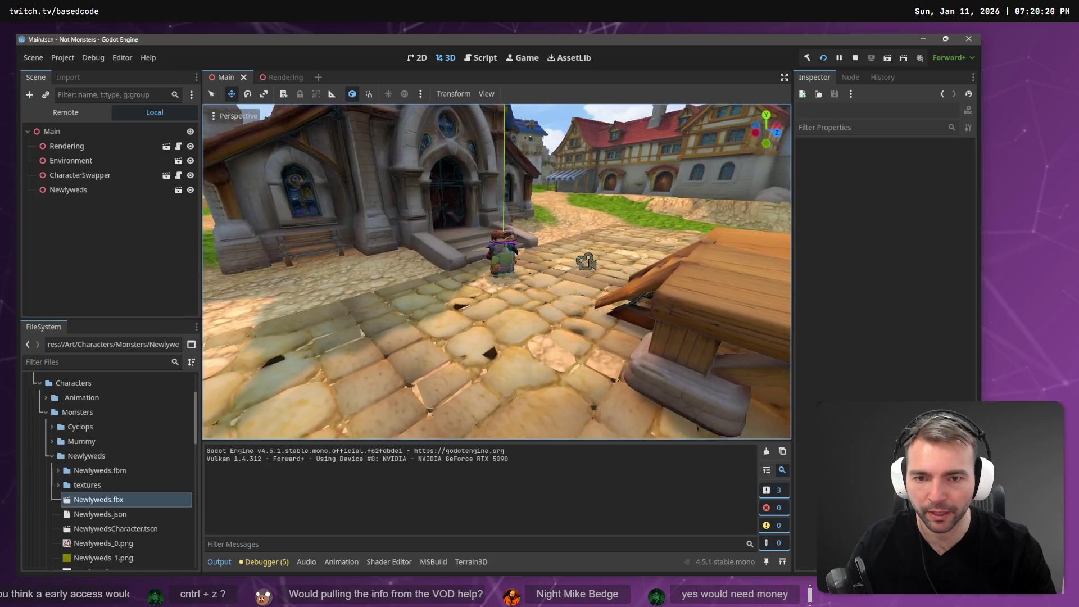
{"action": "left_click", "coordinate": [118, 239]}
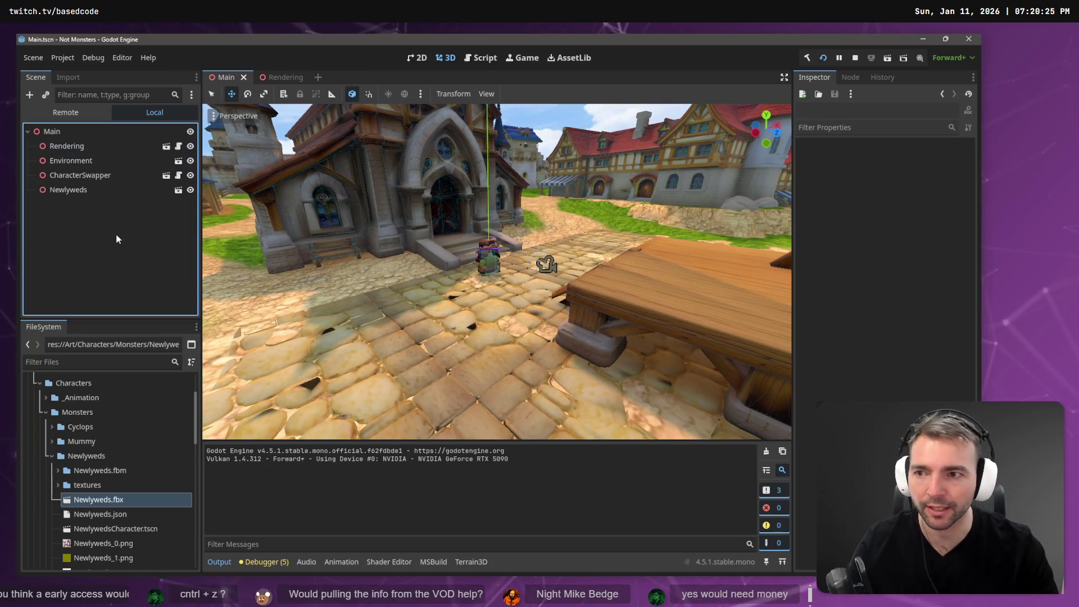
- Open the Rendering scene and inspect the DirectionalLight3D's X rotation
{"action": "left_click", "coordinate": [289, 77]}
{"action": "left_click", "coordinate": [140, 301]}
{"action": "left_click", "coordinate": [109, 196]}
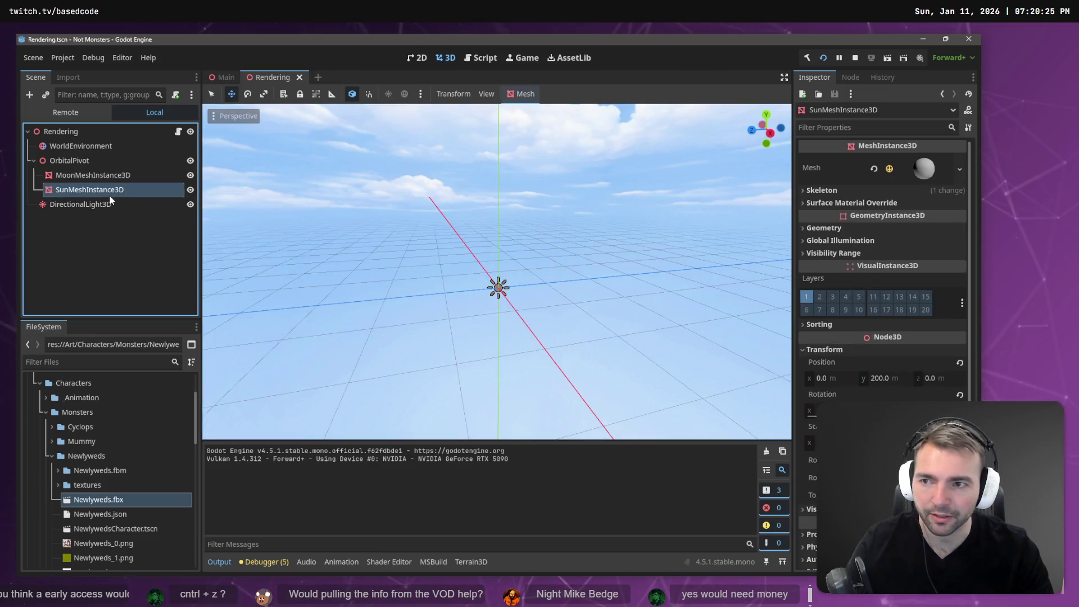
{"action": "left_click", "coordinate": [110, 204]}
{"action": "left_click", "coordinate": [117, 162]}
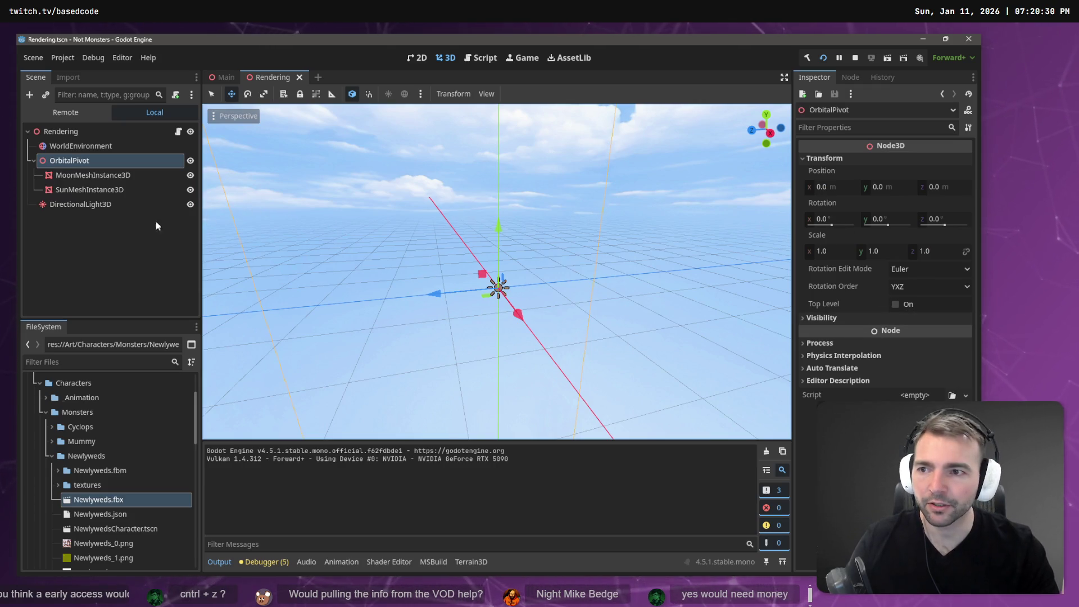
{"action": "left_click_drag", "start_coordinate": [494, 281], "coordinate": [461, 241]}
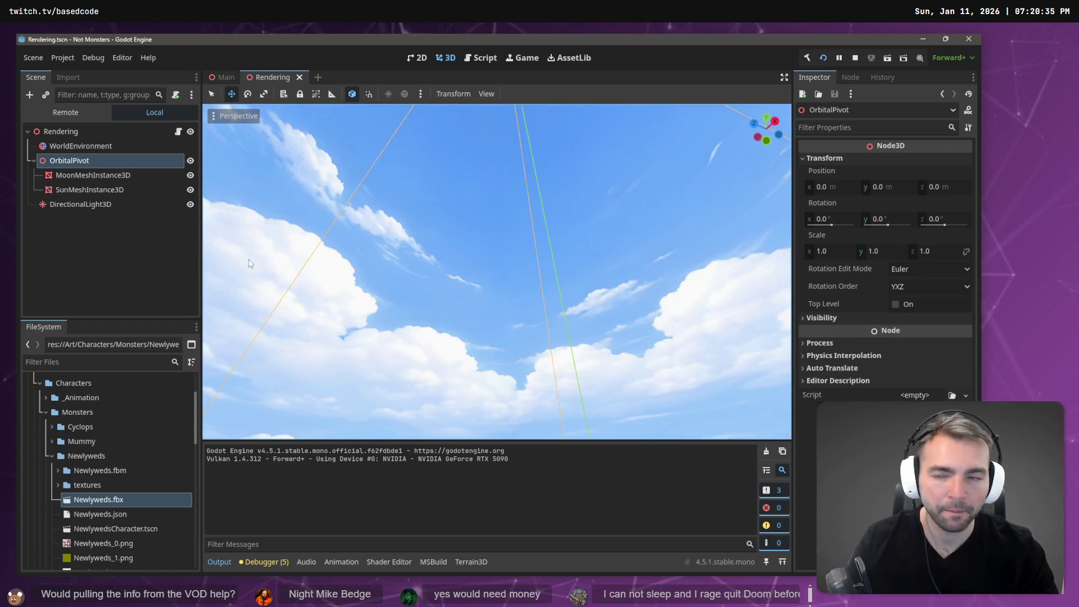
{"action": "left_click", "coordinate": [105, 205]}
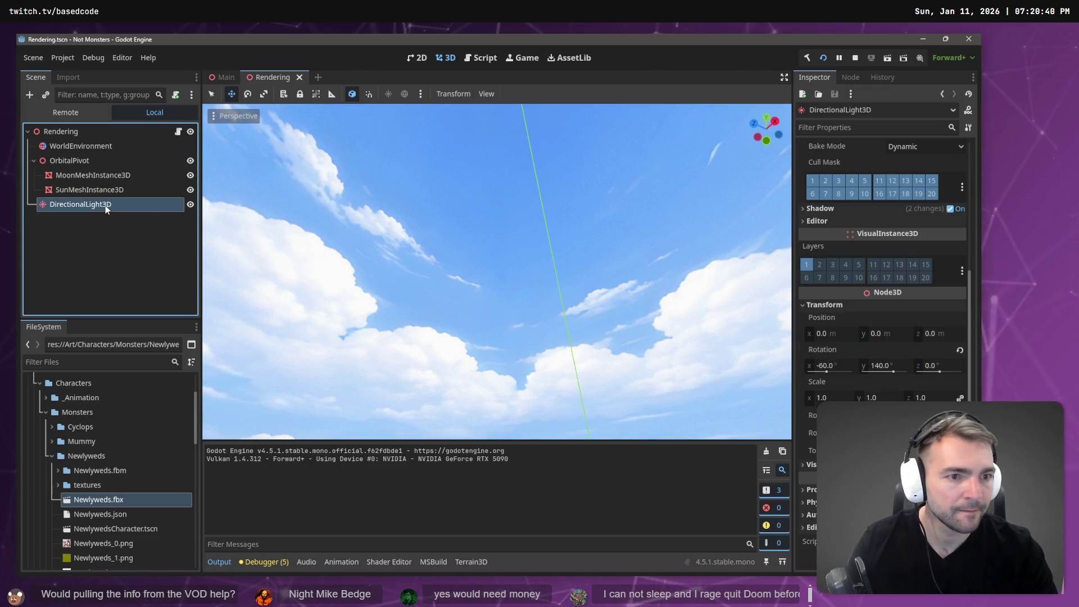
{"action": "left_click", "coordinate": [848, 369]}
- Set the OrbitalPivot's X rotation to -60
{"action": "left_click", "coordinate": [69, 161]}
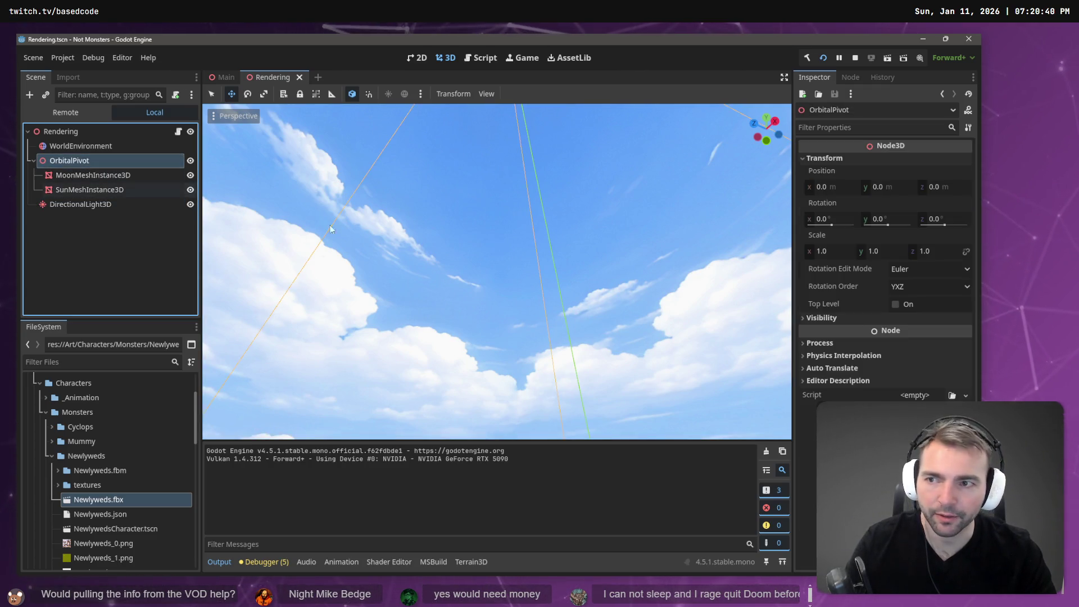
{"action": "left_click", "coordinate": [838, 220]}
{"action": "type", "text": "-60"}
{"action": "key", "text": "Return"}
{"action": "mouse_move", "coordinate": [626, 261]}
{"action": "left_mouse_down"}
{"action": "mouse_move", "coordinate": [621, 323]}
{"action": "mouse_move", "coordinate": [615, 292]}
{"action": "left_mouse_up"}
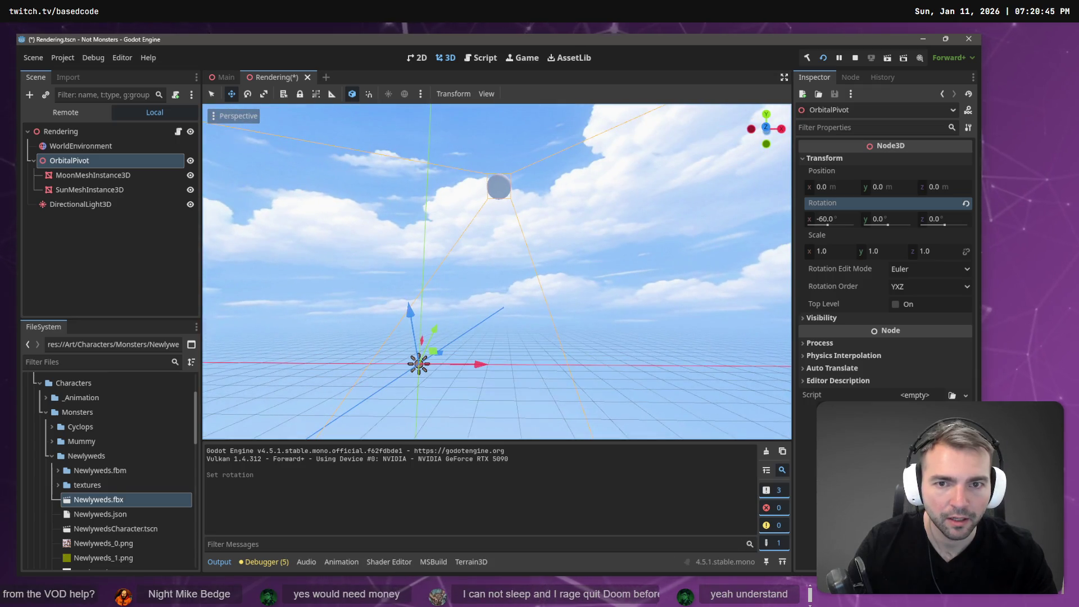
{"action": "key", "text": "ctrl+z"}
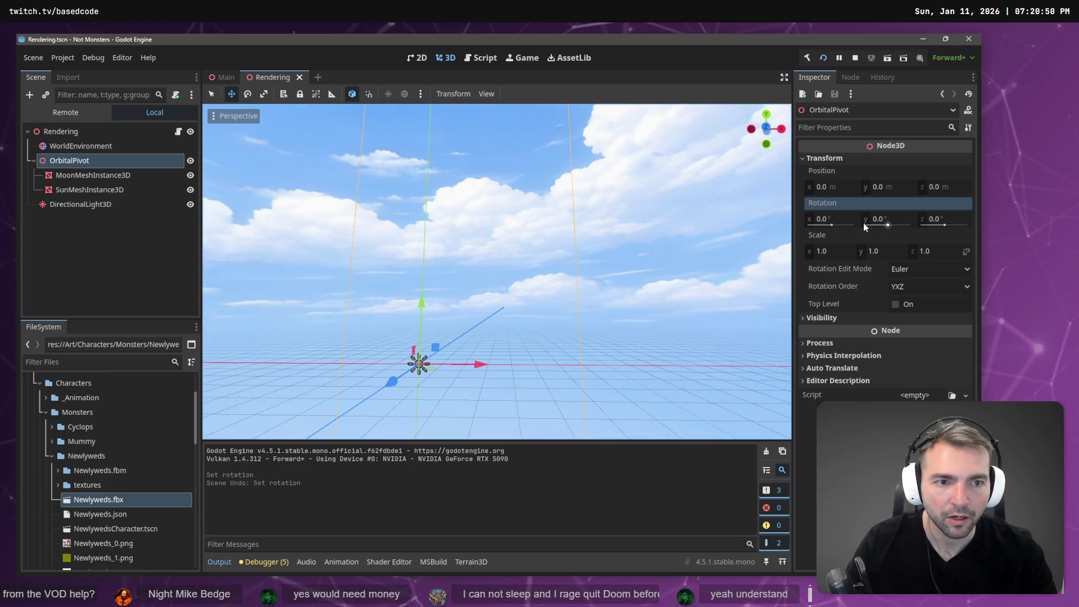
{"action": "key", "text": "ctrl+shift+z"}
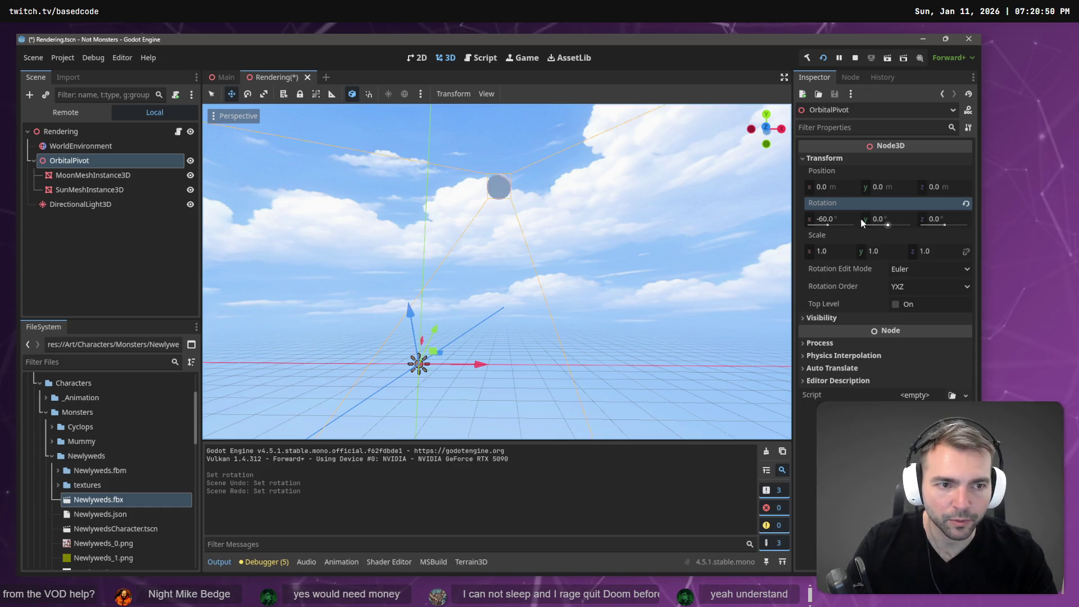
- Try OrbitalPivot Y rotations of 28.5, -42.5 and -48, comparing against the light
{"action": "left_click_drag", "start_coordinate": [868, 218], "coordinate": [899, 218]}
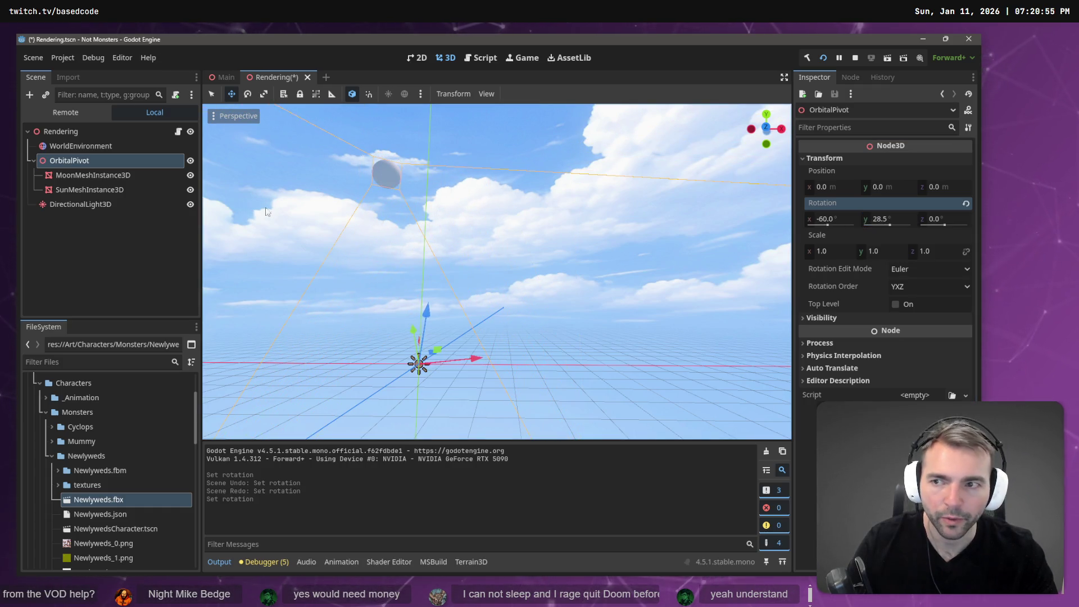
{"action": "left_click", "coordinate": [113, 204]}
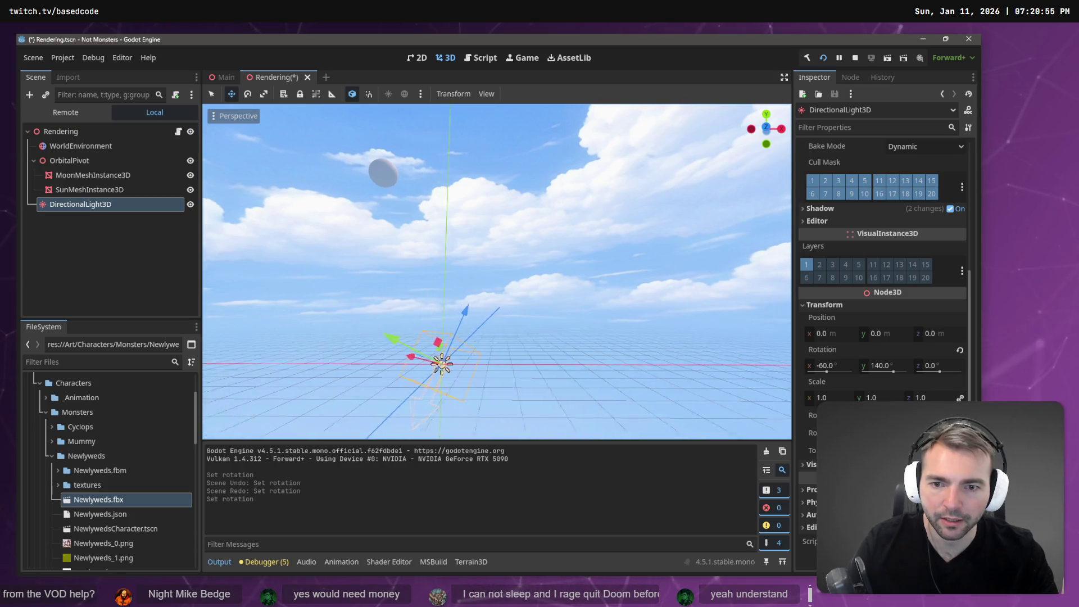
{"action": "left_click", "coordinate": [69, 160]}
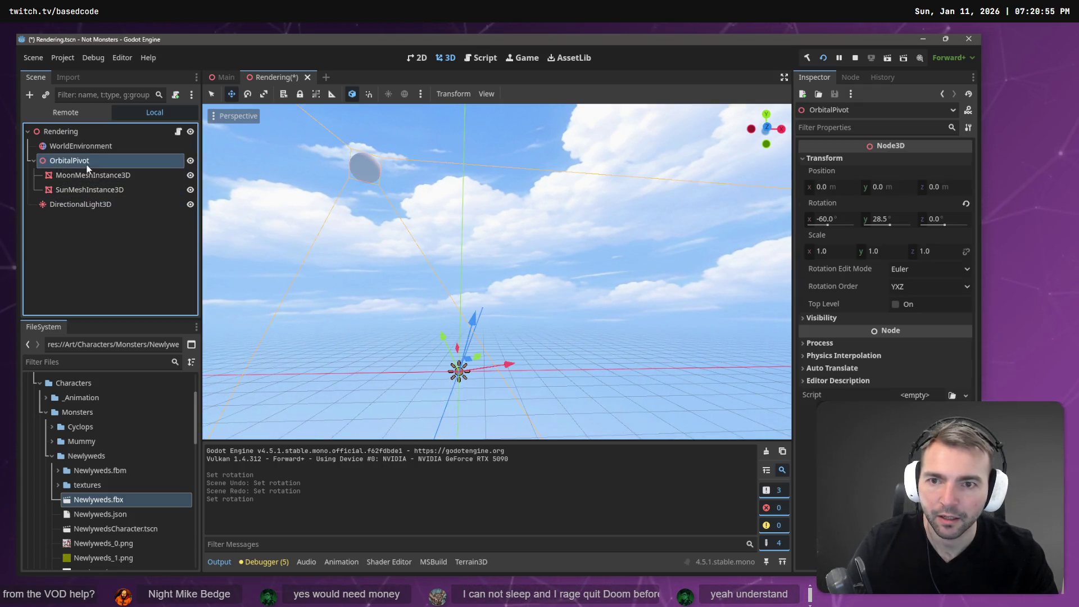
{"action": "left_click_drag", "start_coordinate": [868, 222], "coordinate": [826, 223]}
{"action": "left_click_drag", "start_coordinate": [766, 129], "coordinate": [753, 131]}
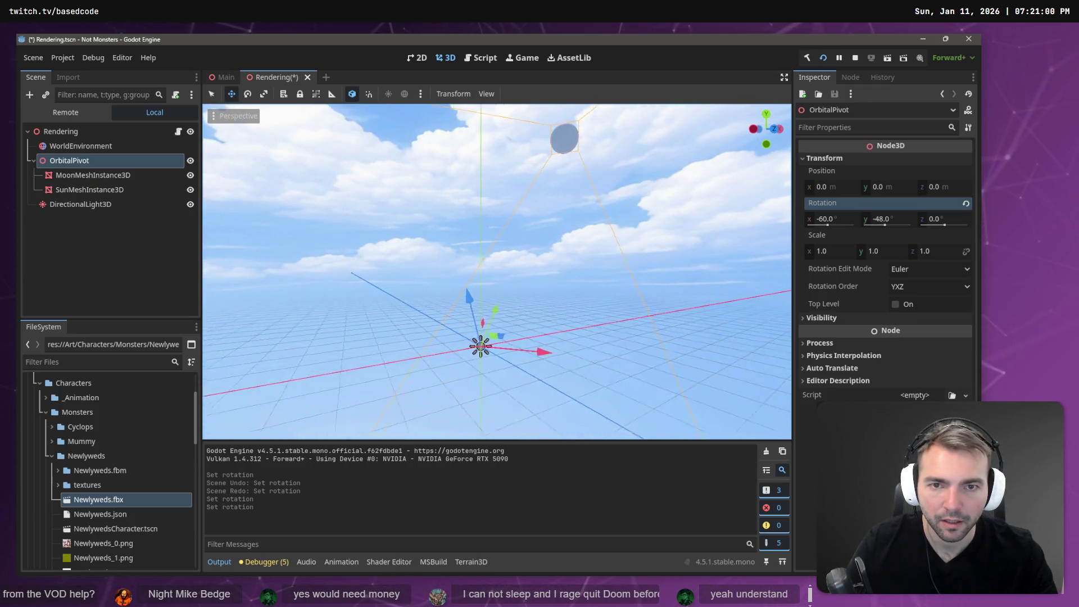
{"action": "left_click", "coordinate": [103, 204]}
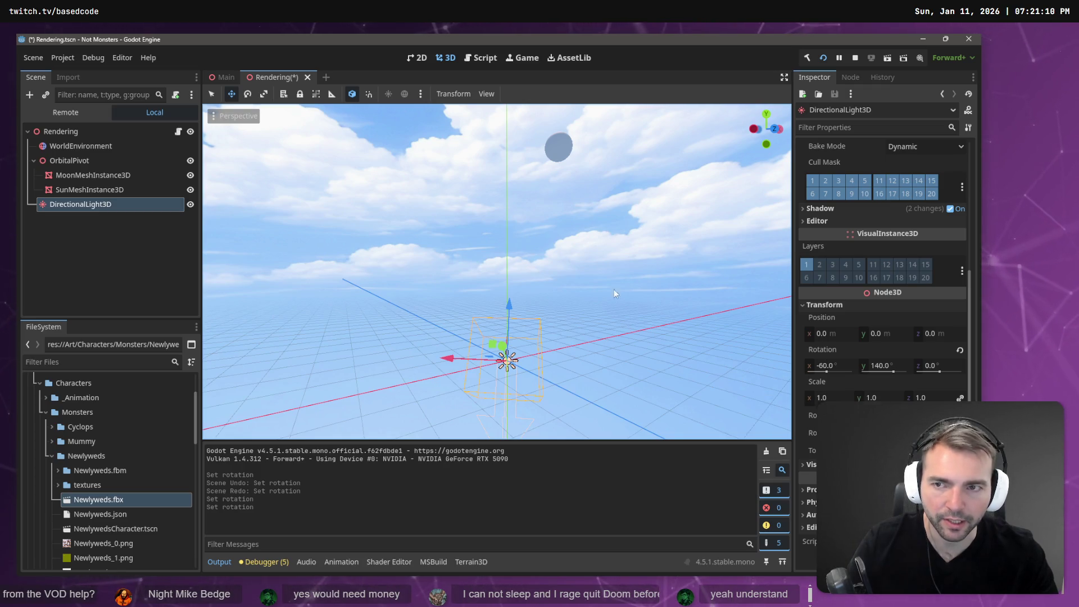
{"action": "left_click", "coordinate": [350, 95]}
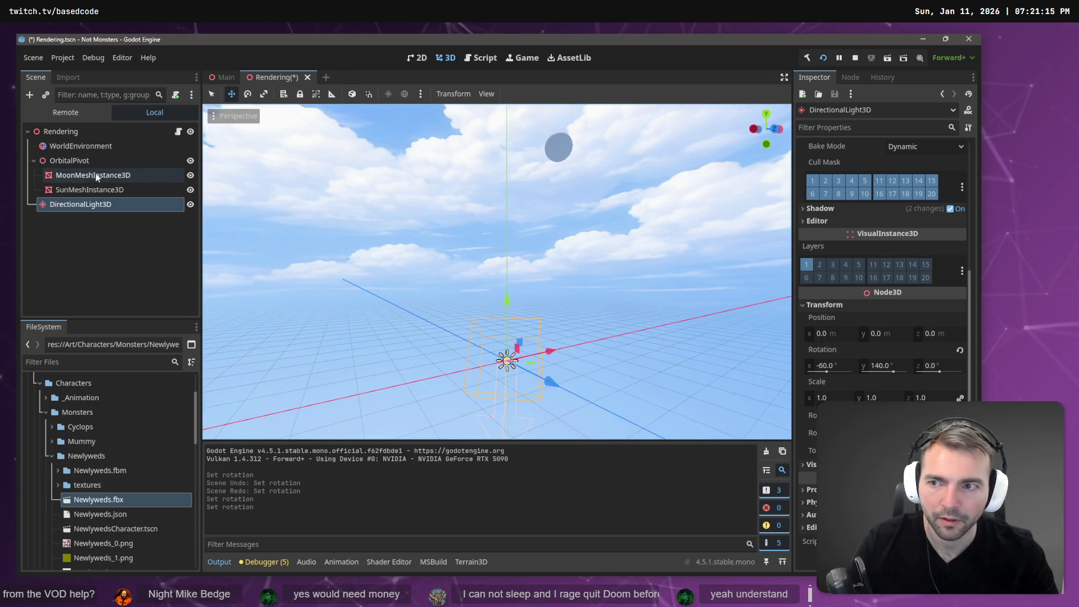
{"action": "left_click", "coordinate": [96, 188]}
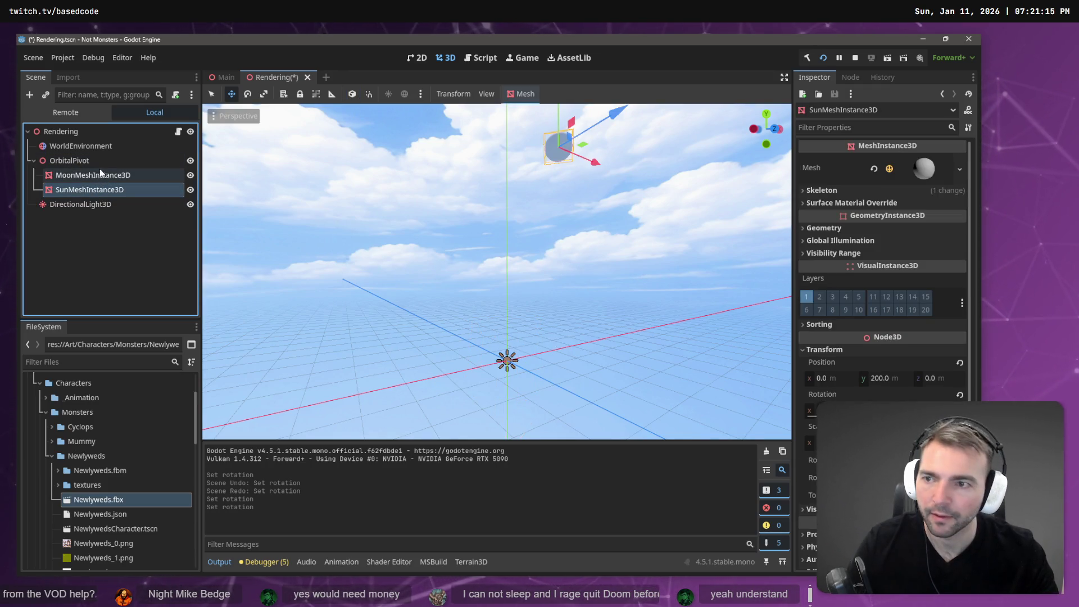
{"action": "left_click", "coordinate": [73, 161]}
- Set the OrbitalPivot's Y rotation to -50, save the scene, and run the game
{"action": "left_click", "coordinate": [895, 220]}
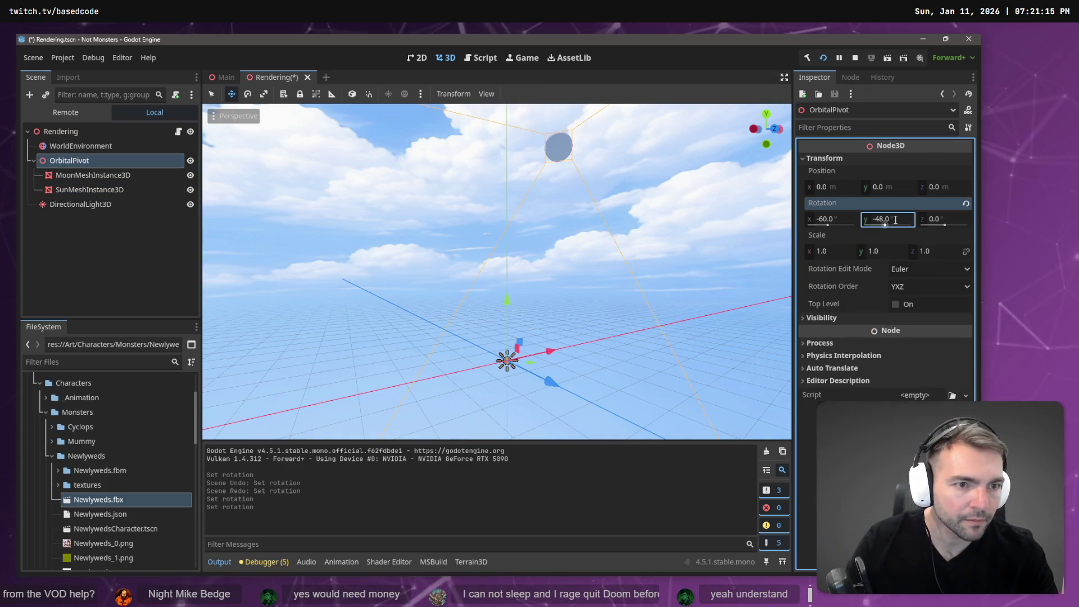
{"action": "key", "text": "BackSpace"}
{"action": "type", "text": "-50"}
{"action": "key", "text": "Return"}
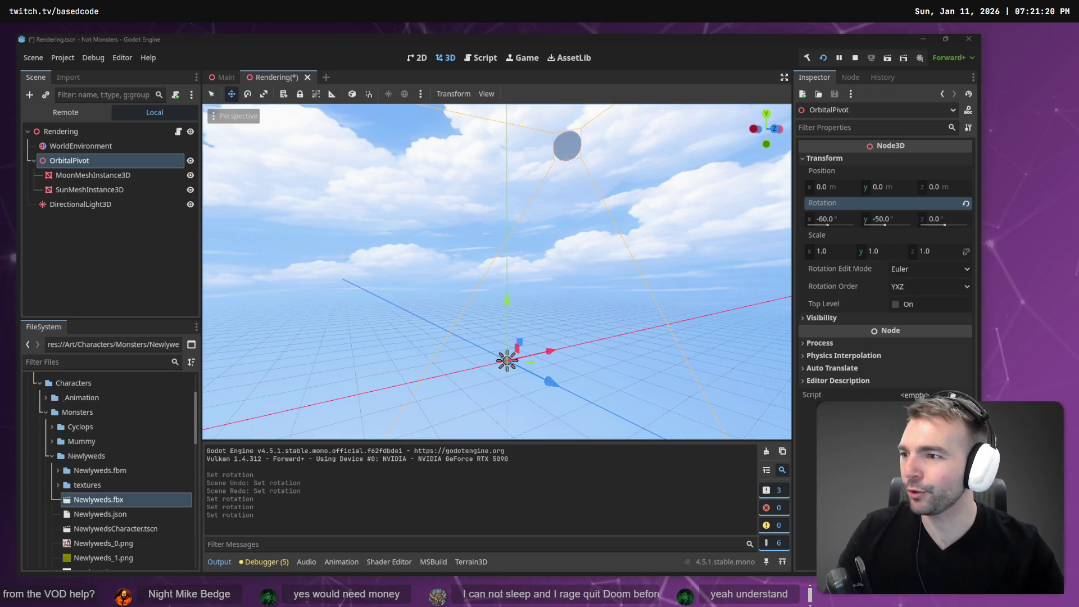
{"action": "key", "text": "ctrl+s"}
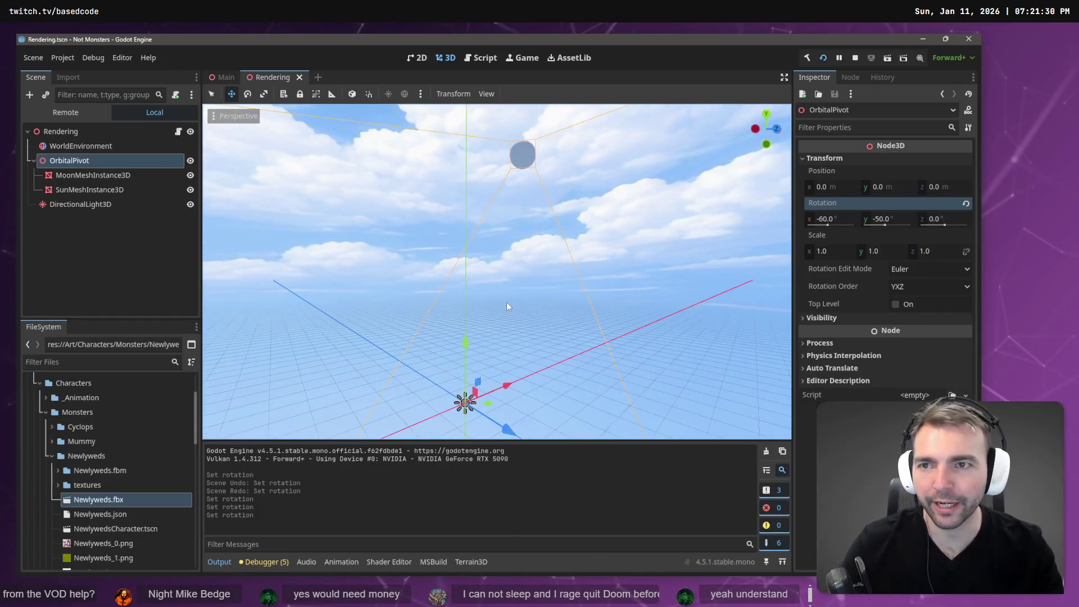
{"action": "key", "text": "F5"}
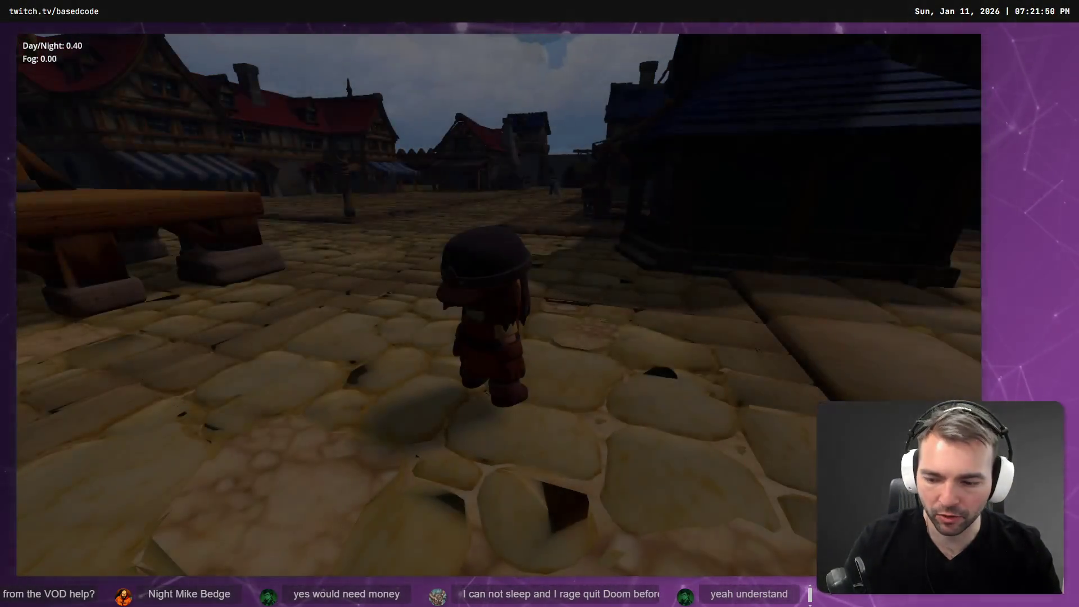
- Close the running game and switch to VS Code
{"action": "key", "text": "F8"}
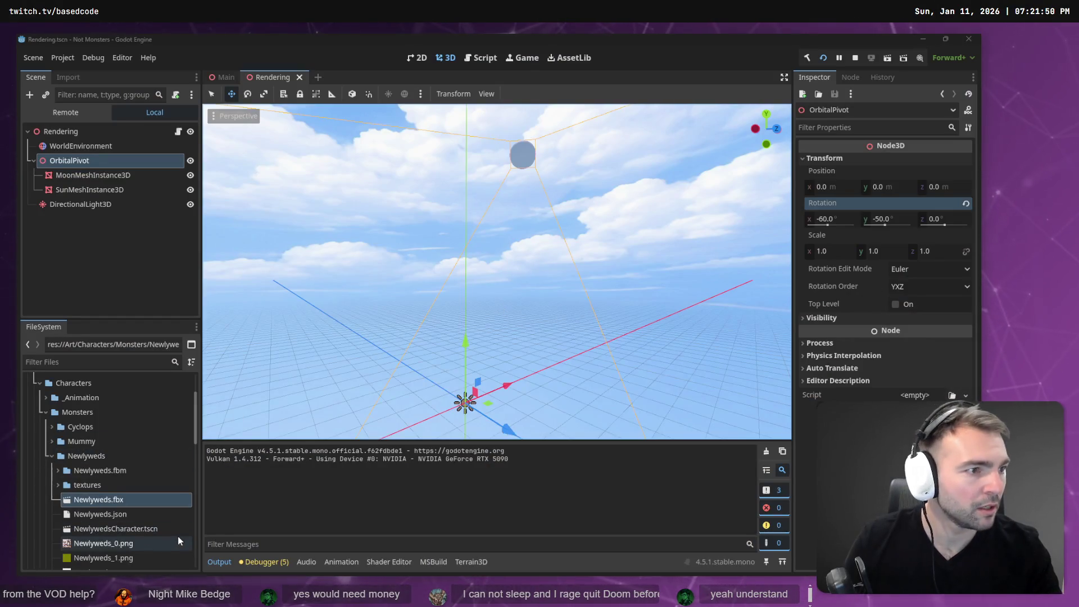
{"action": "key", "text": "alt+Tab"}
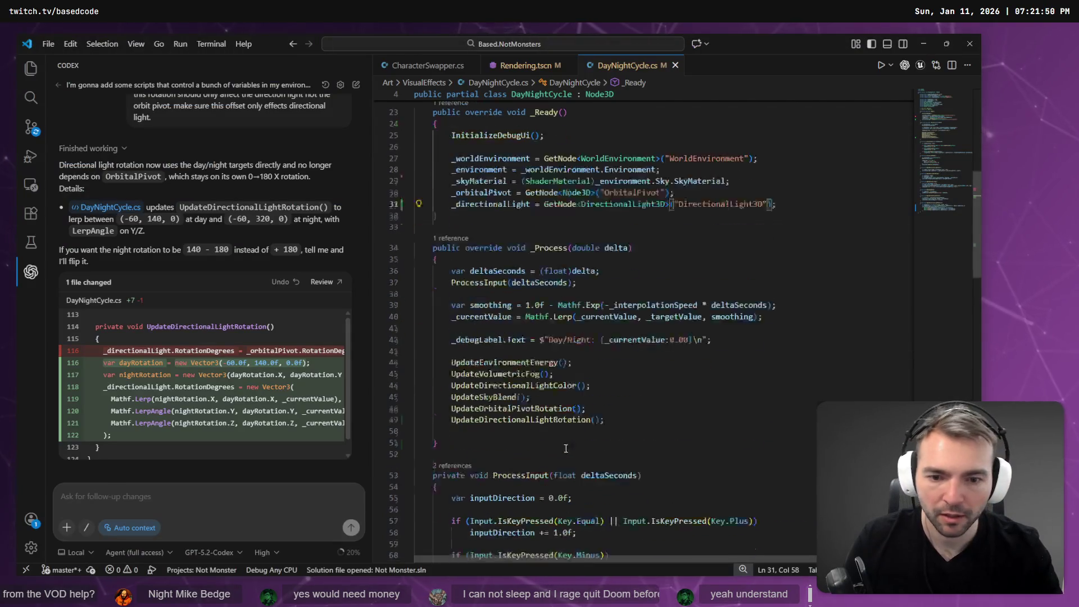
- Trace _directionalLight to its declaration and select the DirectionalLight3D path in GetNode
{"action": "scroll", "coordinate": [567, 450], "scroll_direction": "down", "scroll_amount": 20}
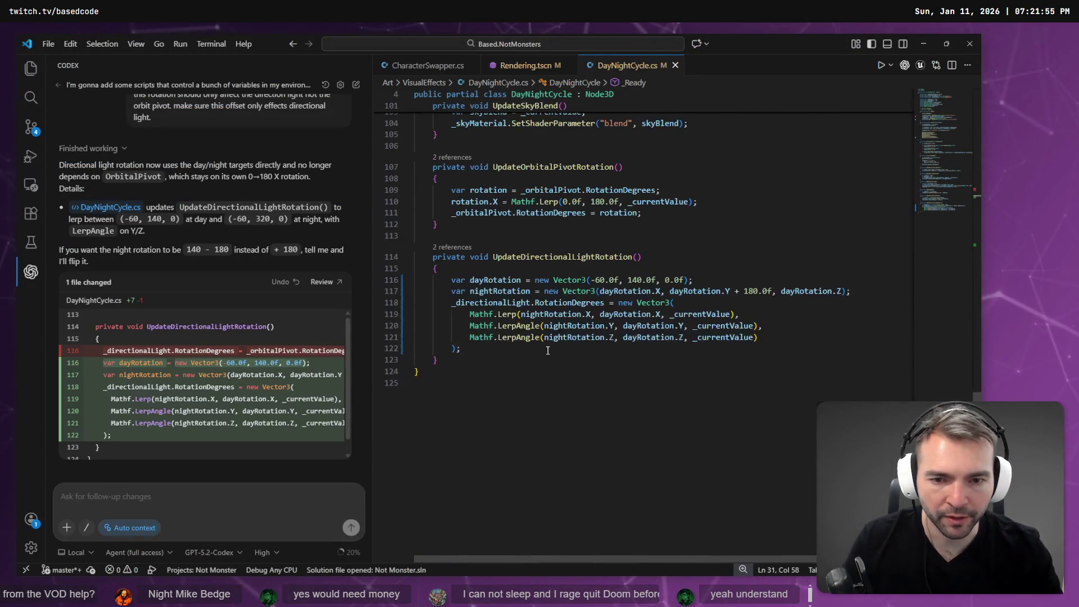
{"action": "left_click", "coordinate": [493, 306]}
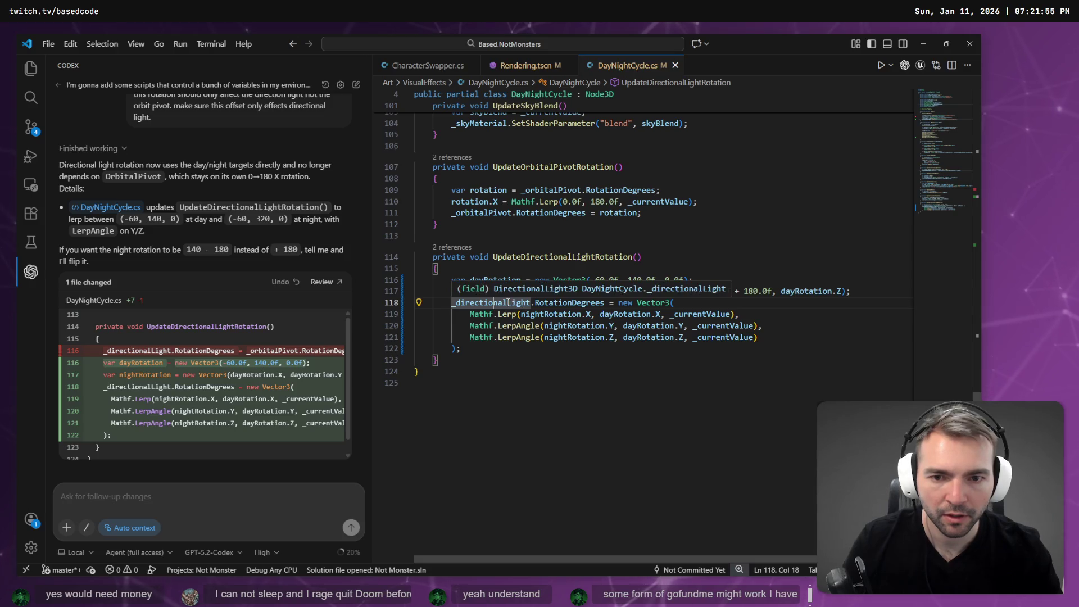
{"action": "key", "text": "F12"}
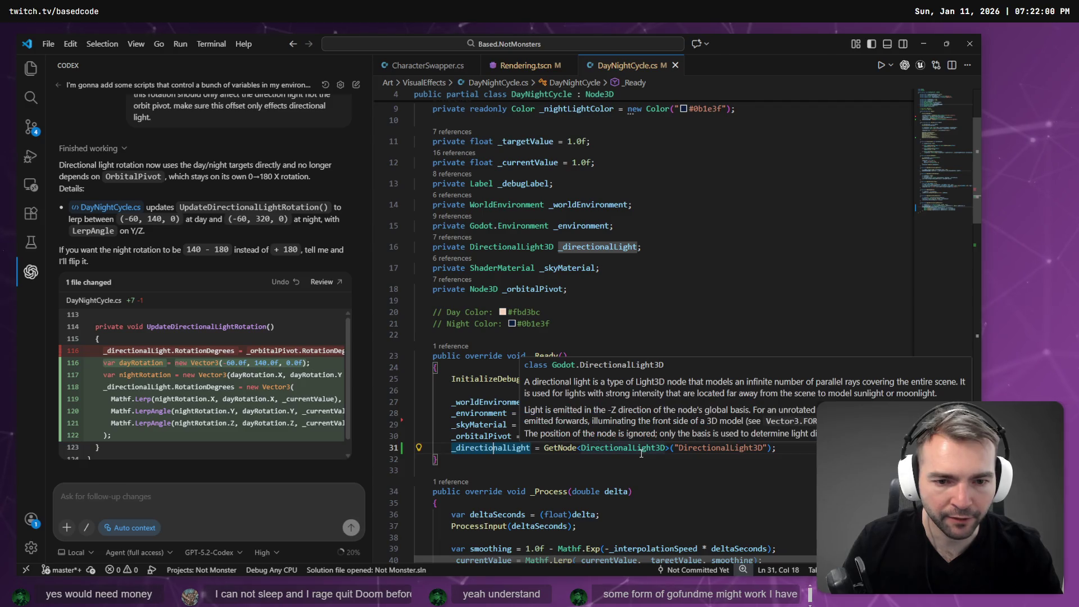
{"action": "left_click", "coordinate": [779, 447]}
{"action": "scroll", "coordinate": [778, 419], "scroll_direction": "down", "scroll_amount": 2}
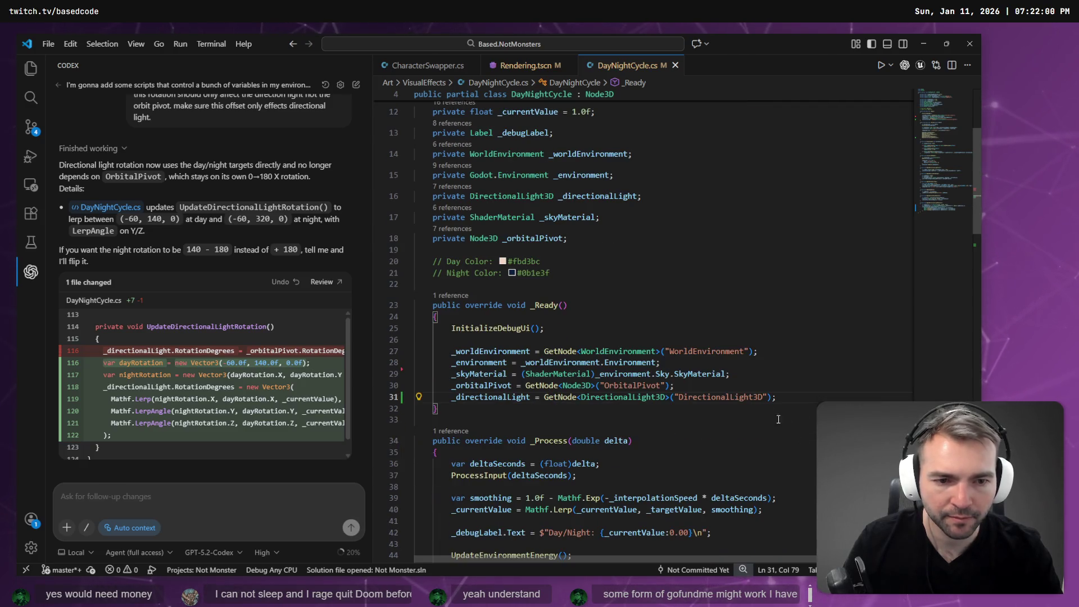
{"action": "double_click", "coordinate": [740, 397]}
{"action": "key", "text": "alt+Tab"}
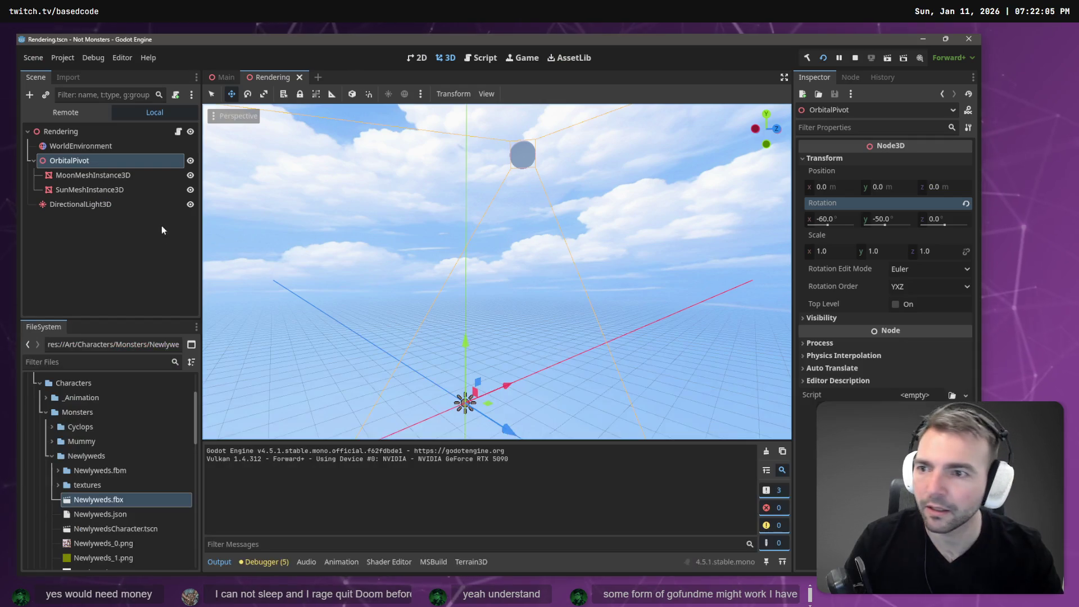
- Select the OrbitalPivot, then run the game and stop it with F8
{"action": "left_click", "coordinate": [93, 205]}
{"action": "left_click", "coordinate": [105, 227]}
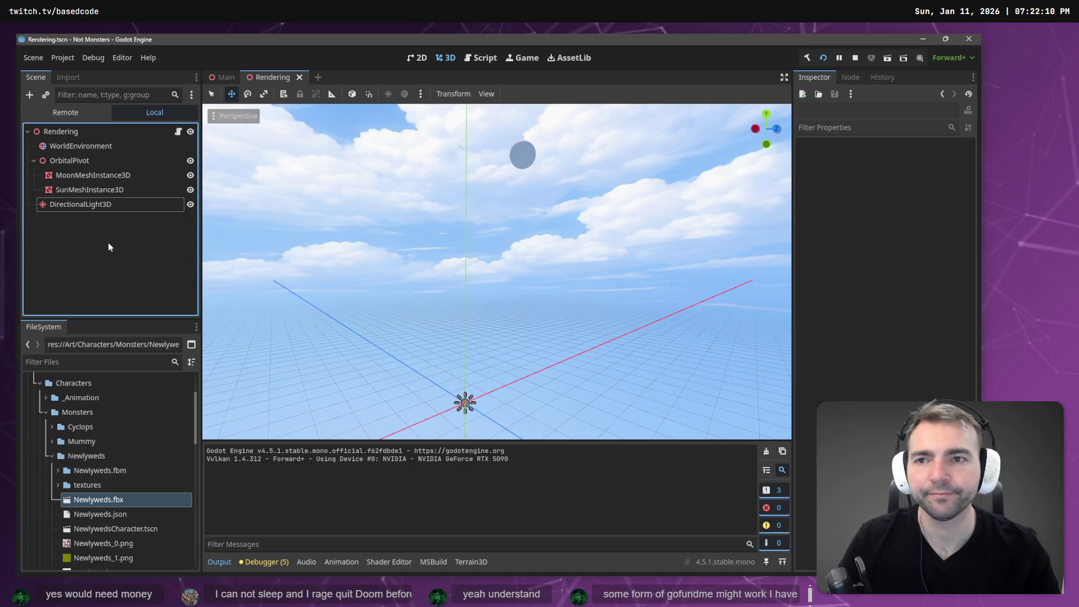
{"action": "left_click", "coordinate": [78, 164]}
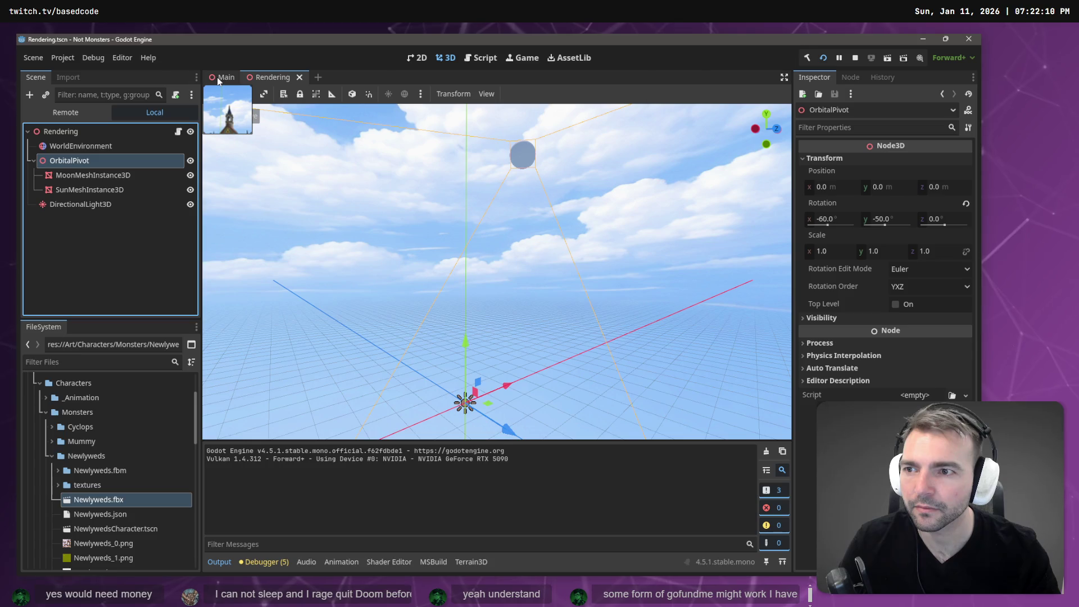
{"action": "key", "text": "F5"}
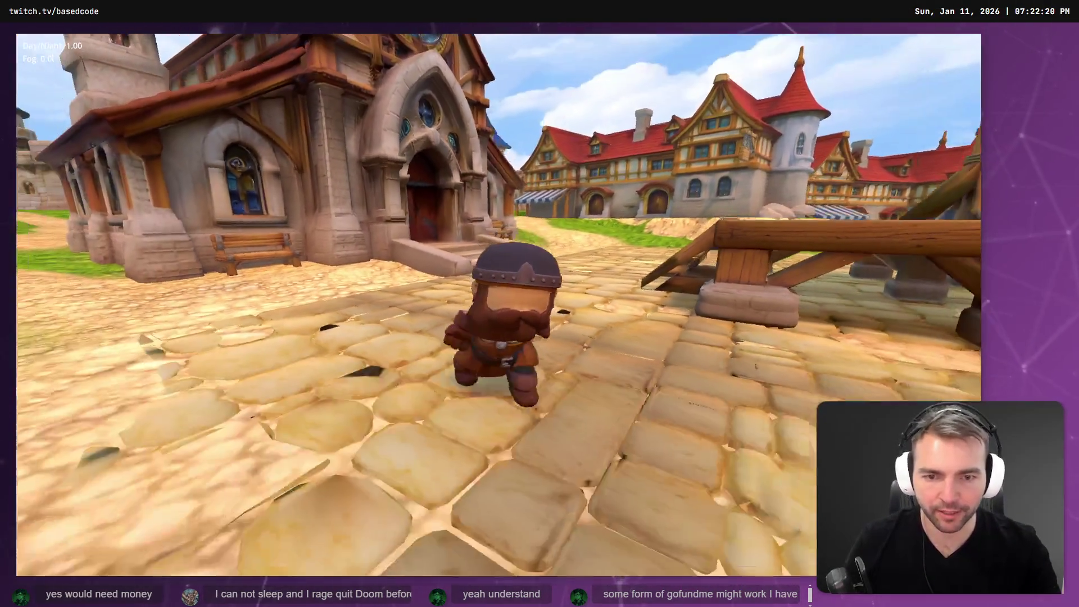
{"action": "key", "text": "F8"}
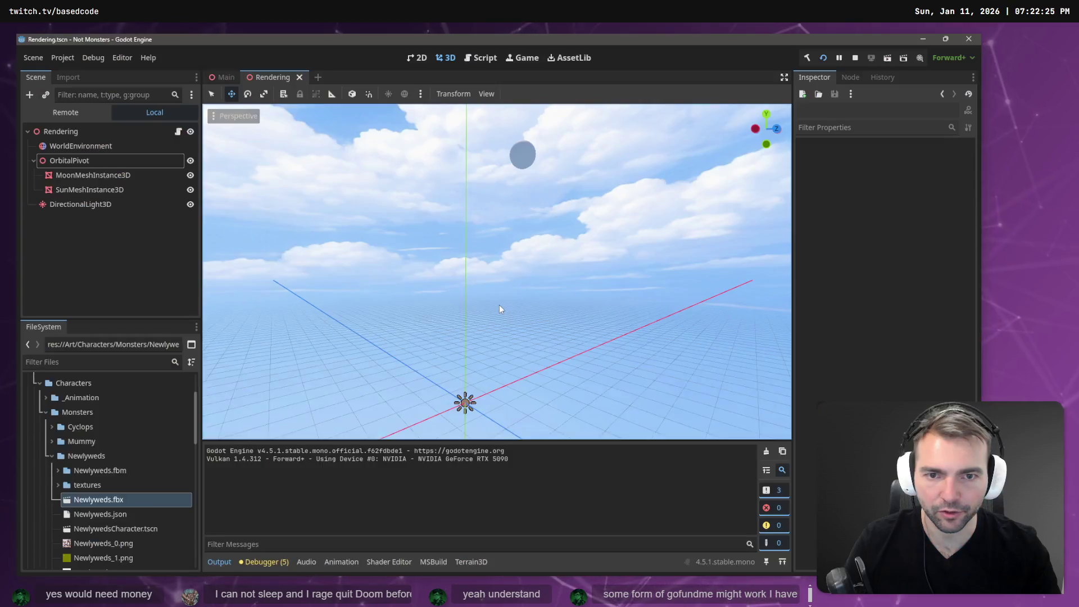
- Compare the DirectionalLight3D and OrbitalPivot rotations in the Inspector
{"action": "left_click", "coordinate": [86, 205]}
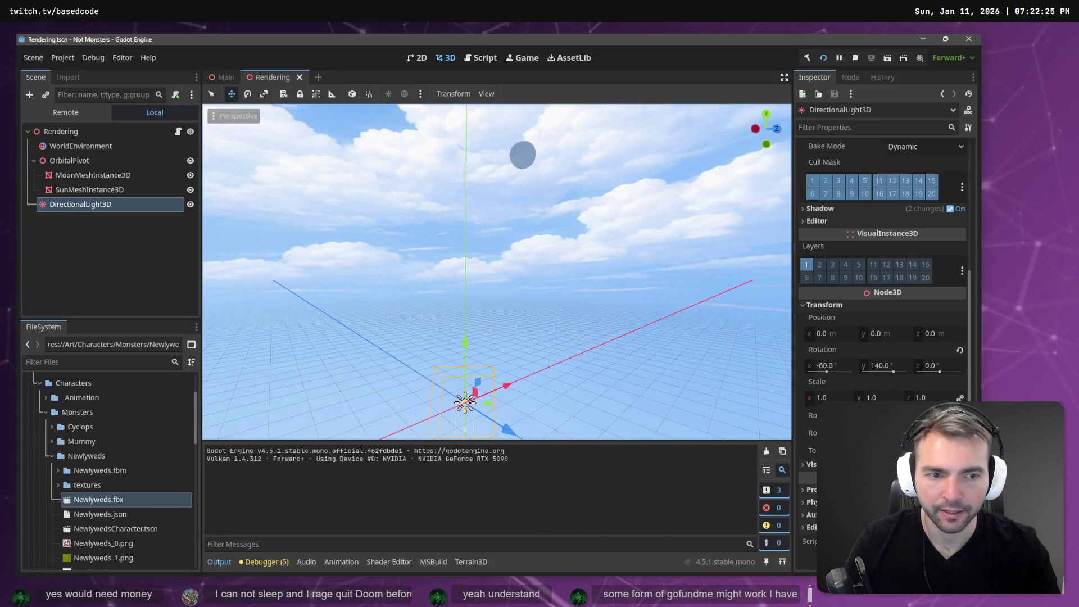
{"action": "key", "text": "f"}
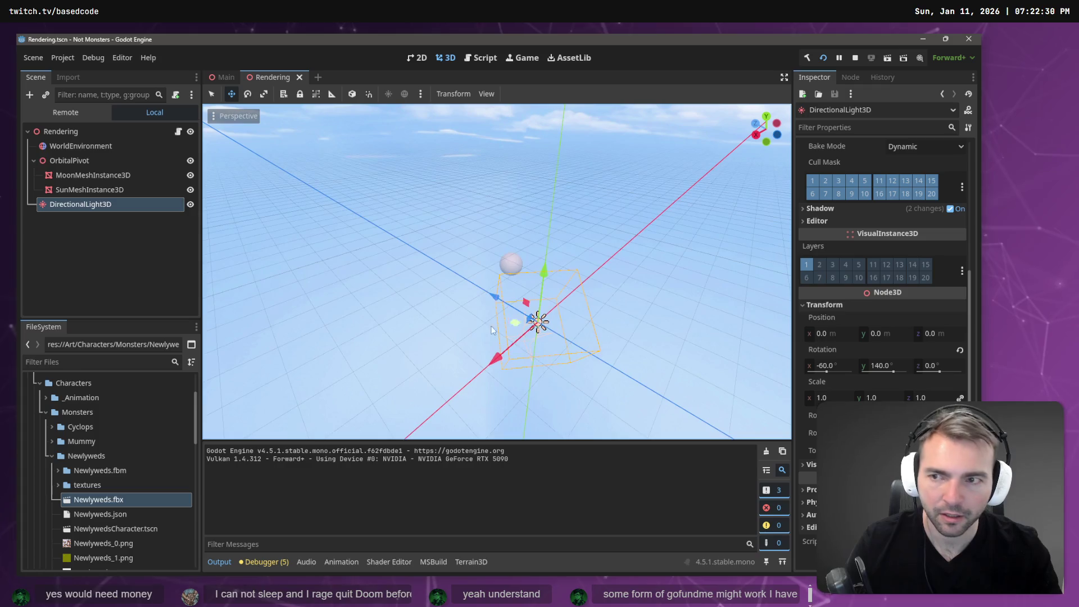
{"action": "left_click", "coordinate": [69, 160]}
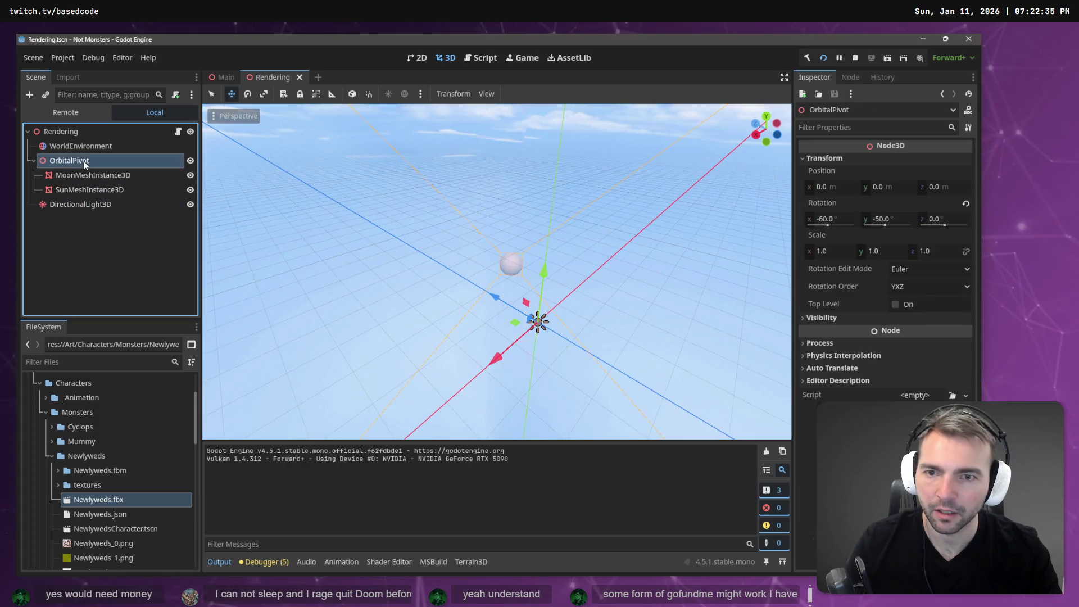
{"action": "left_click", "coordinate": [902, 219]}
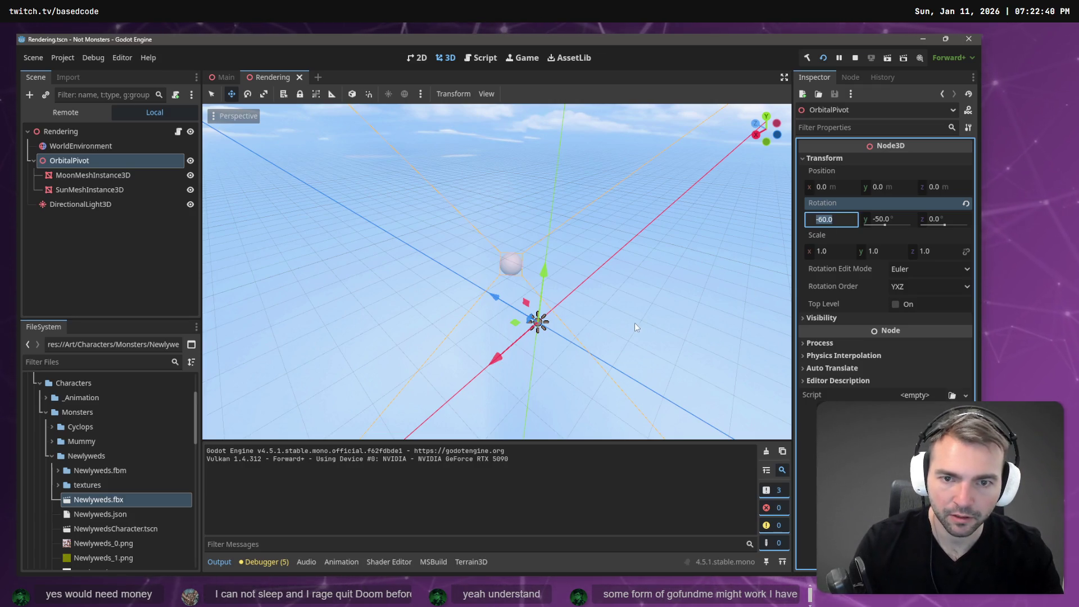
{"action": "left_click", "coordinate": [93, 205]}
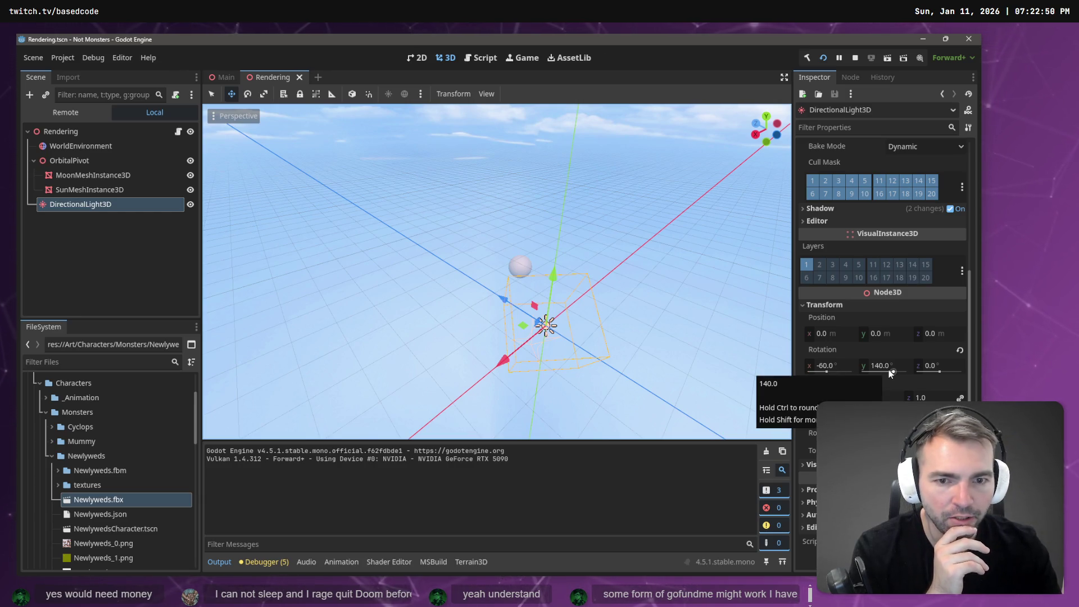
{"action": "left_click", "coordinate": [106, 163]}
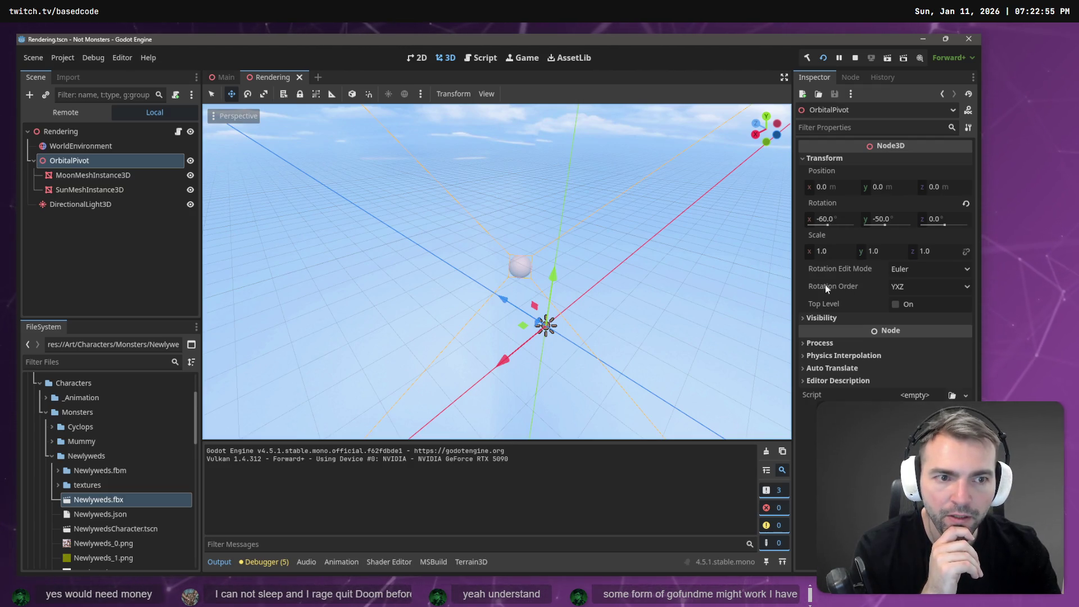
- Reset the OrbitalPivot's X rotation to 0 and save the Rendering scene
{"action": "left_click", "coordinate": [825, 219]}
{"action": "type", "text": "0"}
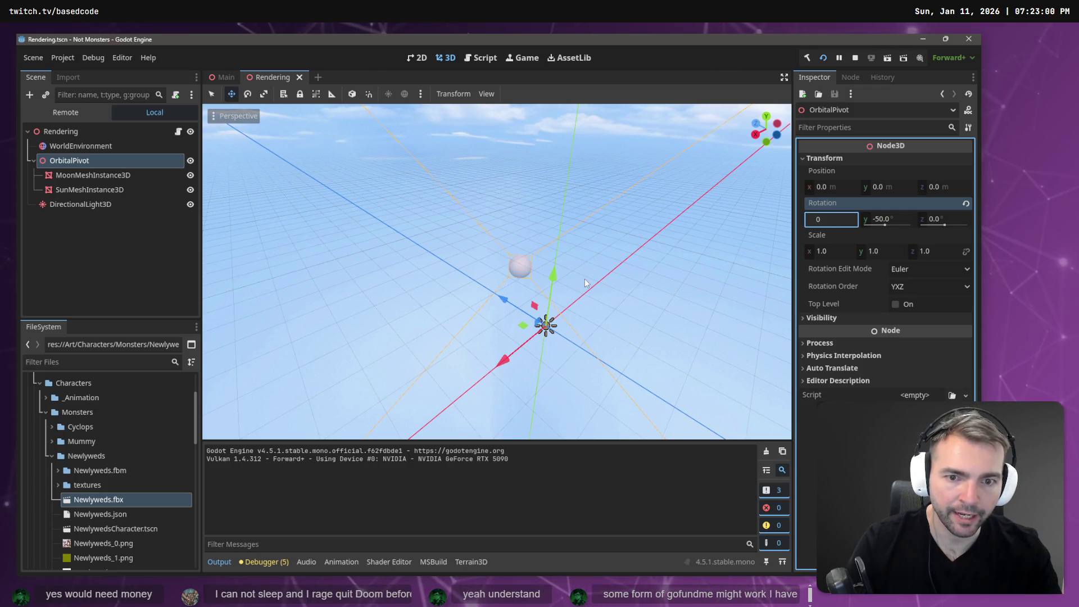
{"action": "key", "text": "Return"}
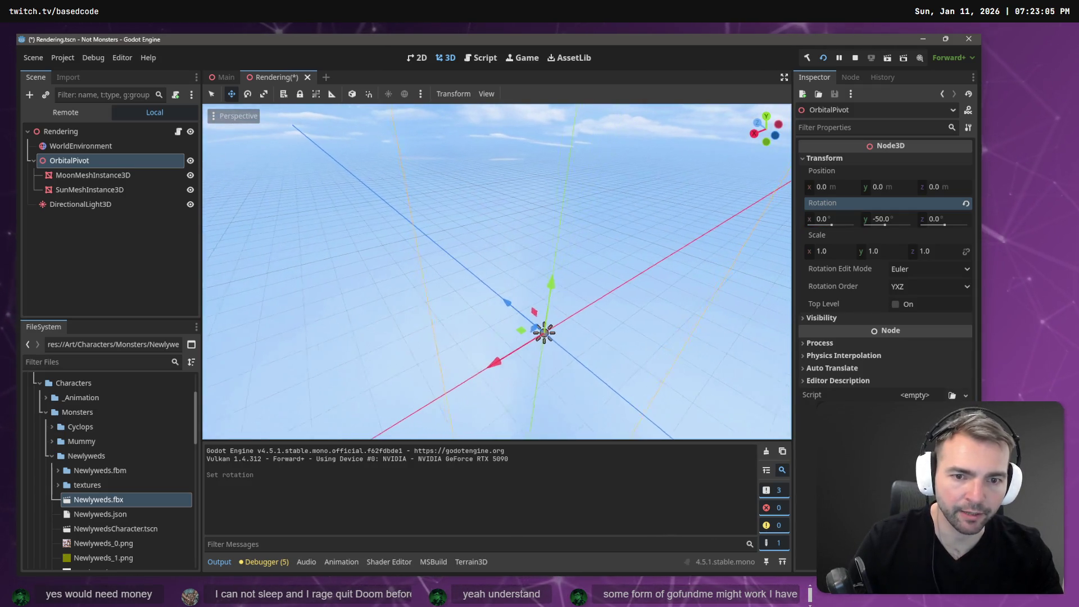
{"action": "left_click", "coordinate": [876, 220]}
{"action": "left_click", "coordinate": [814, 219]}
{"action": "left_click", "coordinate": [95, 204]}
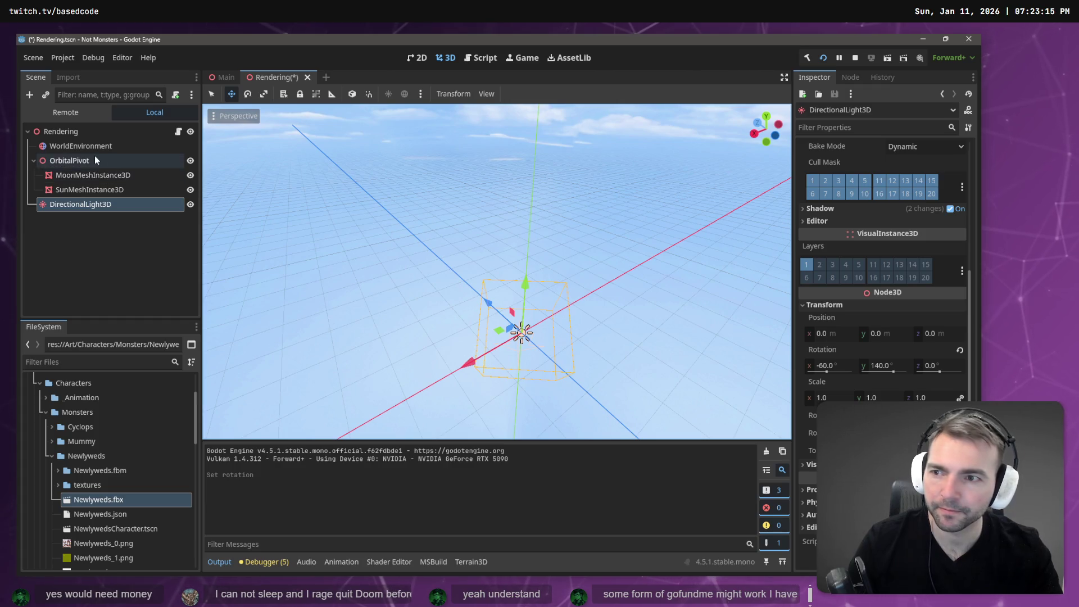
{"action": "left_click", "coordinate": [69, 160]}
{"action": "left_click_drag", "start_coordinate": [574, 225], "coordinate": [575, 224]}
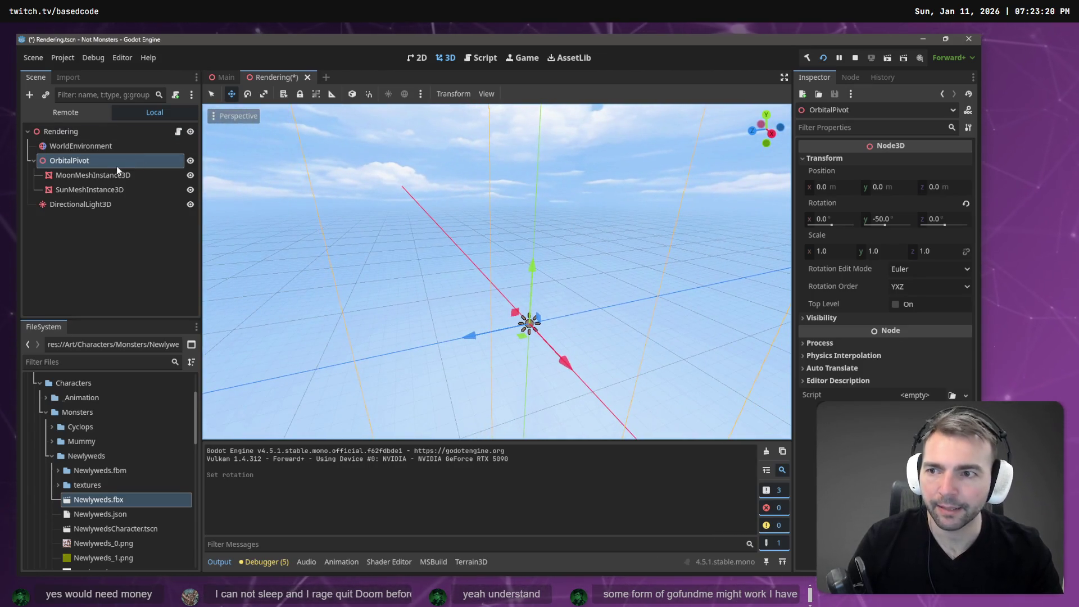
{"action": "left_click", "coordinate": [94, 204]}
{"action": "key", "text": "ctrl+s"}
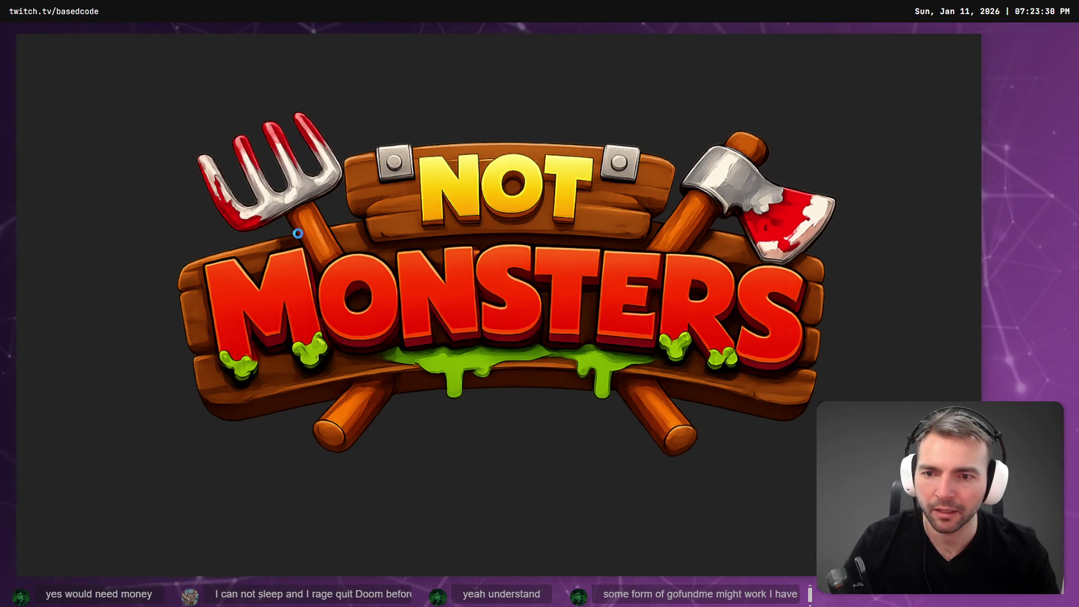
- Walk the dwarf forward through the daylit town, then back toward the camera
{"action": "key", "text": "w"}
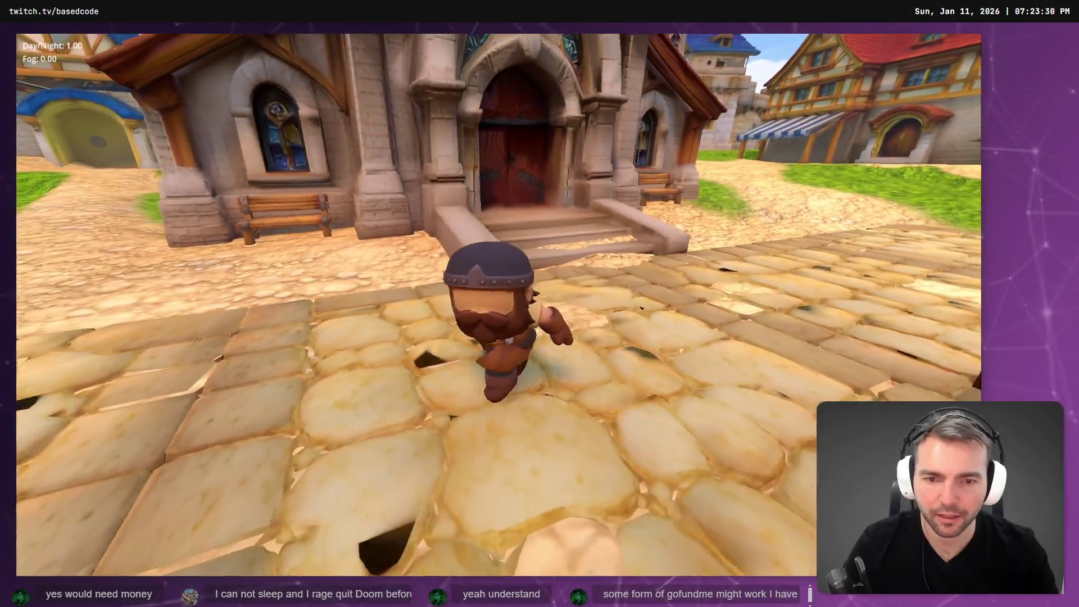
{"action": "key", "text": "s"}
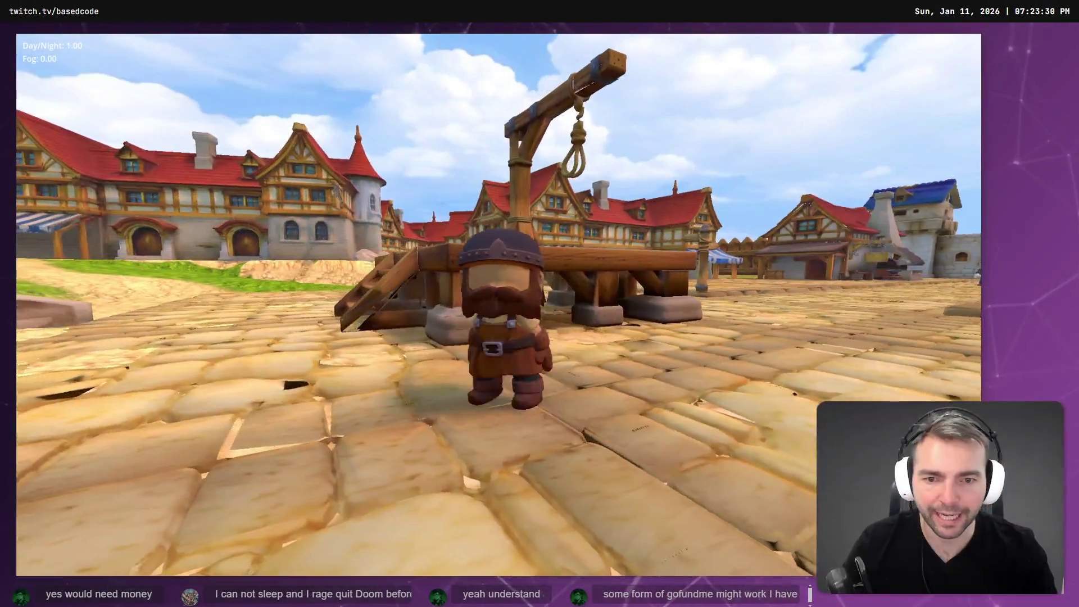
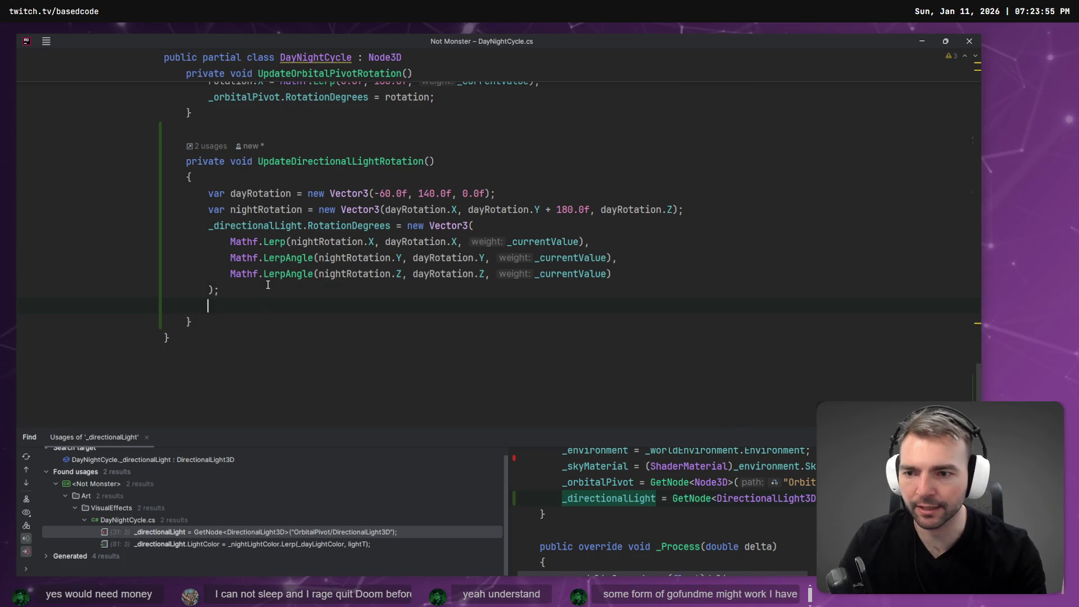
- Append a GD.Print(_directionalLight.RotationDegrees) debug line to UpdateDirectionalLightRotation
{"action": "type", "text": "Cib"}
{"action": "key", "text": "BackSpace"}
{"action": "key", "text": "BackSpace"}
{"action": "key", "text": "BackSpace"}
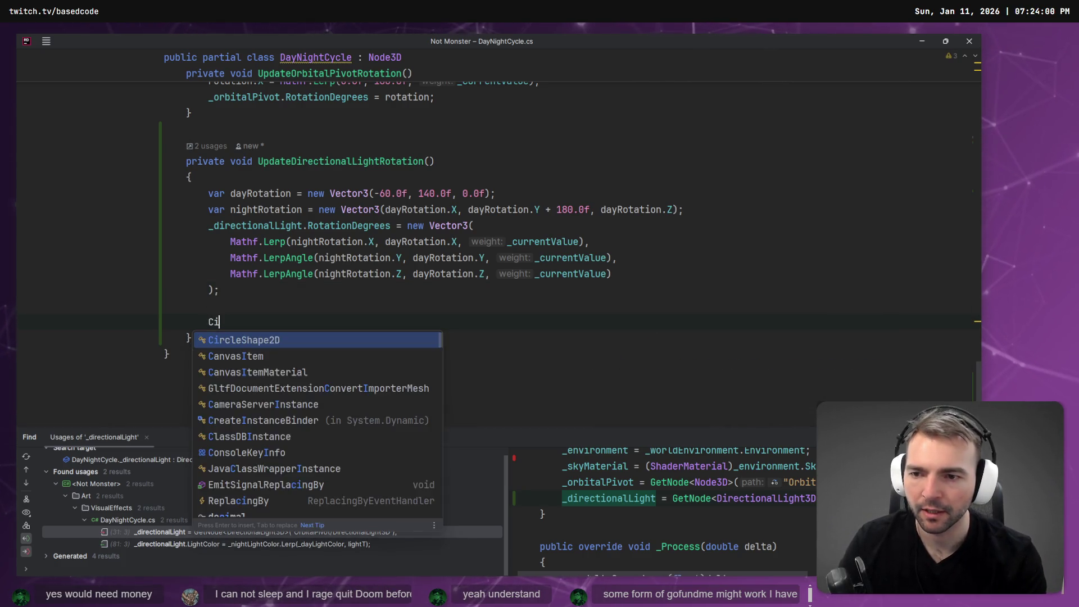
{"action": "type", "text": "GD.P"}
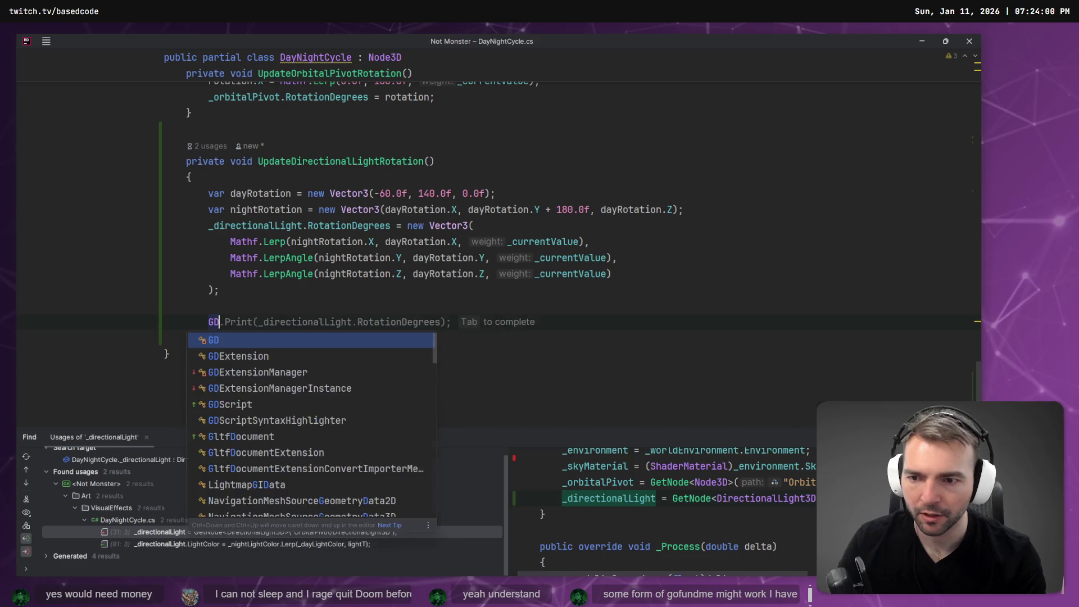
{"action": "key", "text": "Down"}
{"action": "key", "text": "Return"}
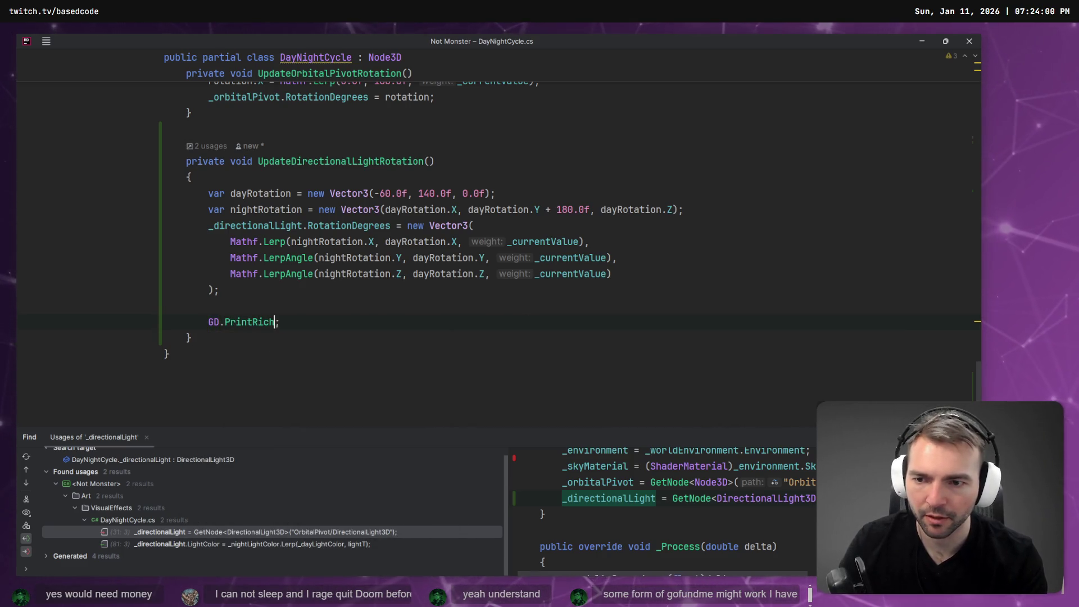
{"action": "type", "text": "Print("}
{"action": "type", "text": "_directionalLight.RotationDegrees"}
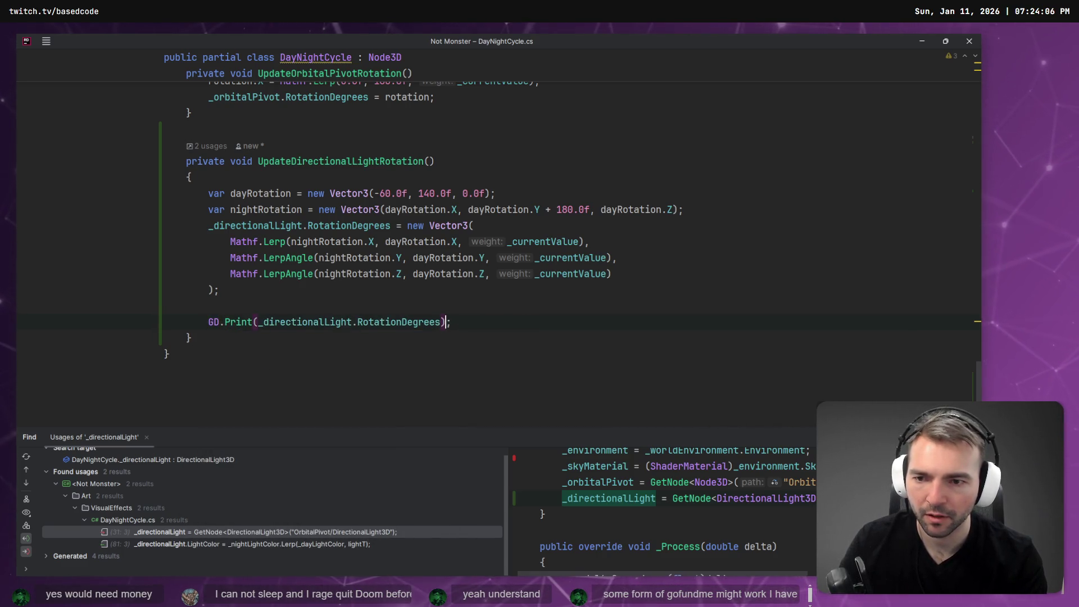
{"action": "key", "text": "alt+Tab"}
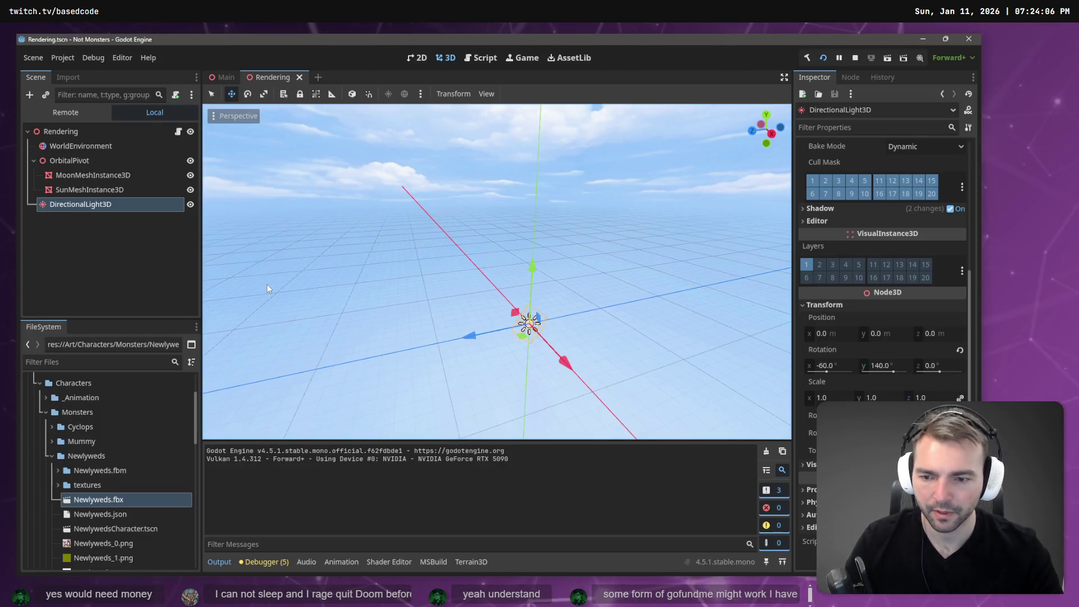
- Run the game, shift Day/Night toward night, and read the logged rotation (-60, 322.21234, 0)
{"action": "key", "text": "F5"}
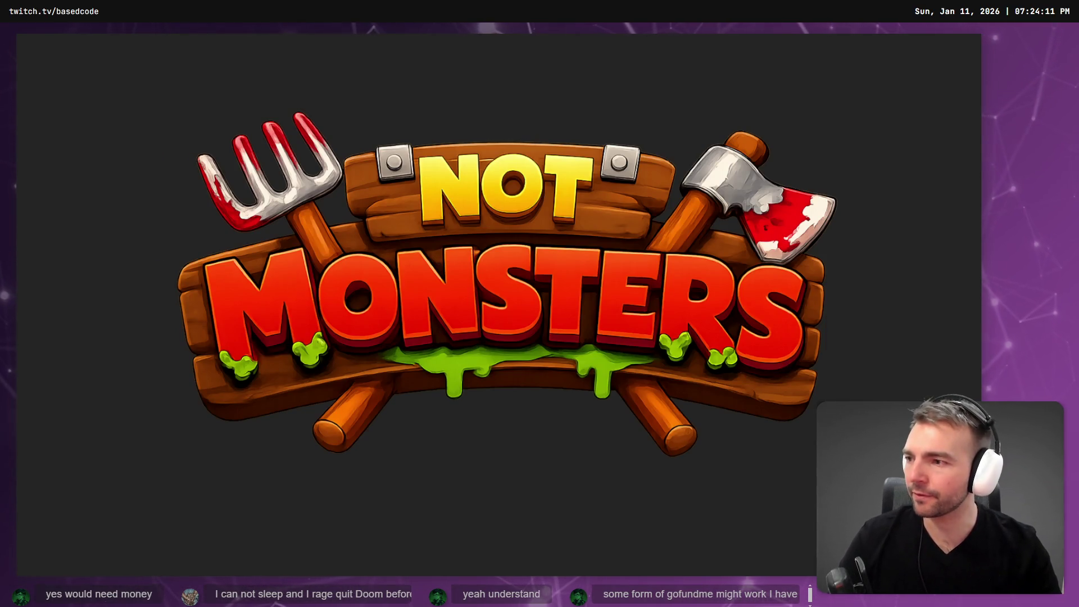
{"action": "key", "text": "w"}
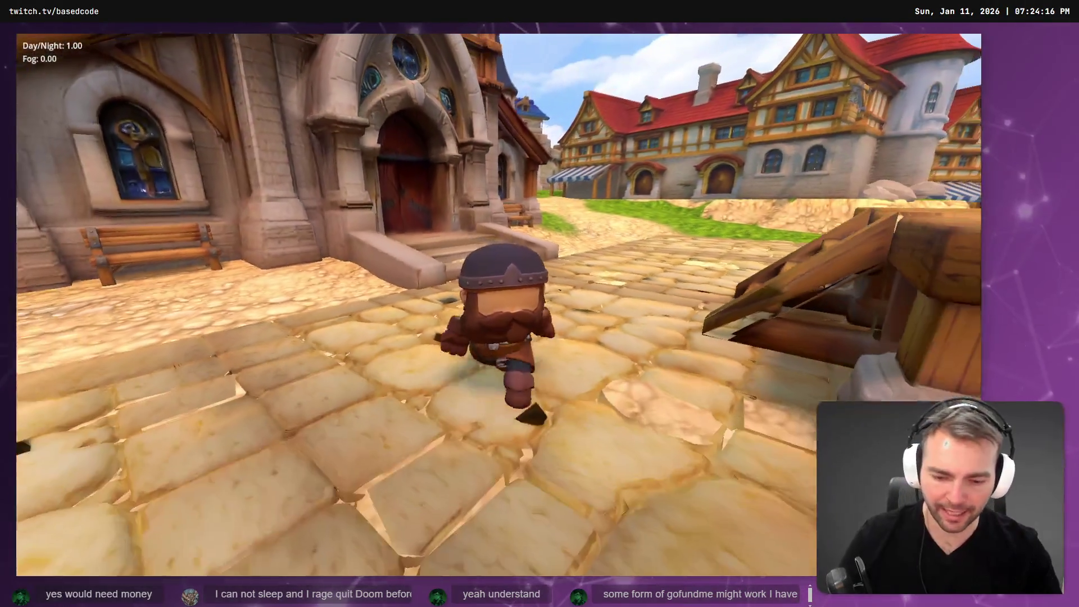
{"action": "key", "text": "n"}
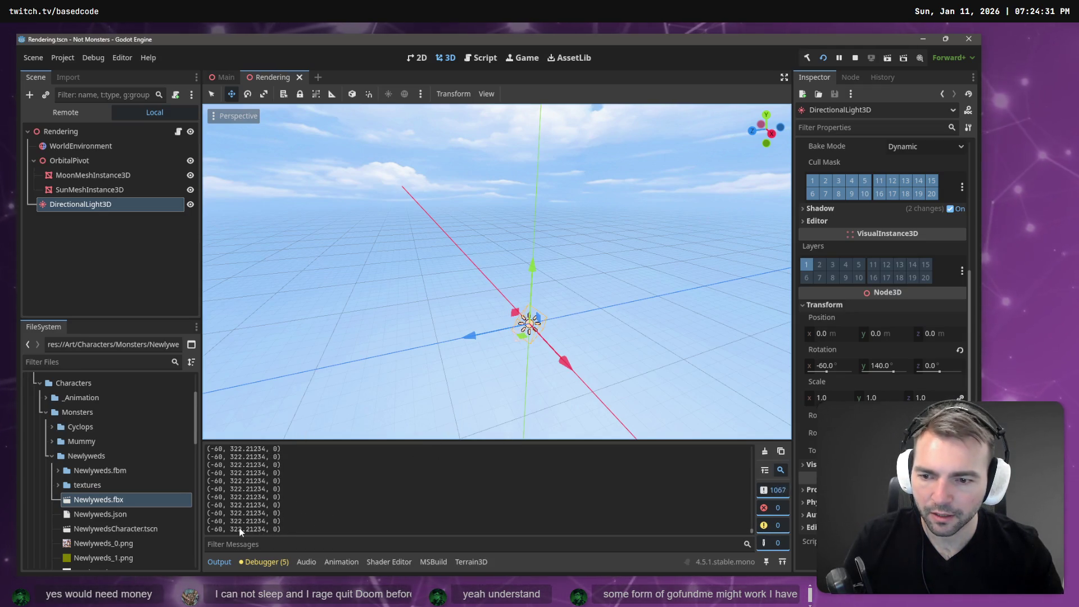
{"action": "scroll", "coordinate": [282, 507], "scroll_direction": "up", "scroll_amount": 1}
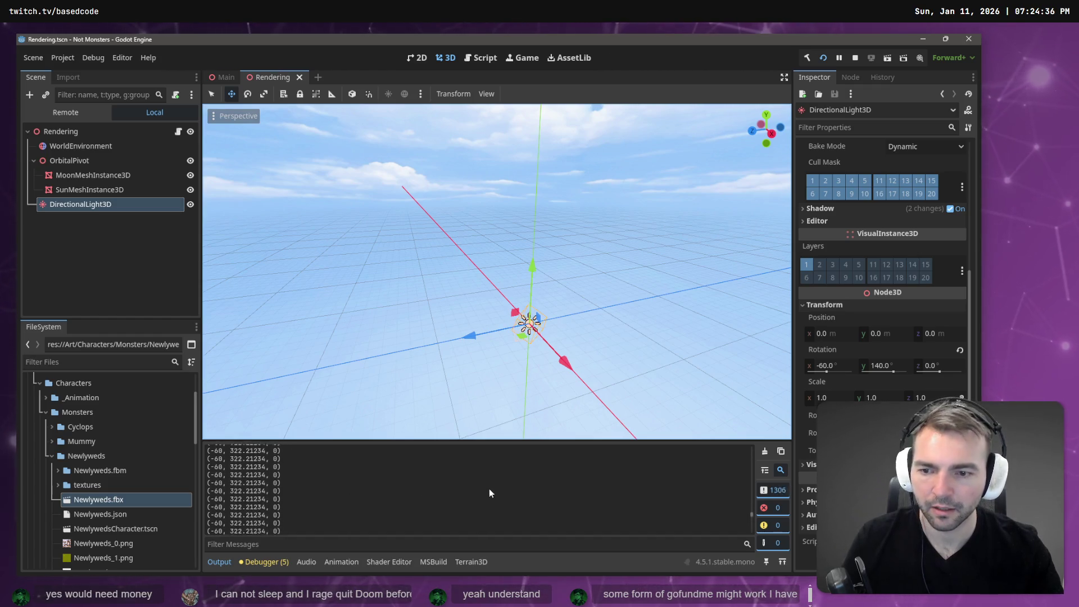
{"action": "left_click_drag", "start_coordinate": [751, 507], "coordinate": [750, 446]}
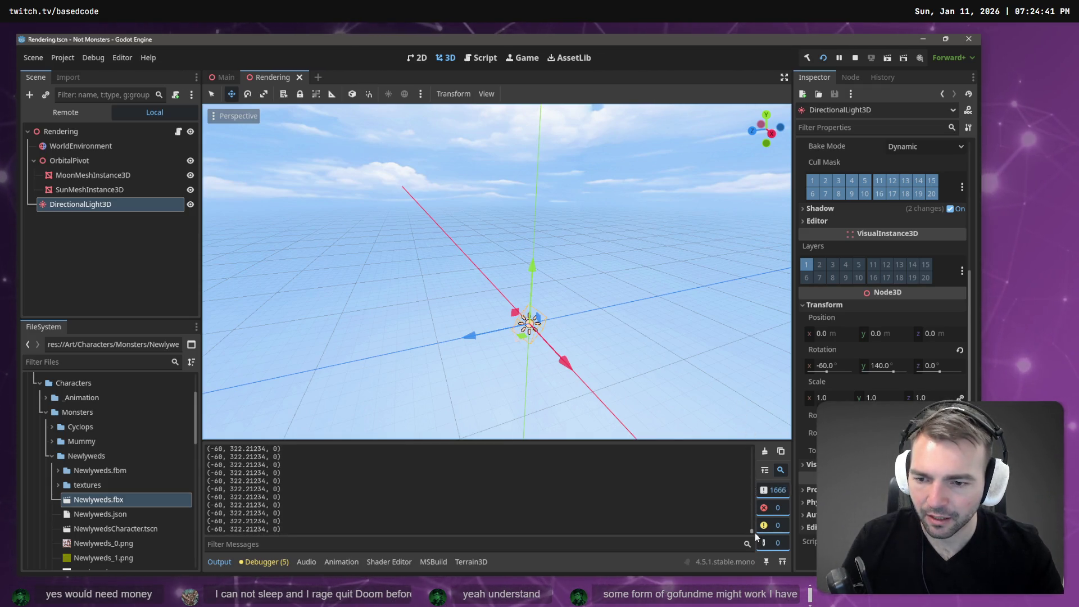
- Back in DayNightCycle.cs, inspect the Y-angle interpolation and the night rotation's 180 offset
{"action": "key", "text": "alt+Tab"}
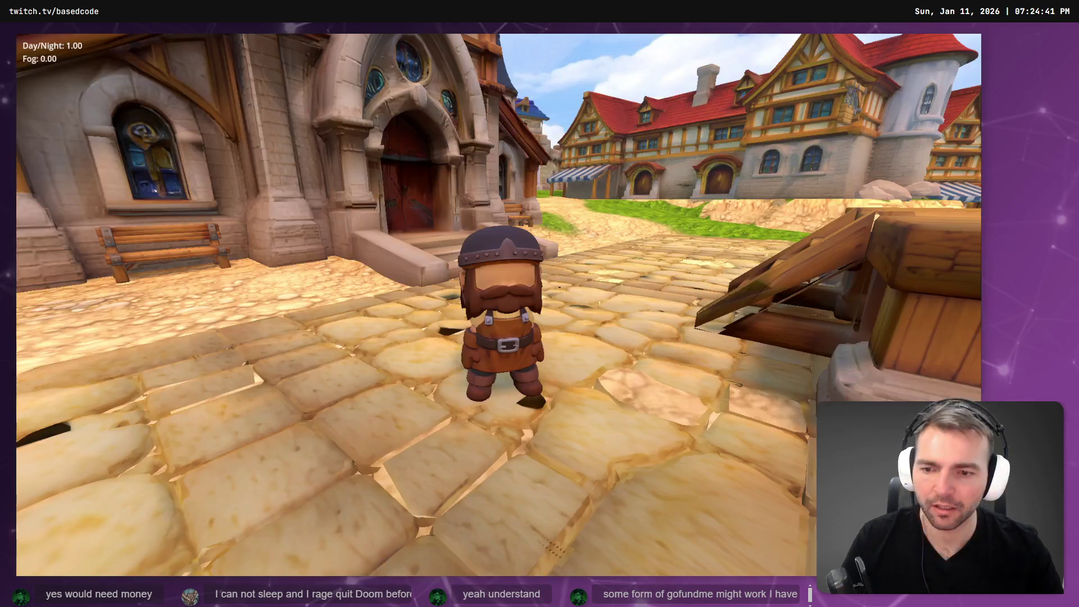
{"action": "key", "text": "alt+Tab"}
{"action": "left_click", "coordinate": [458, 256]}
{"action": "left_click", "coordinate": [585, 209]}
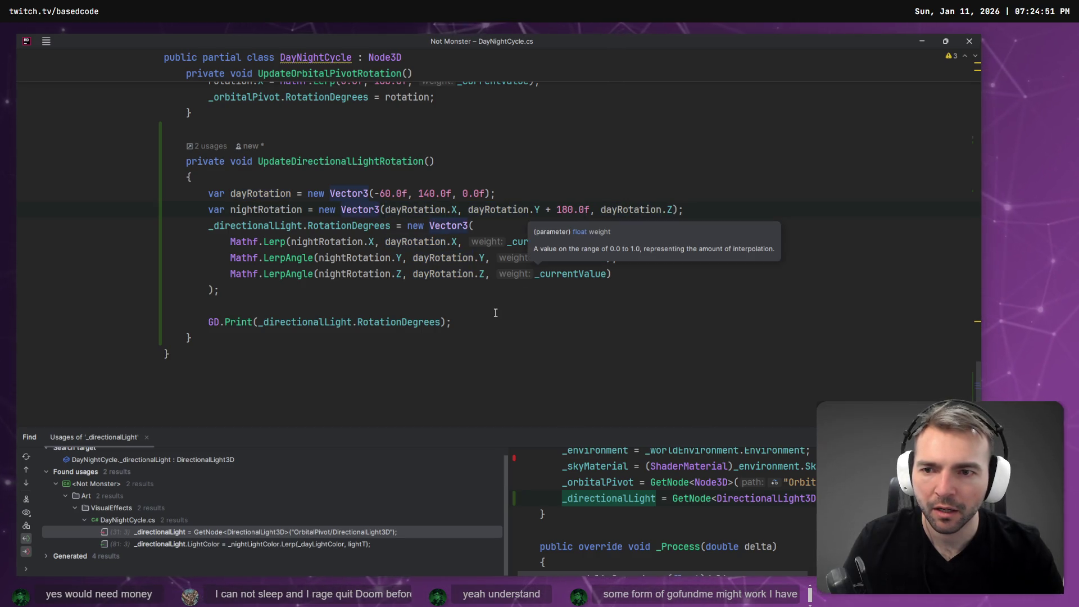
{"action": "left_click", "coordinate": [342, 226]}
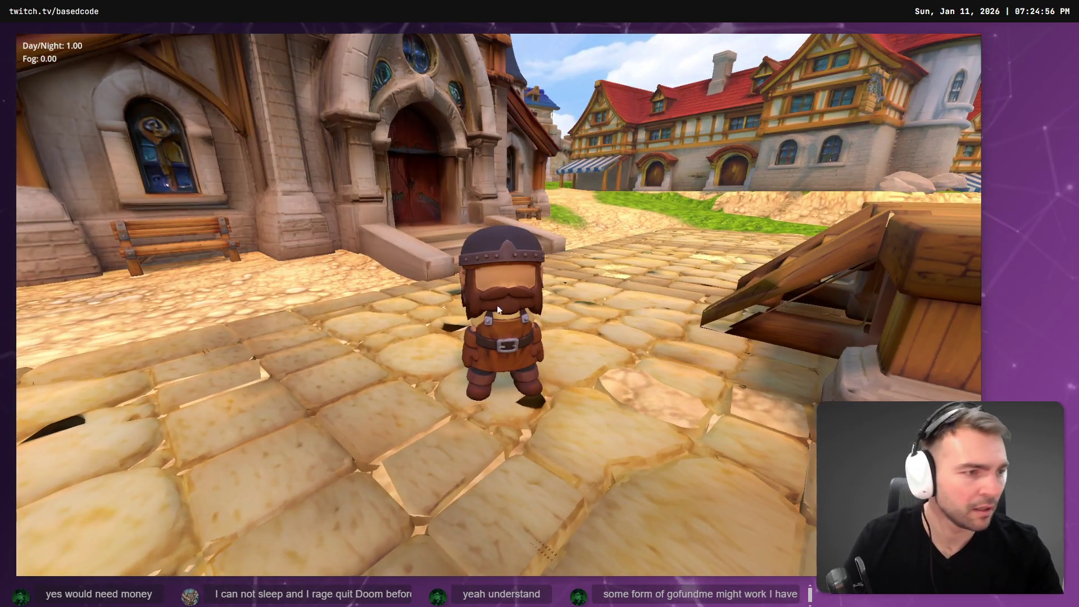
{"action": "key", "text": "alt+F4"}
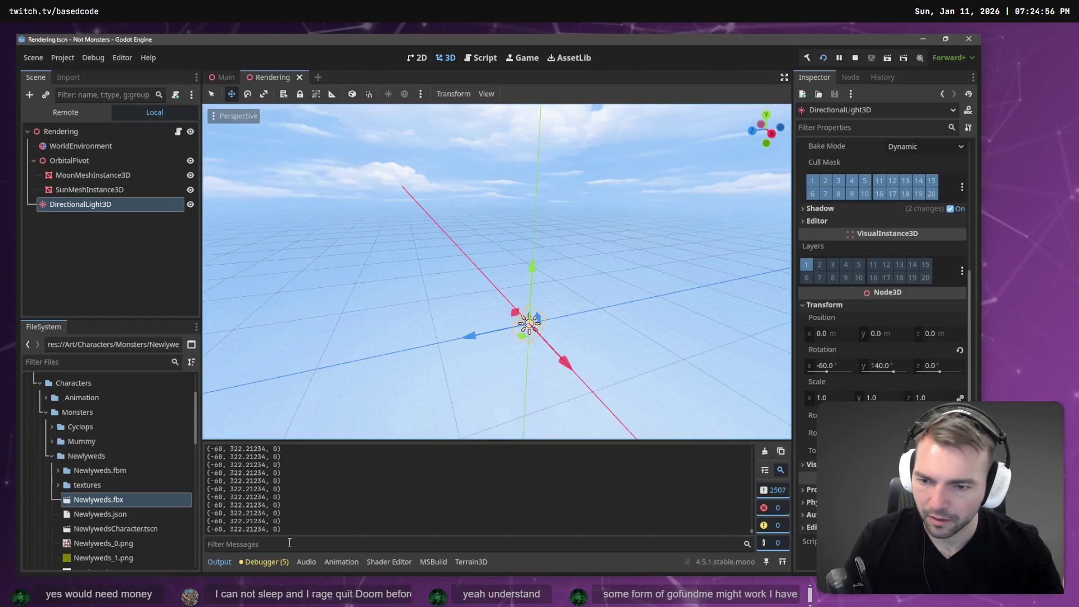
{"action": "key", "text": "alt+Tab"}
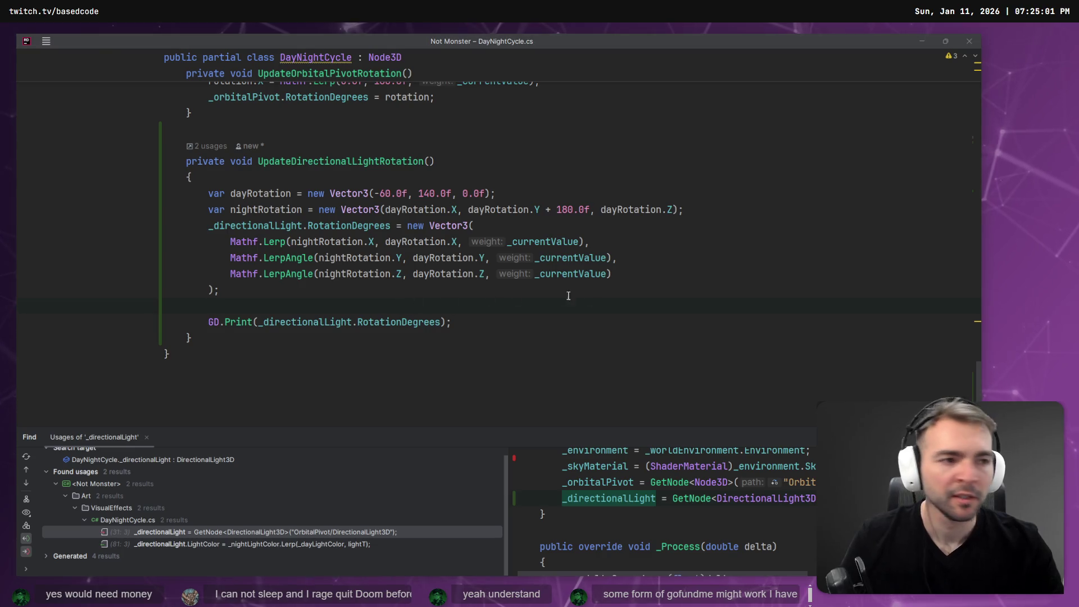
{"action": "left_click", "coordinate": [445, 303]}
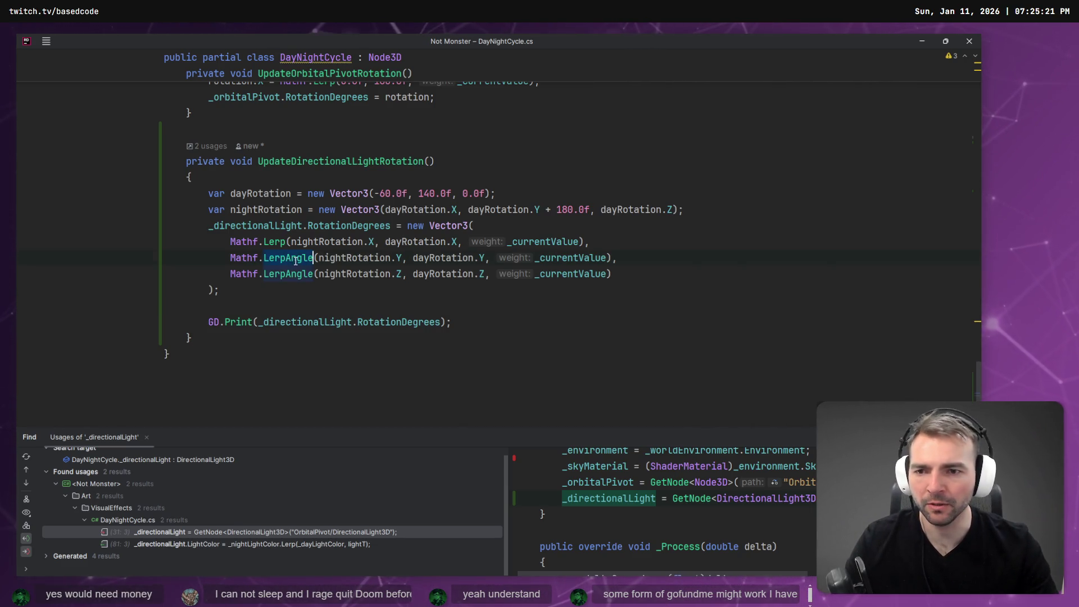
{"action": "key", "text": "Up"}
{"action": "type", "text": "Angle"}
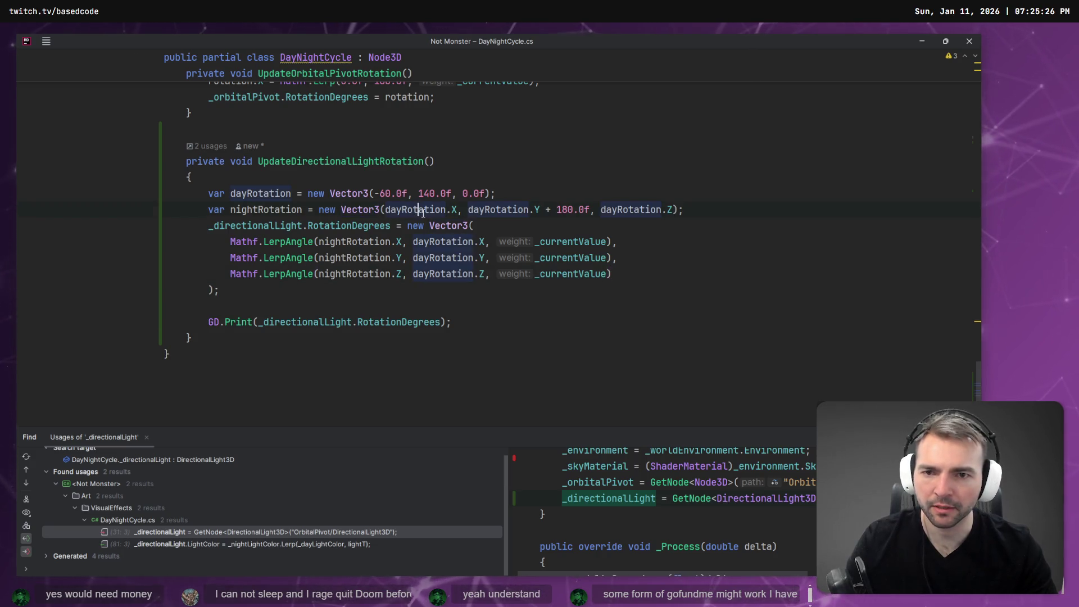
- Check where nightRotation is used in the light rotation assignment
{"action": "left_click", "coordinate": [262, 210]}
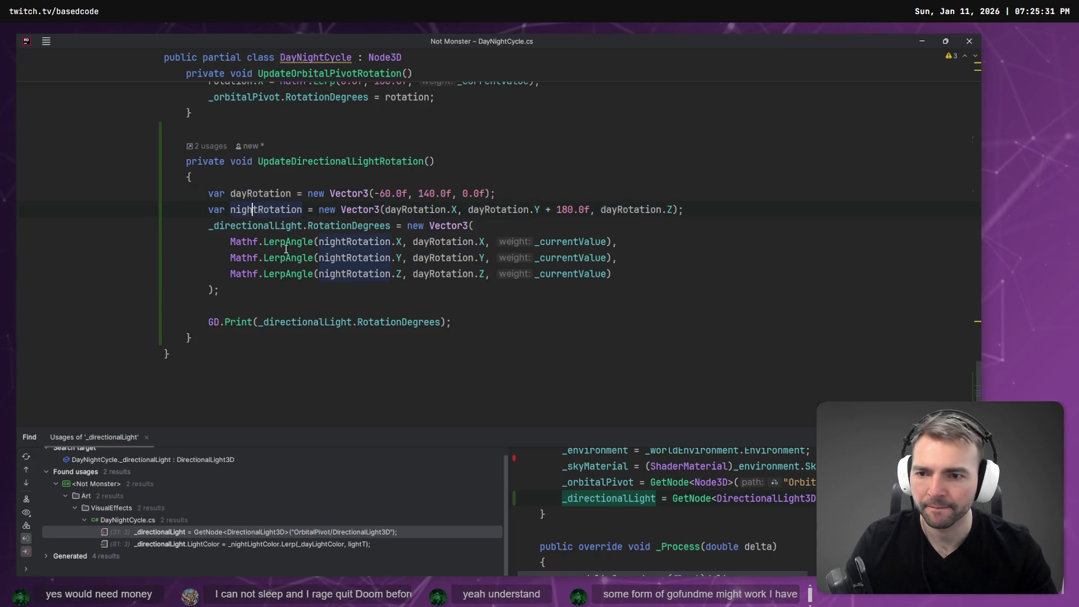
{"action": "left_click", "coordinate": [322, 297]}
{"action": "key", "text": "alt+Tab"}
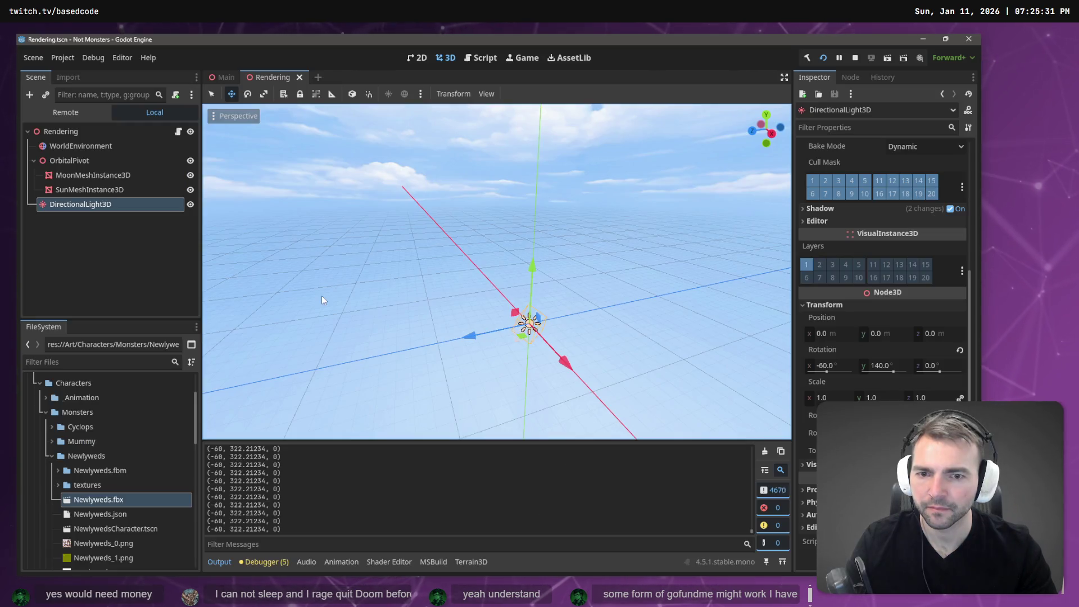
{"action": "key", "text": "alt+Tab"}
{"action": "key", "text": "alt+Tab"}
{"action": "key", "text": "alt+Tab"}
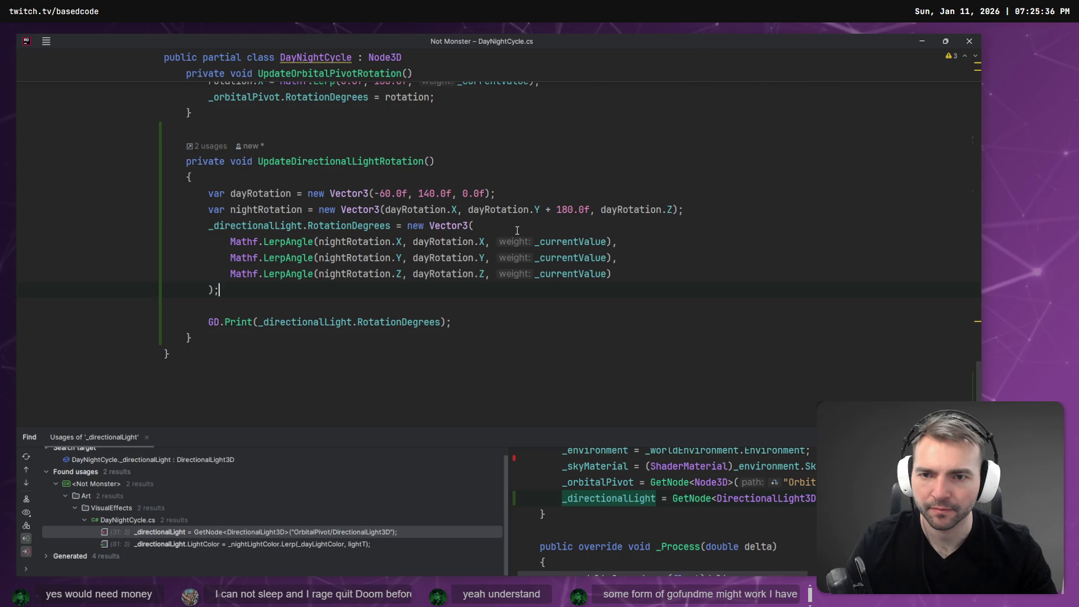
- Rerun the game to log rotation (-60, 322.02798, 0), then review Codex's summary in VS Code
{"action": "key", "text": "alt+Tab"}
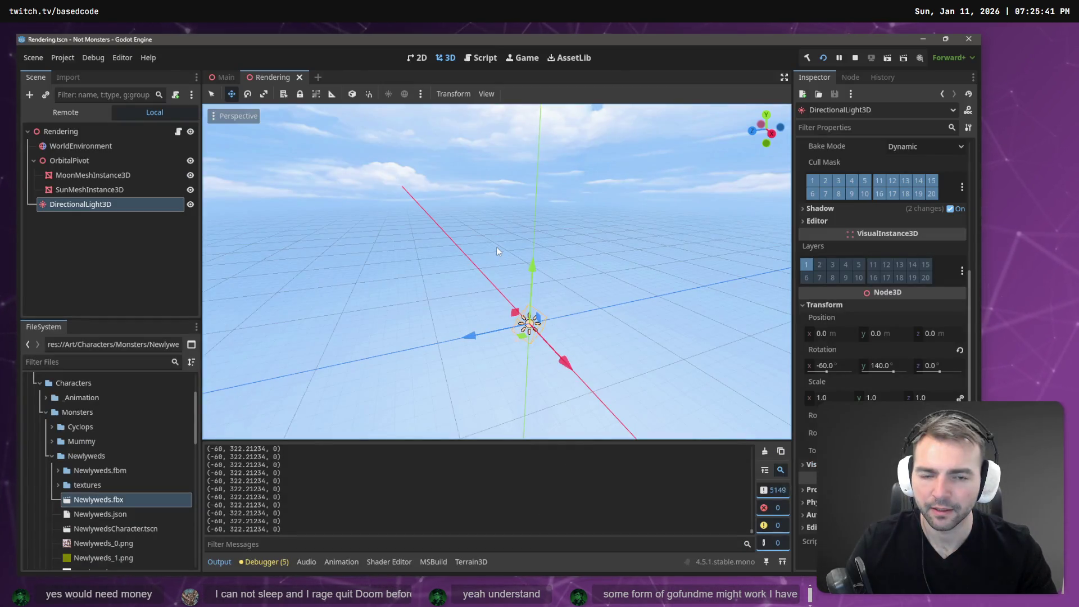
{"action": "key", "text": "F5"}
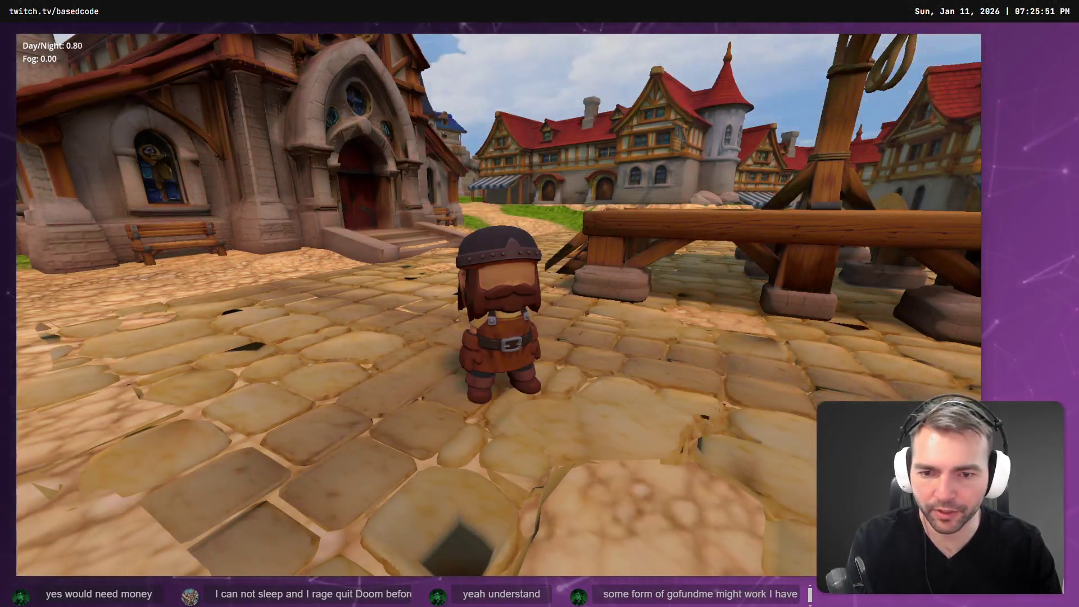
{"action": "key", "text": "F8"}
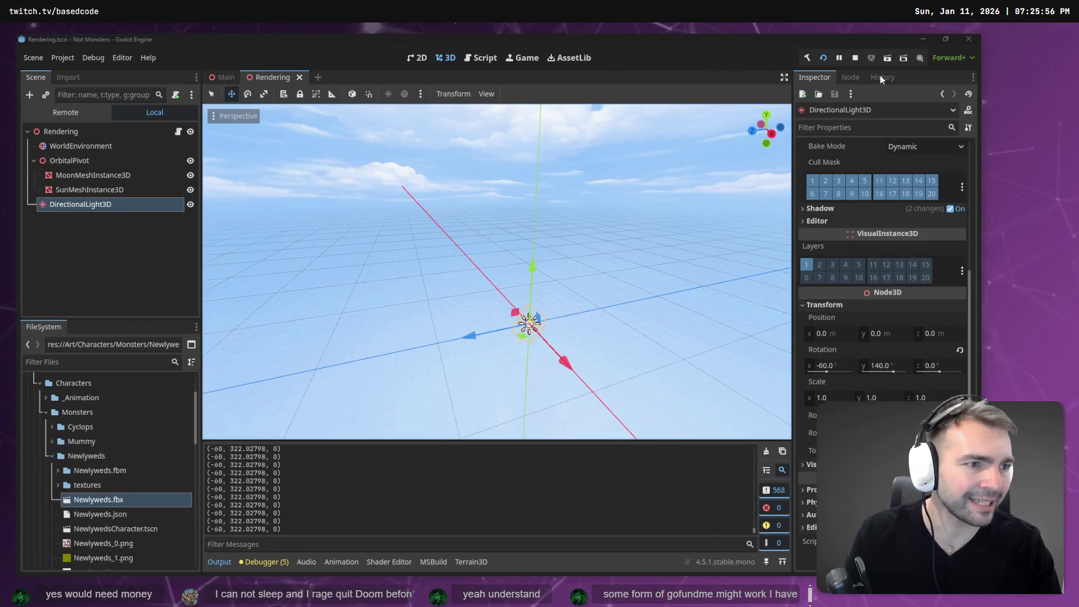
{"action": "key", "text": "alt+Tab"}
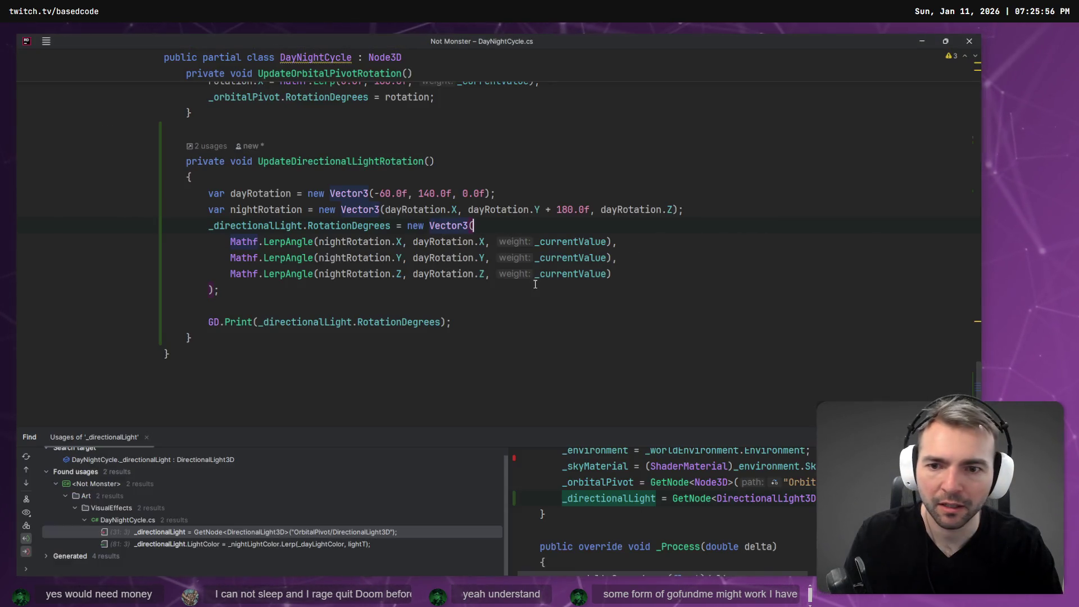
{"action": "mouse_move", "coordinate": [282, 243]}
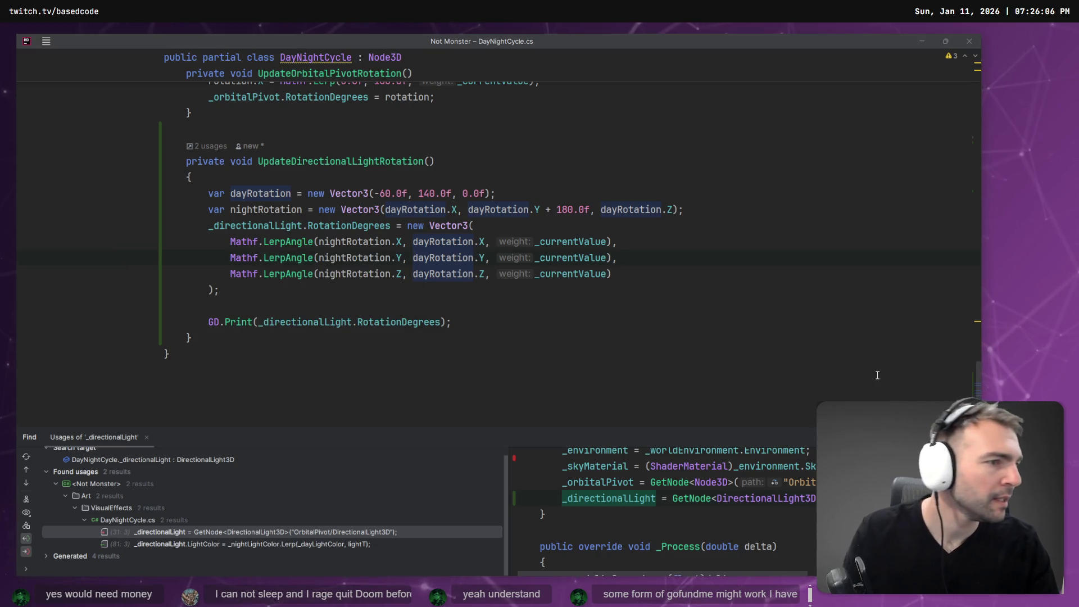
{"action": "key", "text": "alt+Tab"}
{"action": "scroll", "coordinate": [227, 400], "scroll_direction": "down", "scroll_amount": 2}
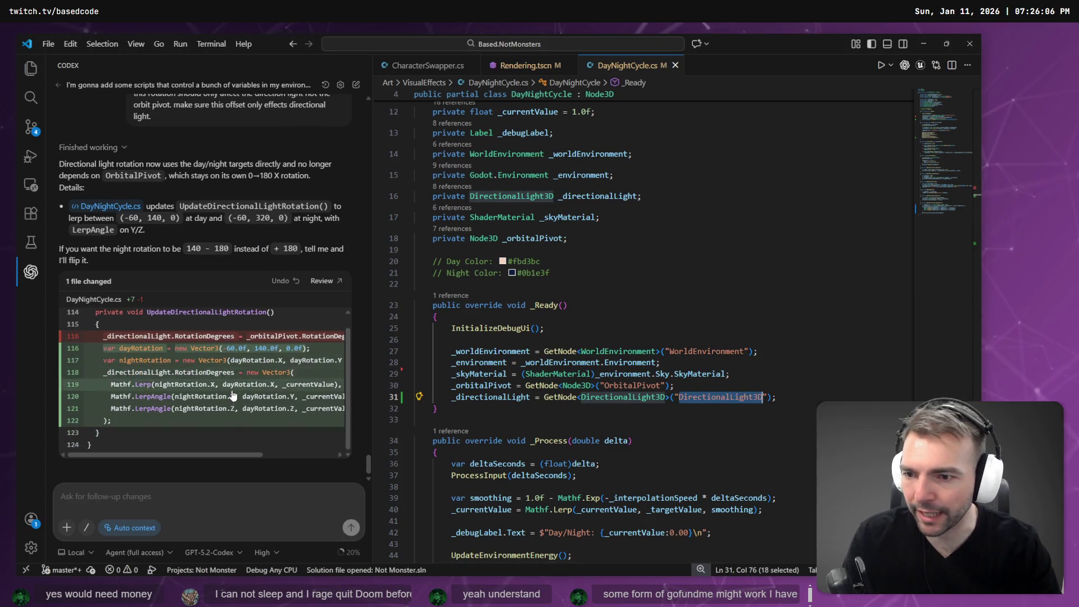
{"action": "scroll", "coordinate": [227, 400], "scroll_direction": "up", "scroll_amount": 5}
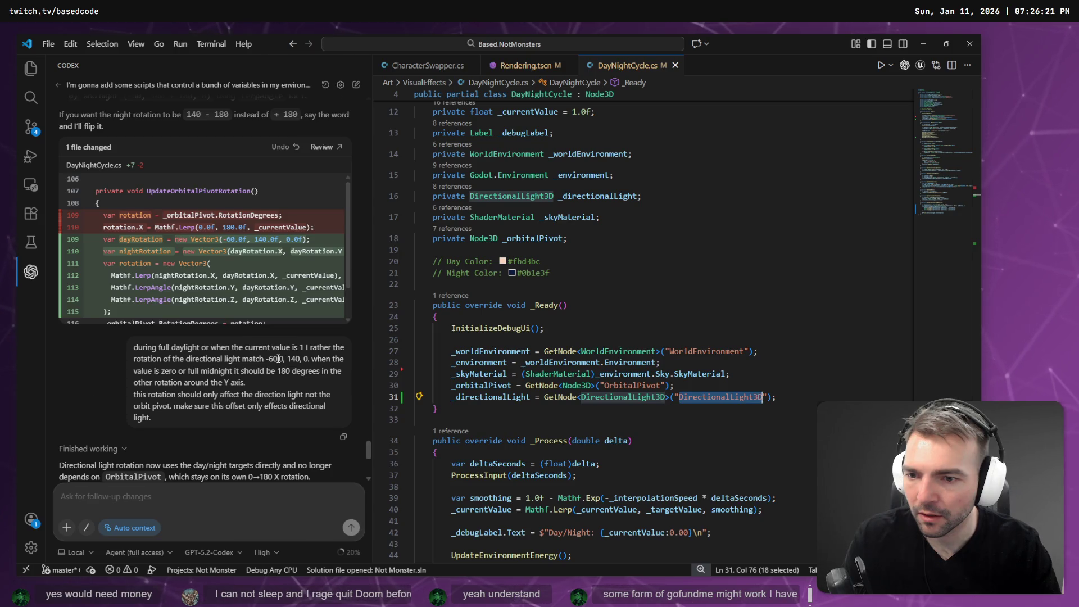
{"action": "scroll", "coordinate": [279, 359], "scroll_direction": "down", "scroll_amount": 5}
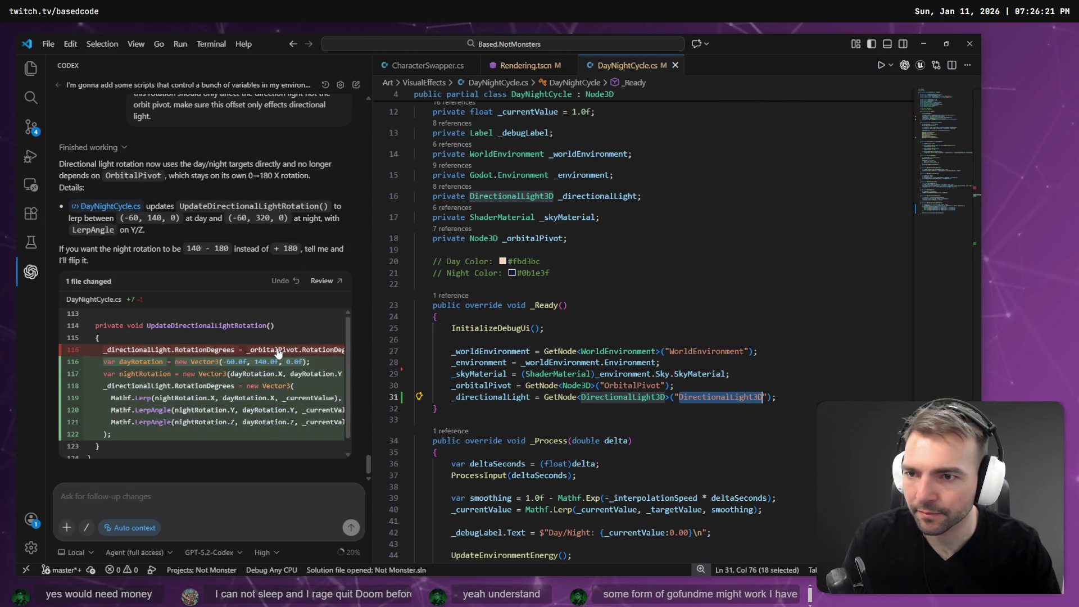
{"action": "scroll", "coordinate": [263, 231], "scroll_direction": "up", "scroll_amount": 5}
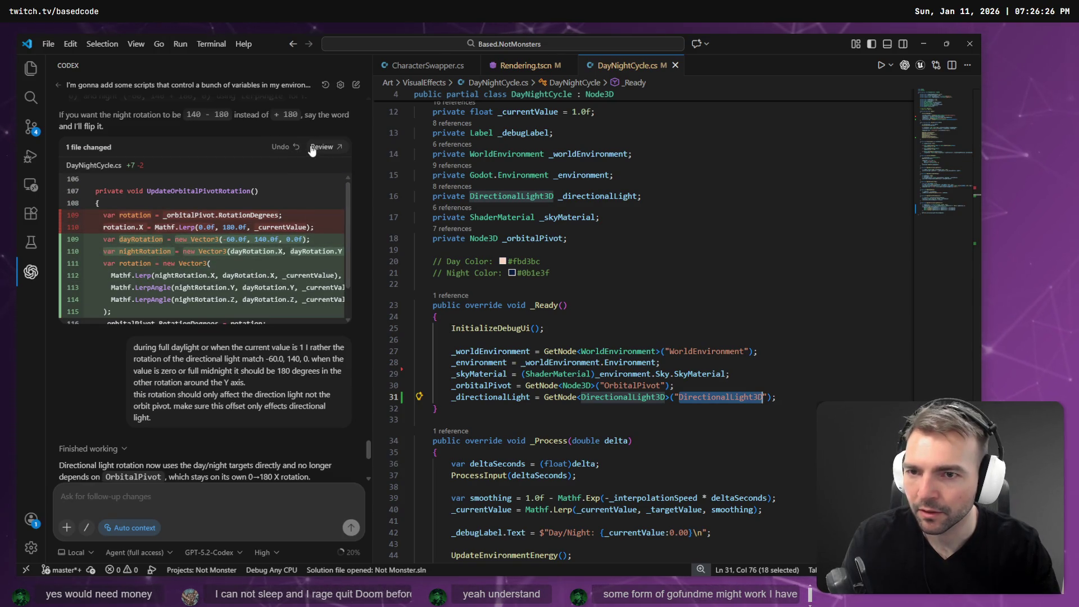
{"action": "scroll", "coordinate": [313, 163], "scroll_direction": "up", "scroll_amount": 5}
{"action": "scroll", "coordinate": [308, 270], "scroll_direction": "down", "scroll_amount": 4}
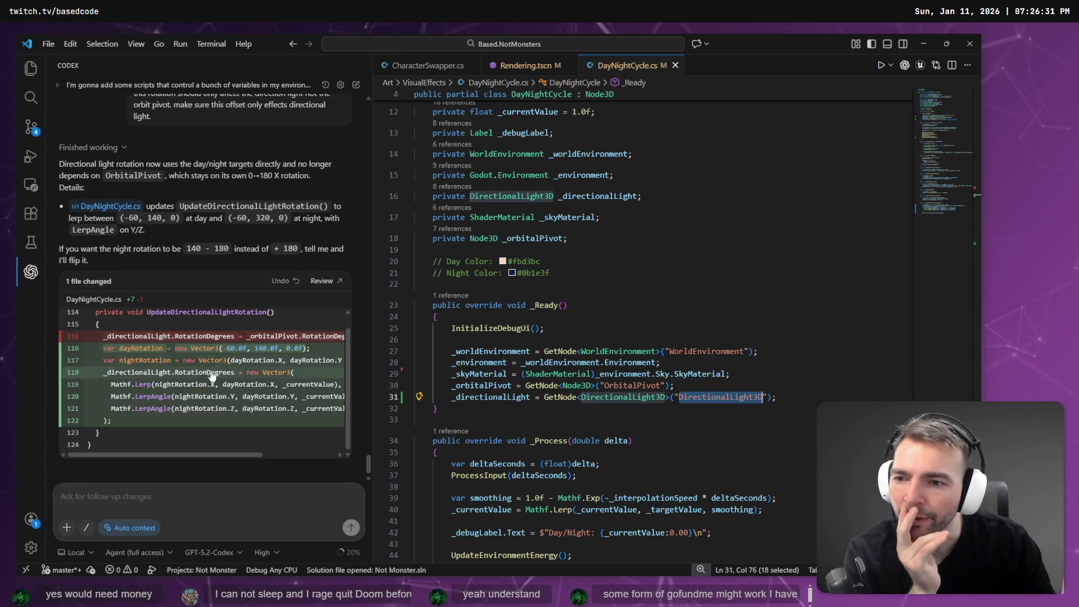
{"action": "scroll", "coordinate": [662, 361], "scroll_direction": "down", "scroll_amount": 20}
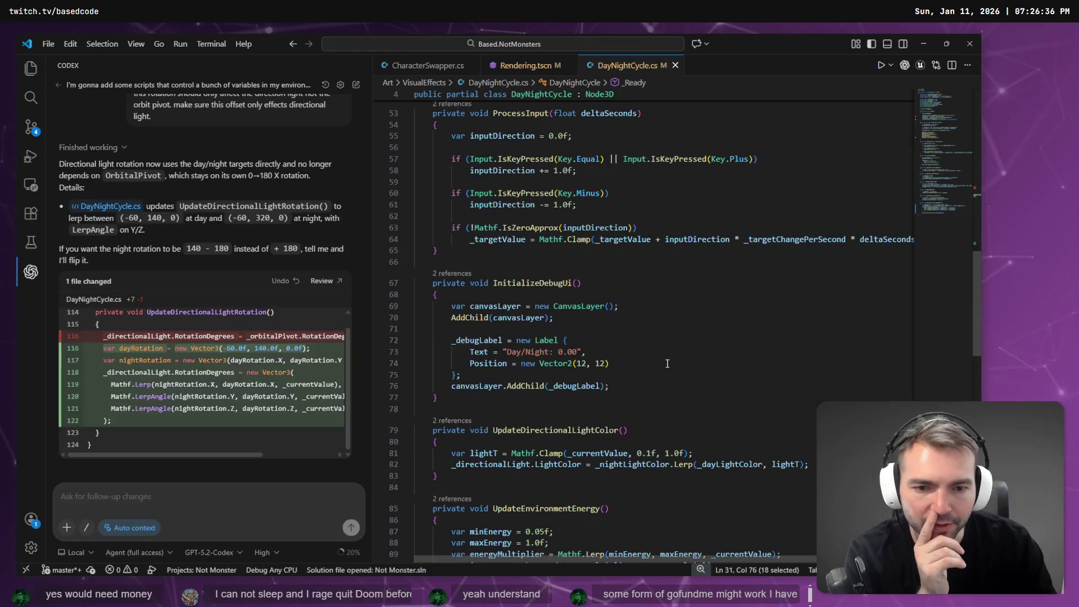
- Trace the usages of _directionalLight, dayRotation and nightRotation and compare their components
{"action": "scroll", "coordinate": [662, 362], "scroll_direction": "up", "scroll_amount": 4}
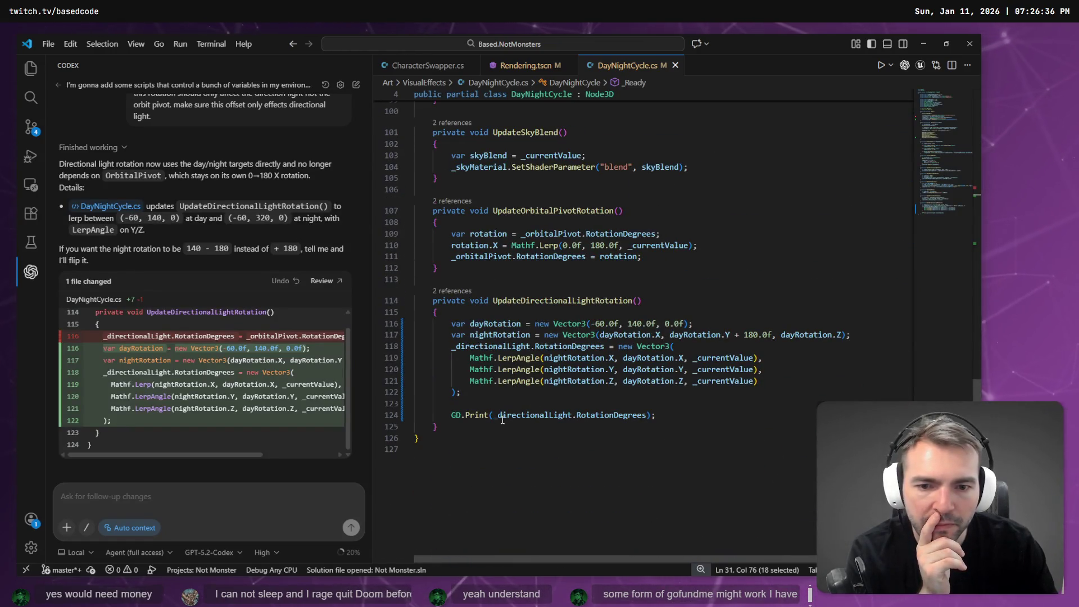
{"action": "left_click", "coordinate": [503, 419]}
{"action": "left_click", "coordinate": [652, 358]}
{"action": "left_click", "coordinate": [606, 372]}
{"action": "left_click", "coordinate": [647, 369]}
{"action": "left_click", "coordinate": [606, 369]}
{"action": "left_click", "coordinate": [647, 370]}
{"action": "left_click", "coordinate": [579, 381]}
{"action": "left_click", "coordinate": [646, 381]}
{"action": "left_click", "coordinate": [511, 335]}
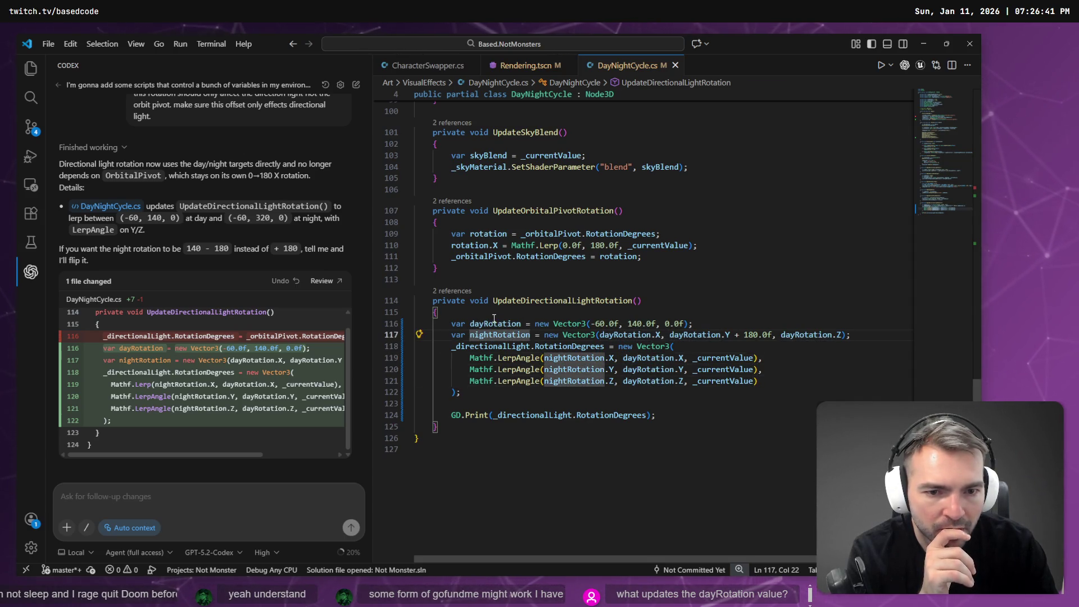
{"action": "left_click", "coordinate": [494, 323]}
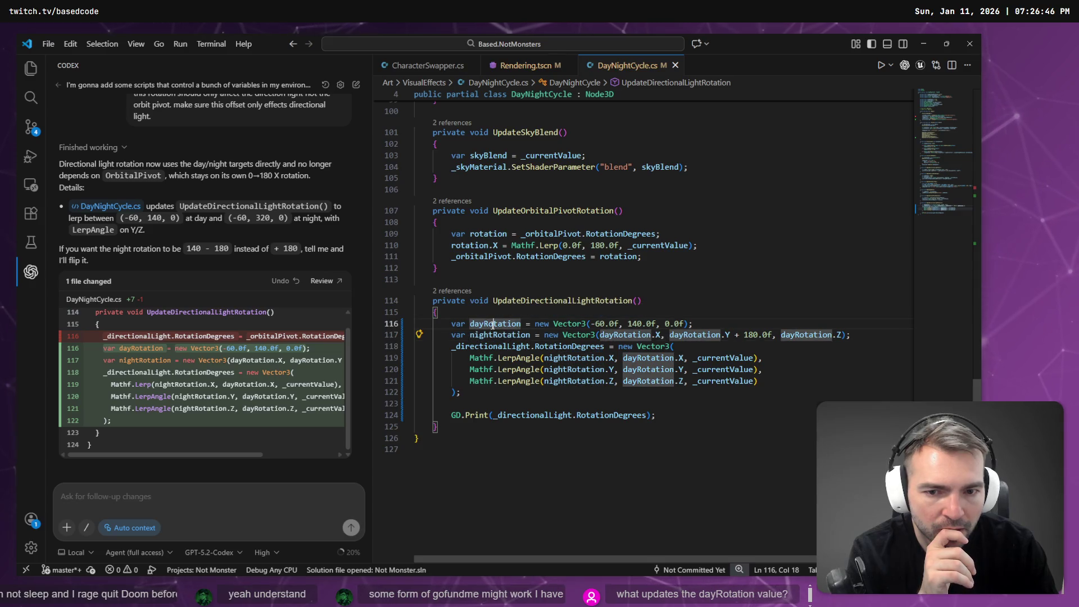
{"action": "left_click", "coordinate": [663, 324]}
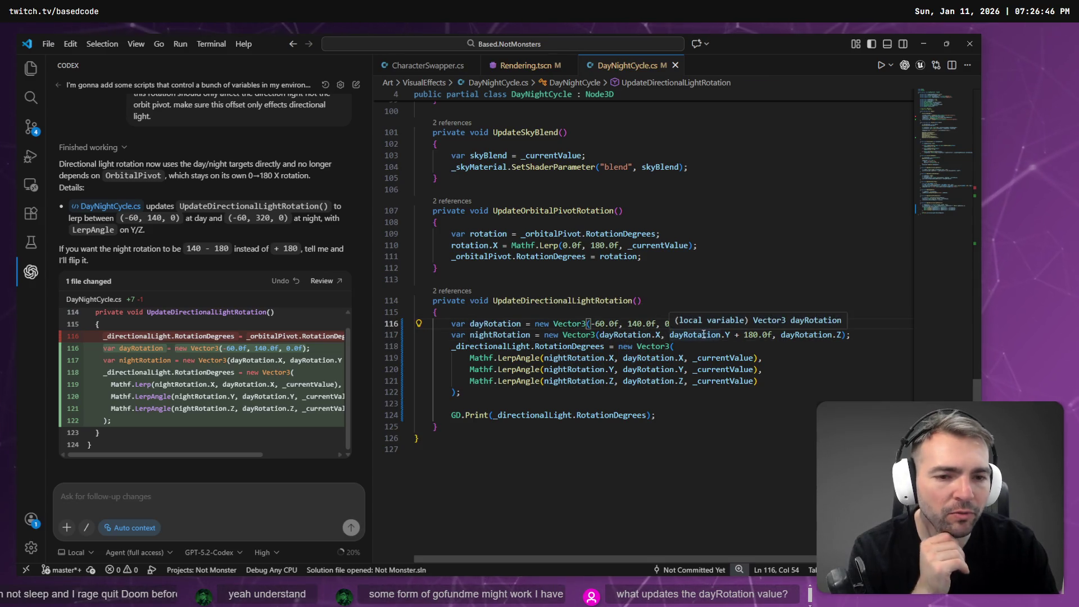
- Review the LerpAngle lines, UpdateOrbitalPivotRotation and the GD.Print debug line without editing them
{"action": "left_click_drag", "start_coordinate": [687, 381], "coordinate": [615, 358]}
{"action": "left_click", "coordinate": [616, 358]}
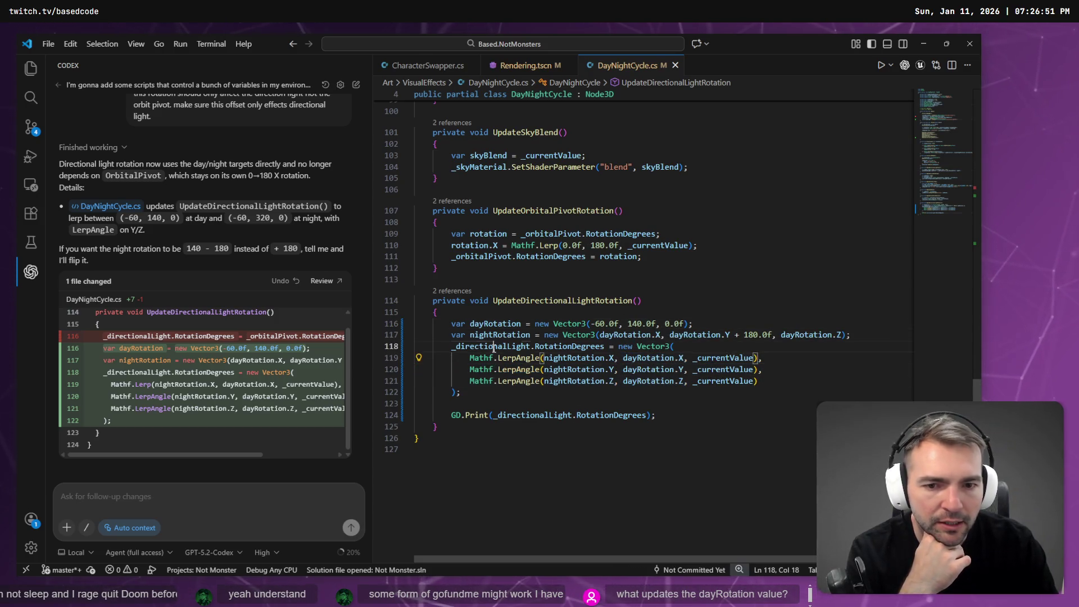
{"action": "left_click", "coordinate": [521, 403]}
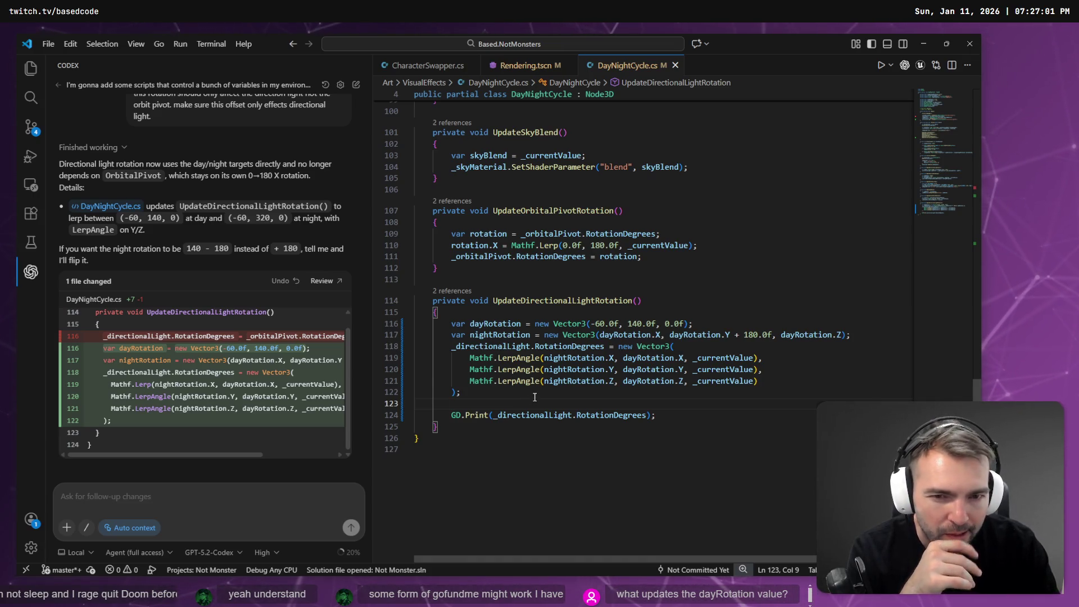
{"action": "left_click", "coordinate": [537, 211]}
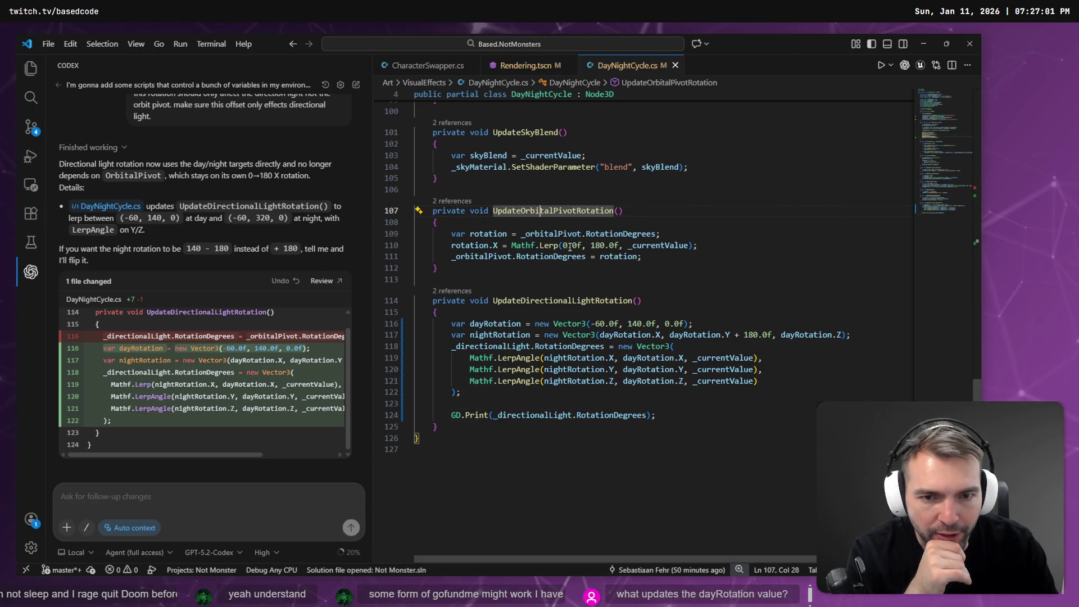
{"action": "left_click", "coordinate": [472, 246]}
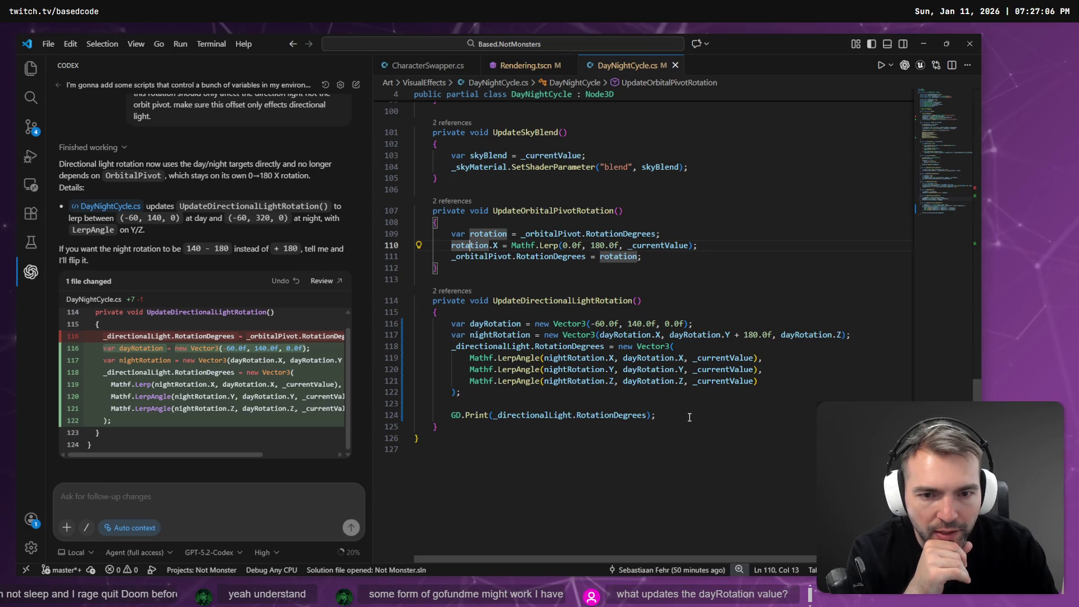
{"action": "left_click_drag", "start_coordinate": [690, 417], "coordinate": [379, 415]}
{"action": "left_click", "coordinate": [577, 390]}
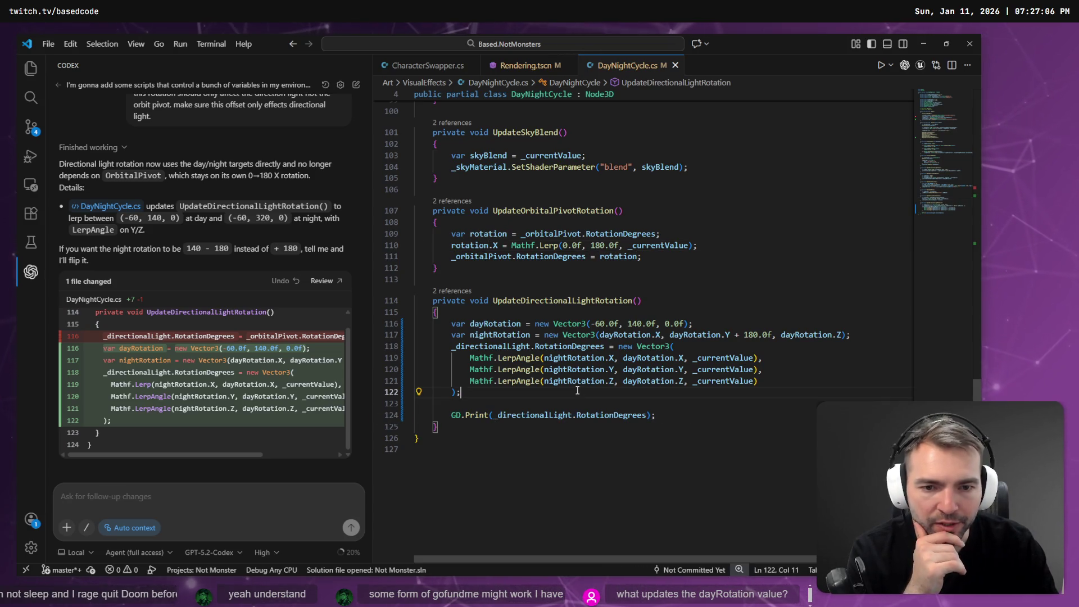
{"action": "mouse_move", "coordinate": [572, 336]}
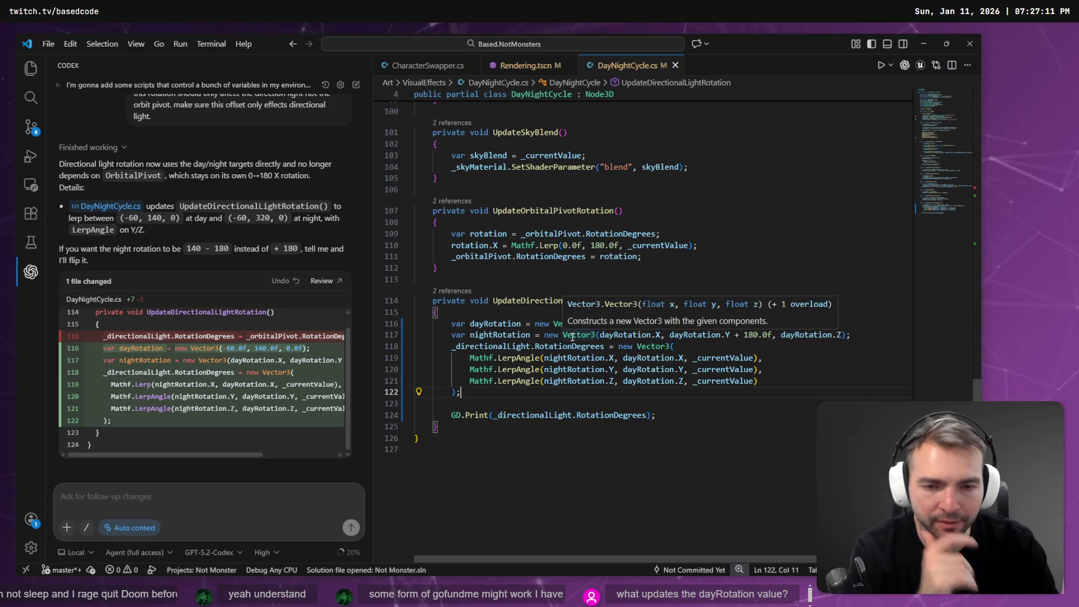
{"action": "key", "text": "alt+Tab"}
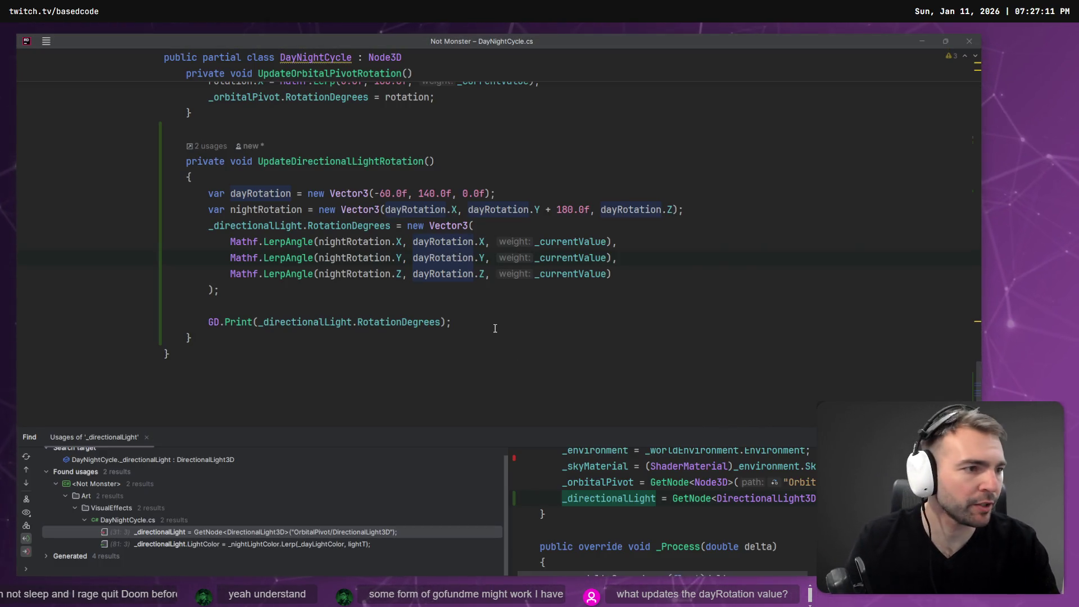
{"action": "key", "text": "alt+Tab"}
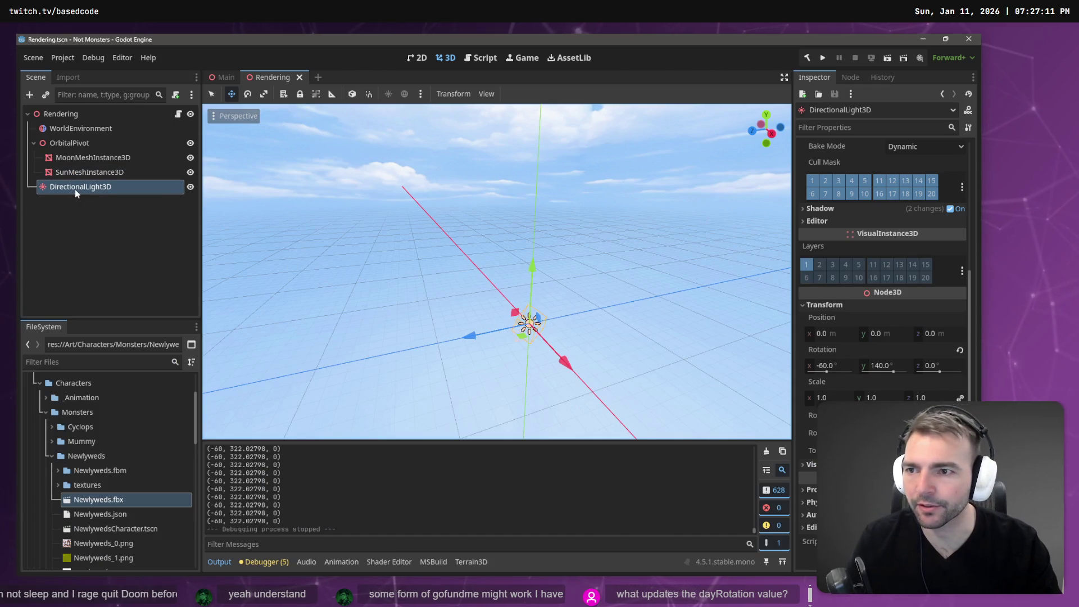
- Add a MeshInstance3D child node under the Rendering root
{"action": "right_click", "coordinate": [76, 185]}
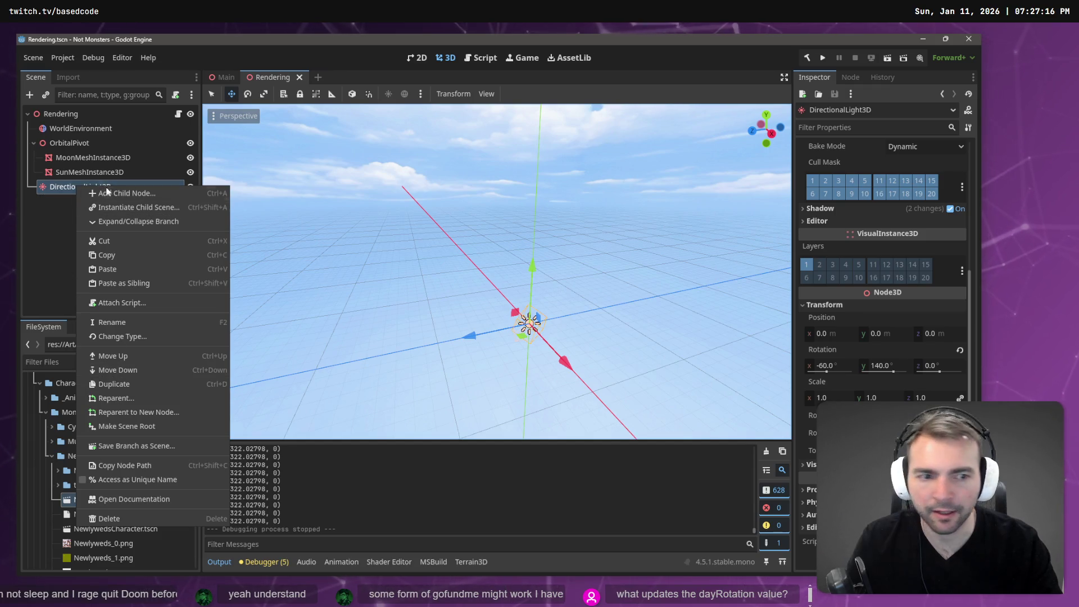
{"action": "key", "text": "Escape"}
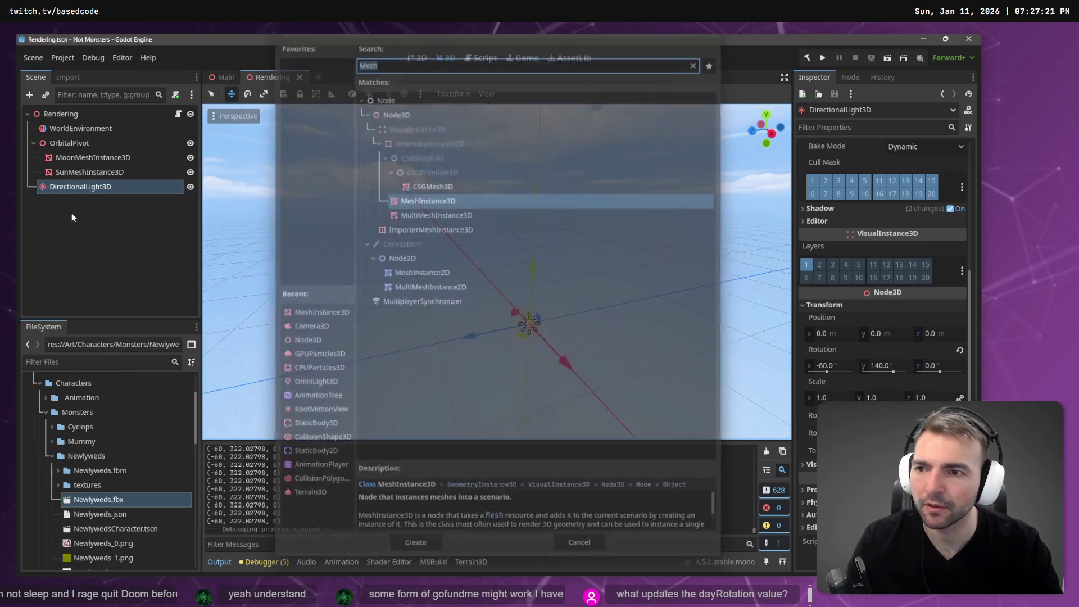
{"action": "right_click", "coordinate": [69, 114]}
{"action": "mouse_move", "coordinate": [113, 123]}
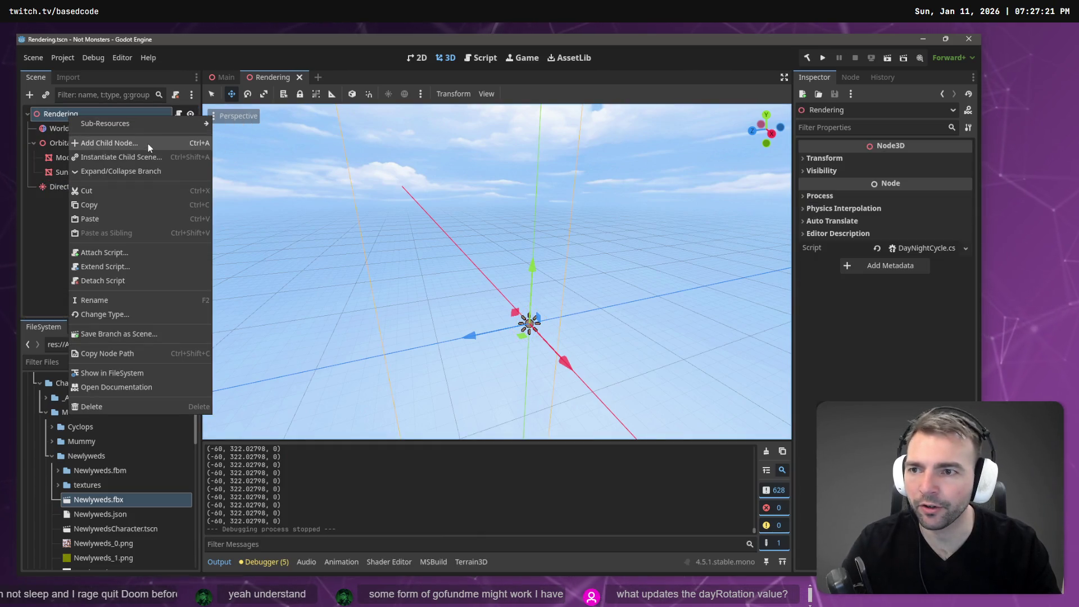
{"action": "left_click", "coordinate": [148, 143]}
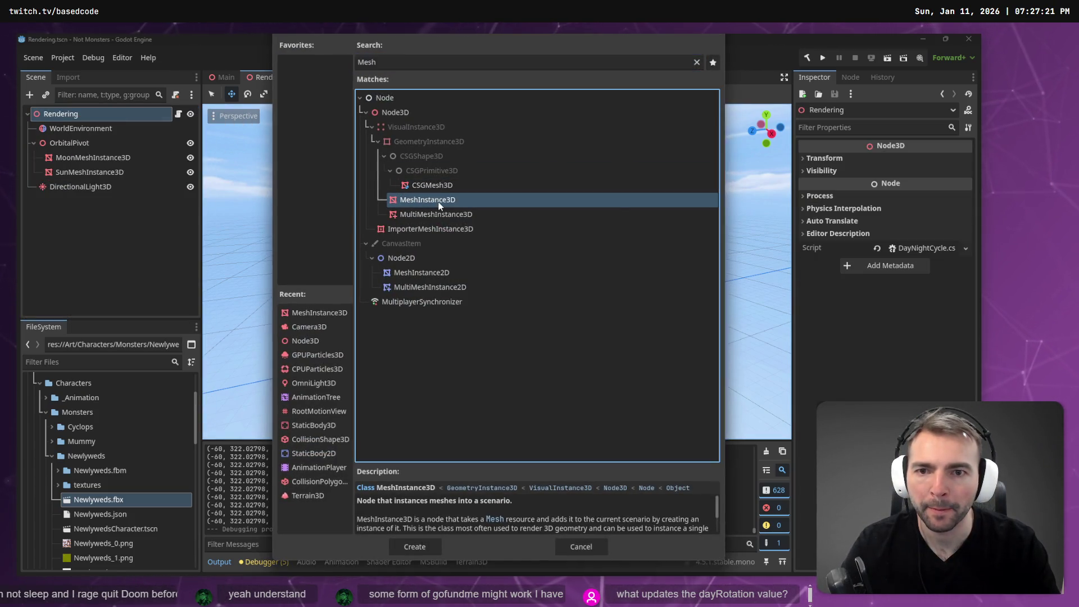
{"action": "double_click", "coordinate": [435, 203]}
- Give the MeshInstance3D a New BoxMesh and scale it taller along Y
{"action": "left_click", "coordinate": [907, 165]}
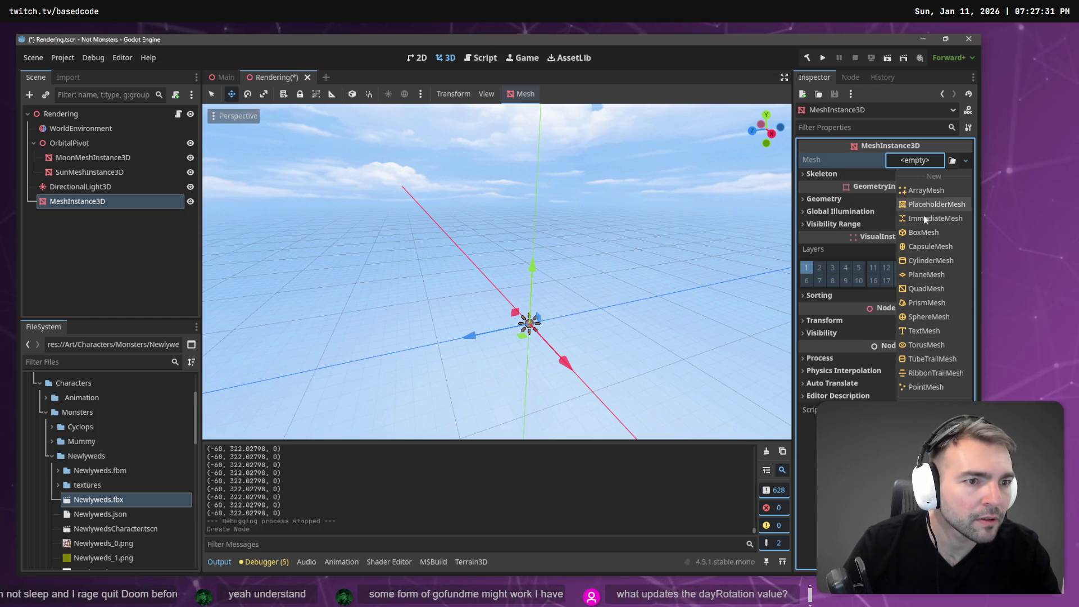
{"action": "left_click", "coordinate": [925, 231]}
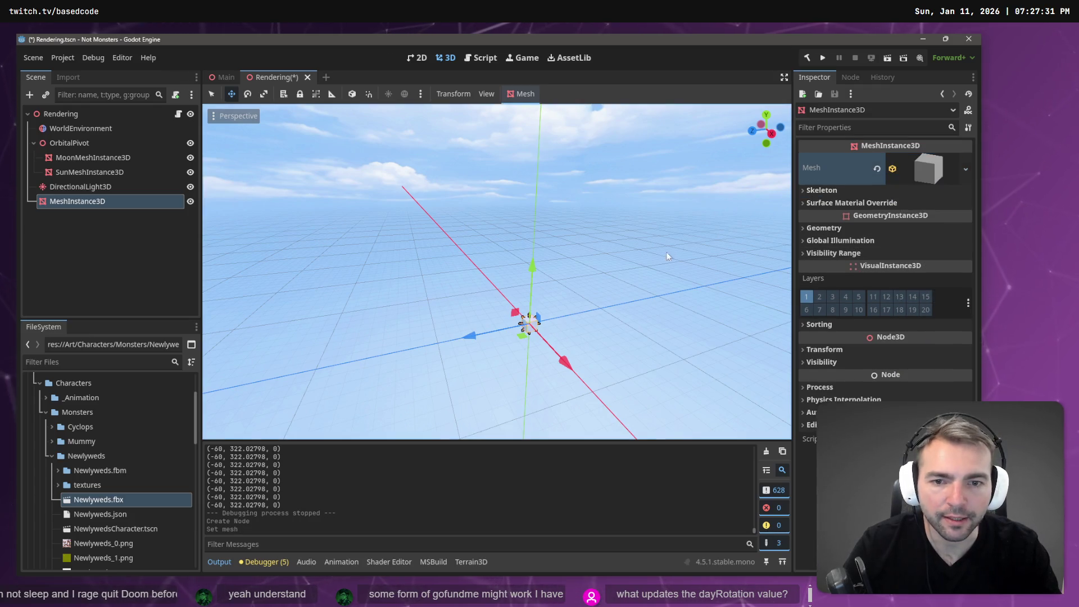
{"action": "left_click", "coordinate": [824, 349]}
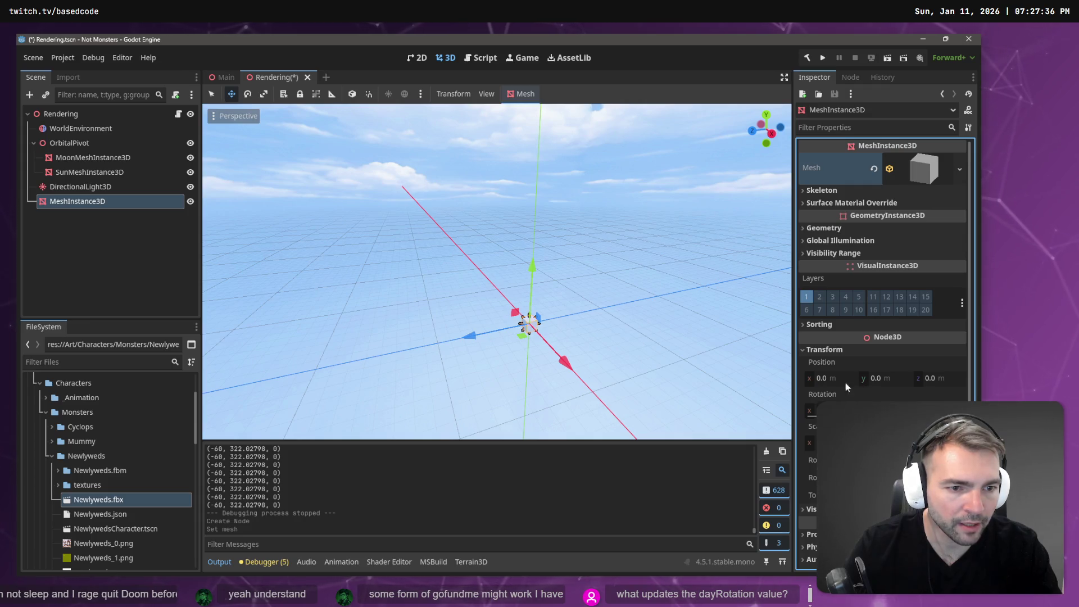
{"action": "key", "text": "r"}
{"action": "left_click_drag", "start_coordinate": [532, 268], "coordinate": [534, 237]}
{"action": "left_click_drag", "start_coordinate": [540, 58], "coordinate": [542, 33]}
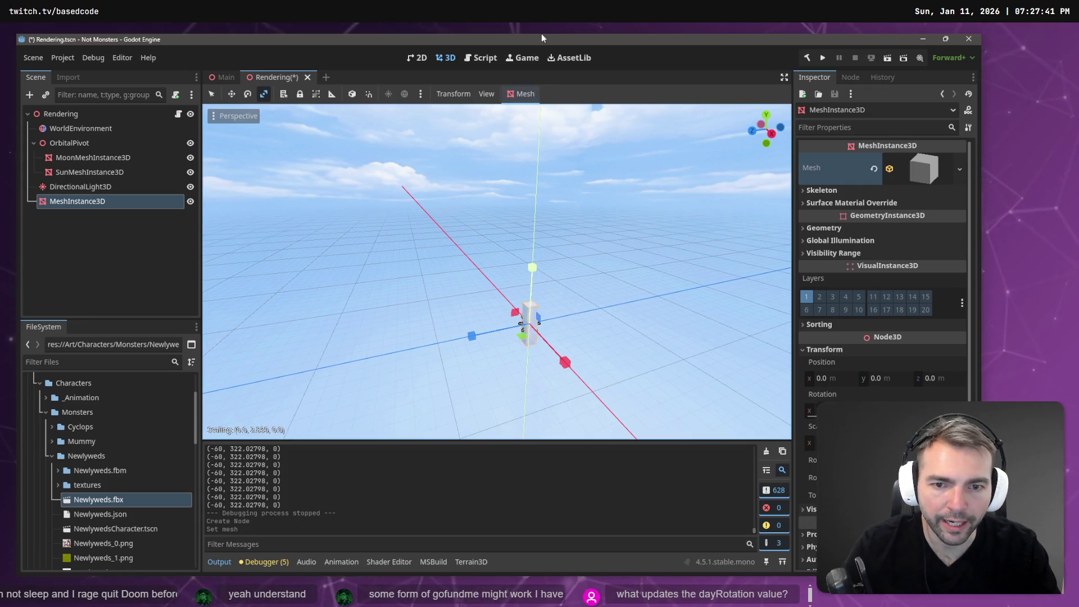
- Reparent DirectionalLight3D under MeshInstance3D and set its rotation to 0
{"action": "left_click", "coordinate": [69, 186]}
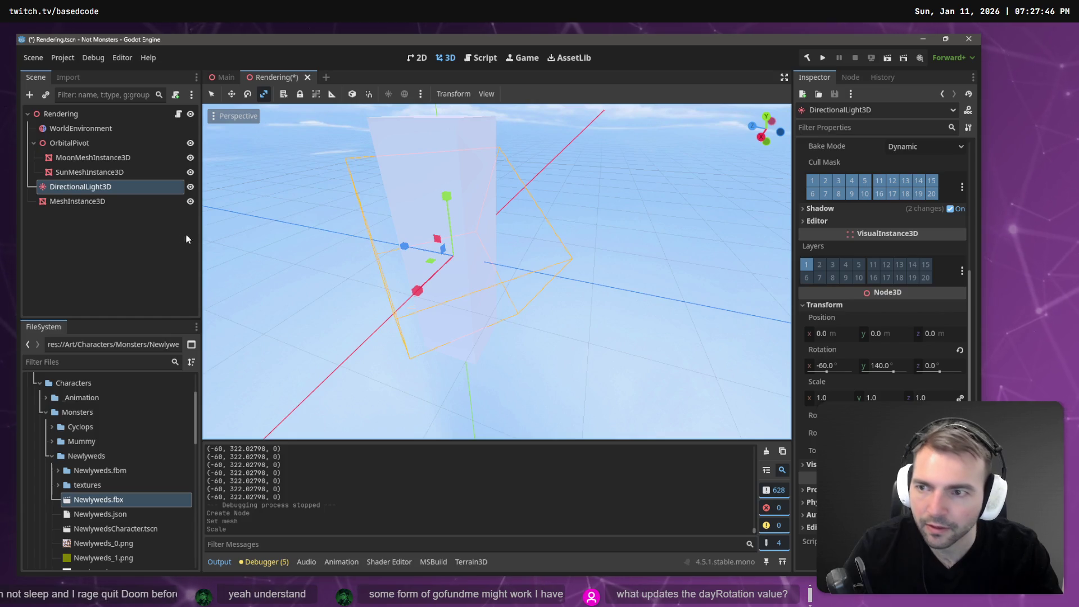
{"action": "left_click_drag", "start_coordinate": [110, 188], "coordinate": [103, 195]}
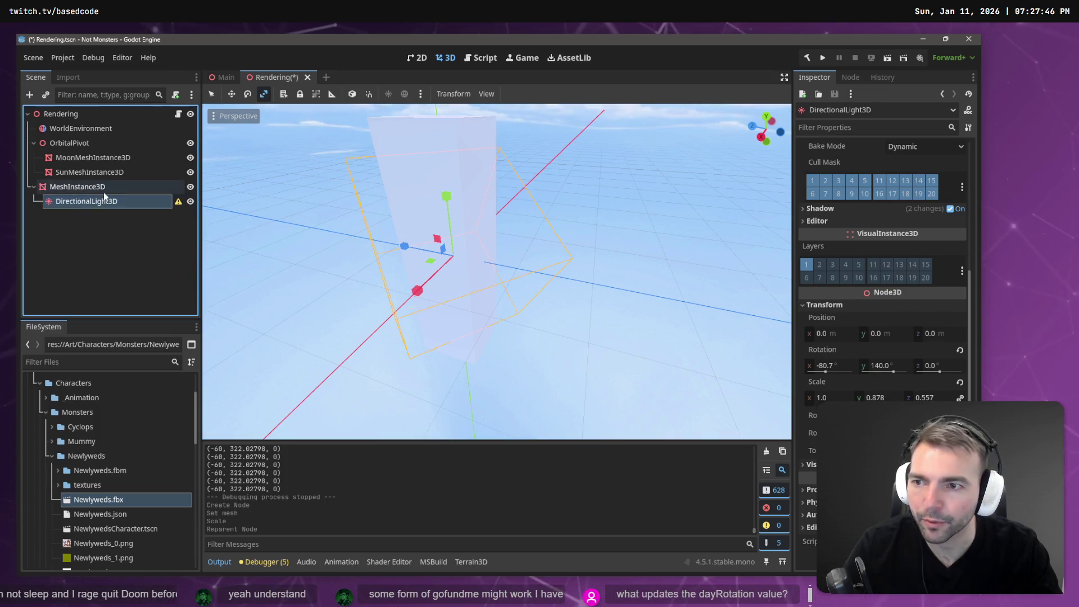
{"action": "left_click", "coordinate": [840, 365]}
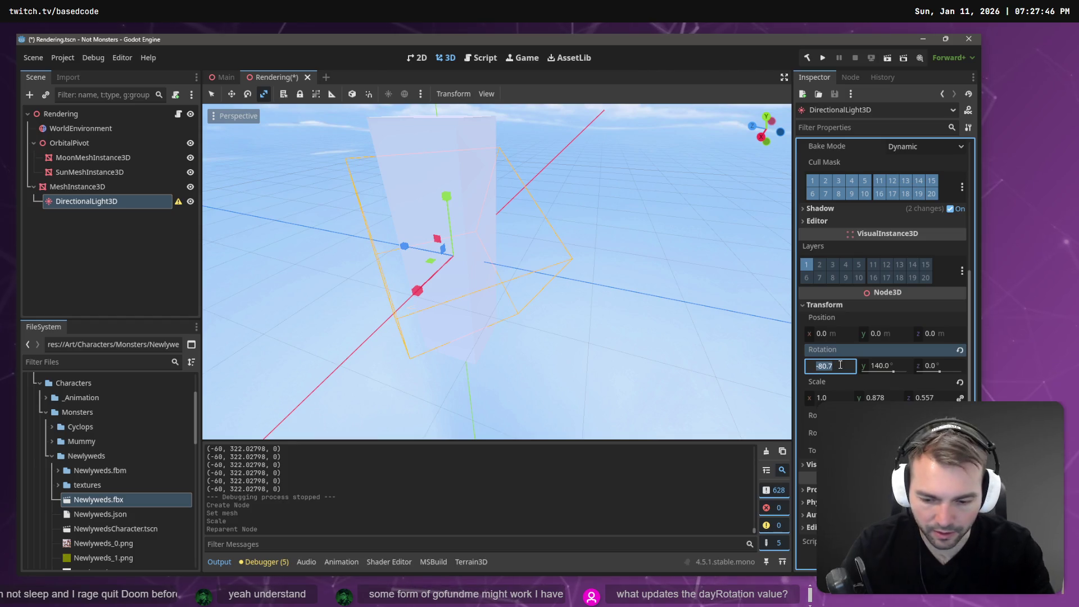
{"action": "type", "text": "0"}
{"action": "key", "text": "Tab"}
{"action": "type", "text": "0"}
{"action": "key", "text": "Tab"}
{"action": "key", "text": "Tab"}
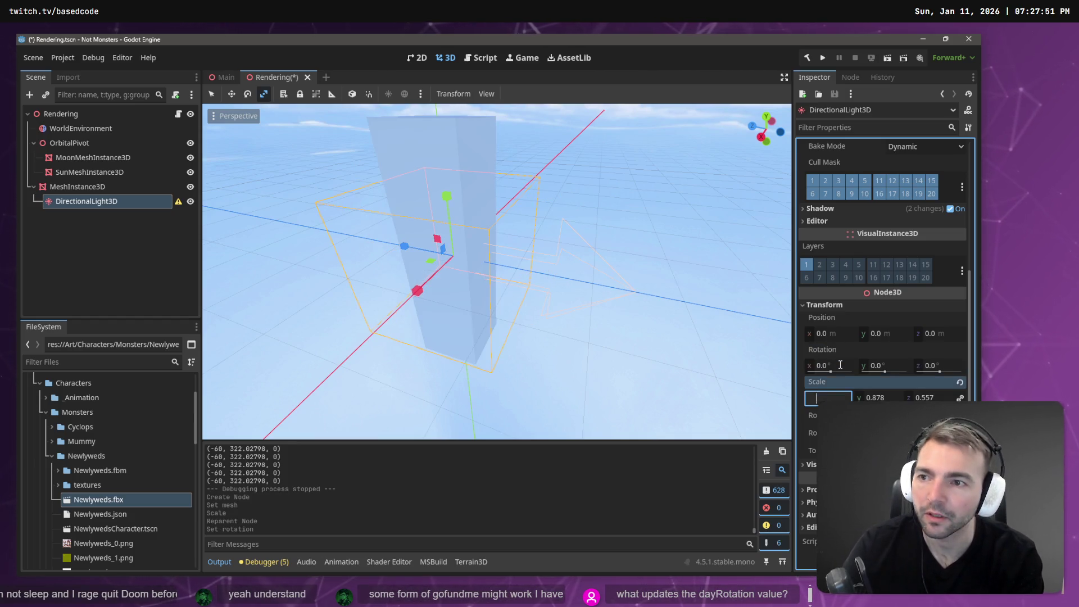
{"action": "left_click", "coordinate": [566, 168]}
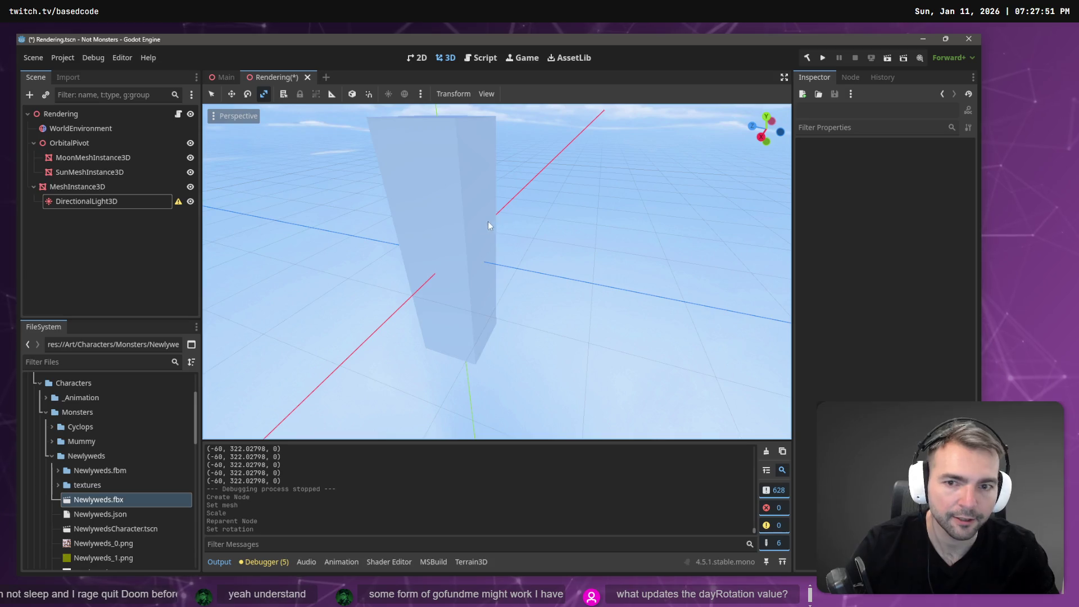
- Undo the last four changes, restoring DirectionalLight3D under Rendering at rotation -60, 140, 0
{"action": "key", "text": "ctrl+z"}
{"action": "key", "text": "ctrl+z"}
{"action": "key", "text": "ctrl+z"}
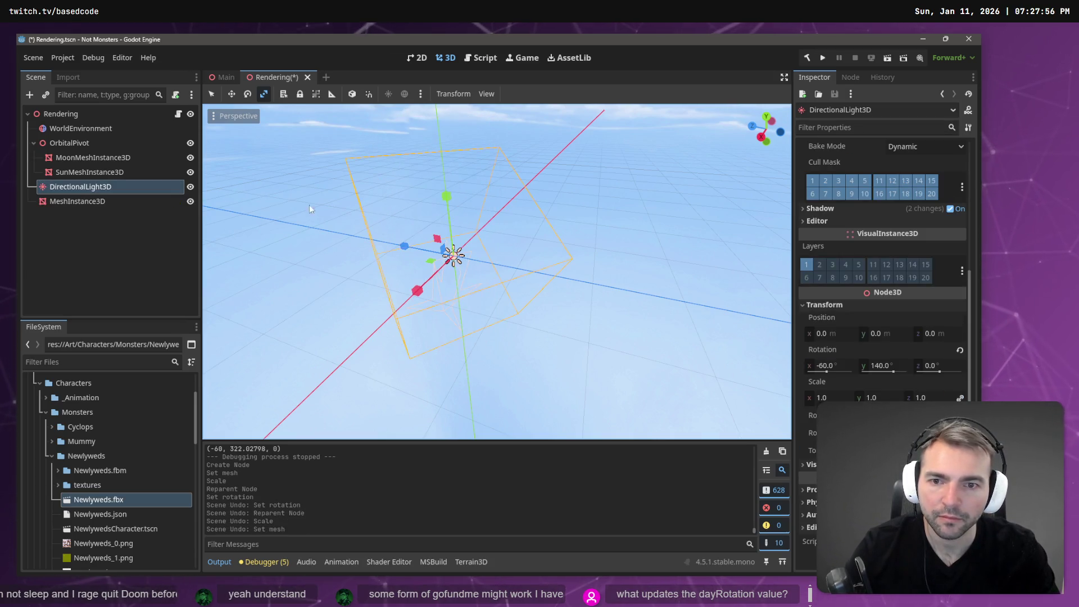
{"action": "key", "text": "alt+Tab"}
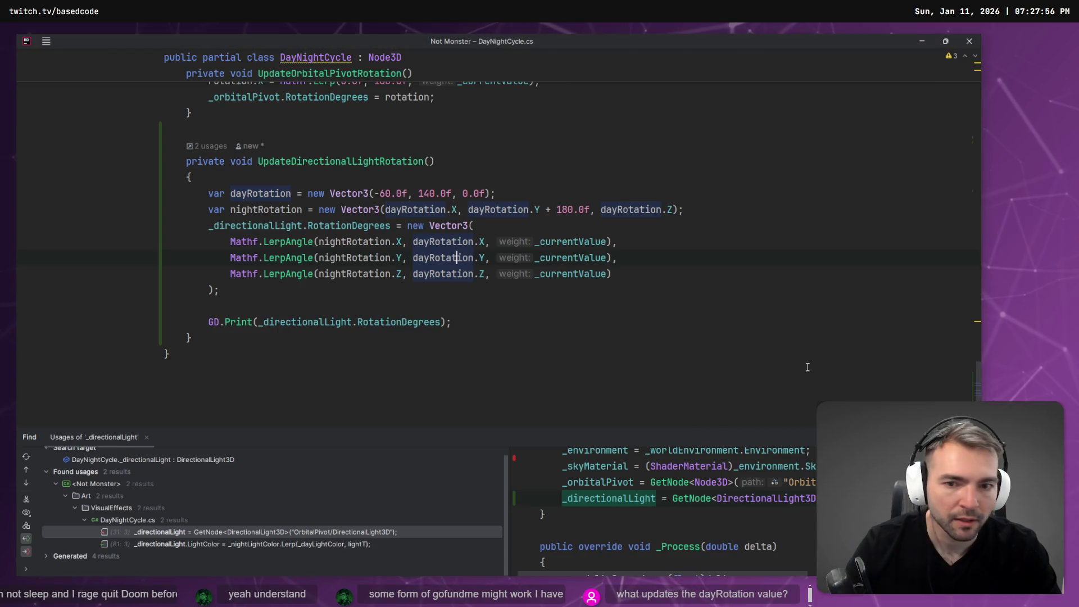
{"action": "key", "text": "alt+Tab"}
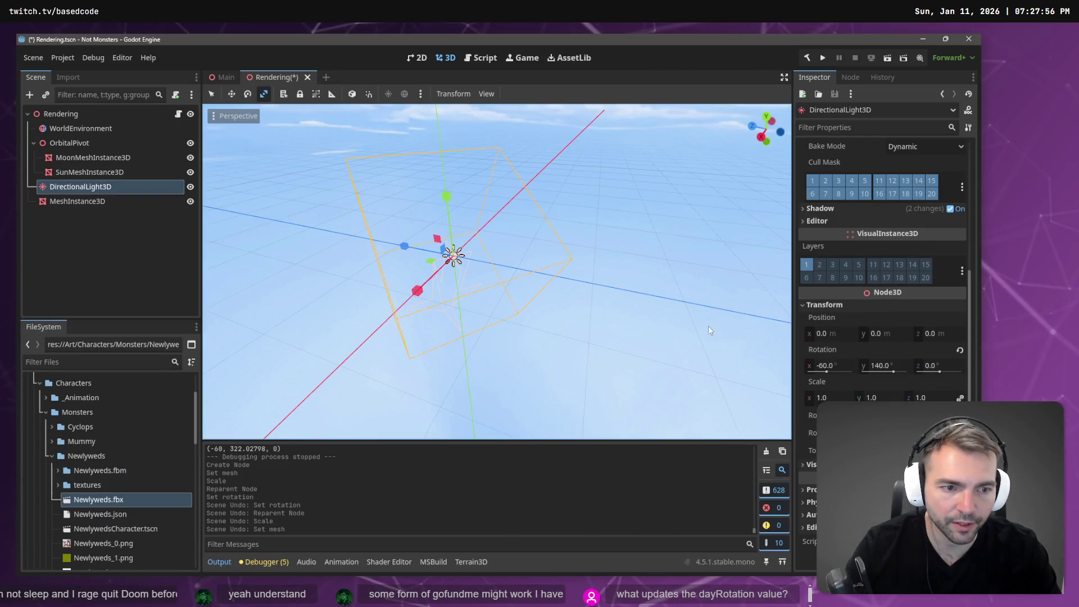
- Make MeshInstance3D a child of DirectionalLight3D with its rotation zeroed
{"action": "left_click", "coordinate": [92, 203]}
{"action": "left_click_drag", "start_coordinate": [92, 205], "coordinate": [83, 190]}
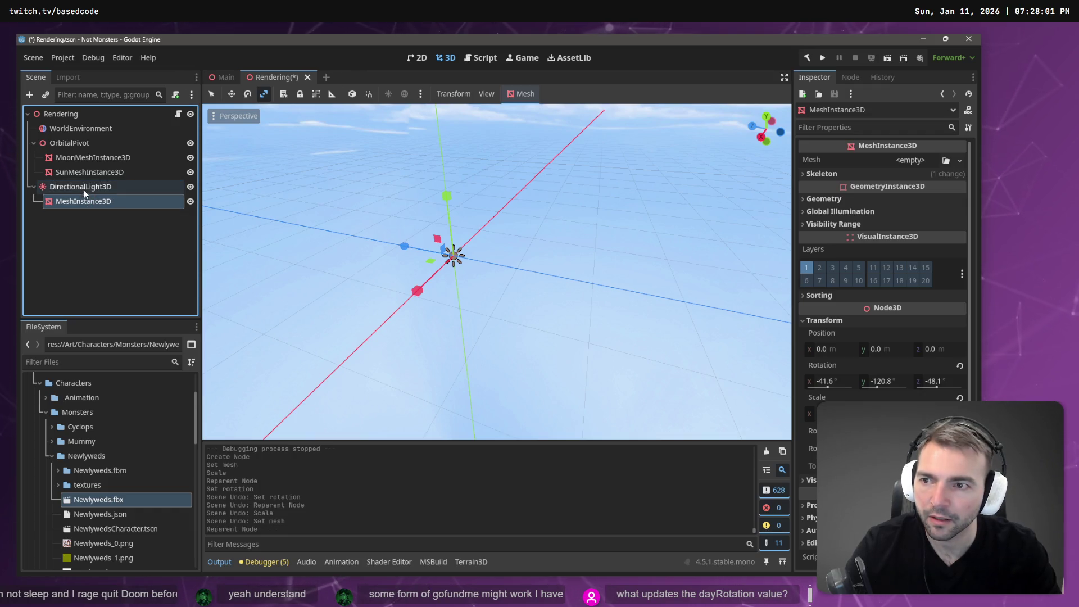
{"action": "left_click", "coordinate": [849, 383]}
{"action": "type", "text": "0"}
{"action": "key", "text": "Tab"}
{"action": "type", "text": "0"}
{"action": "key", "text": "Tab"}
{"action": "type", "text": "0"}
{"action": "key", "text": "Tab"}
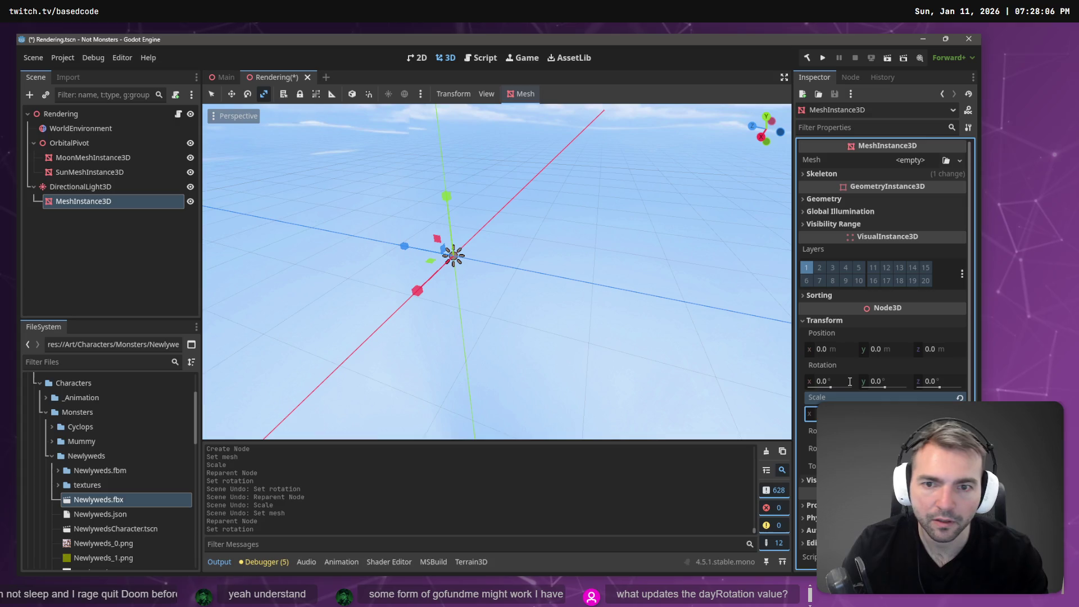
- Assign a New BoxMesh, stretch it into a tall block, and launch the game
{"action": "left_click", "coordinate": [960, 160]}
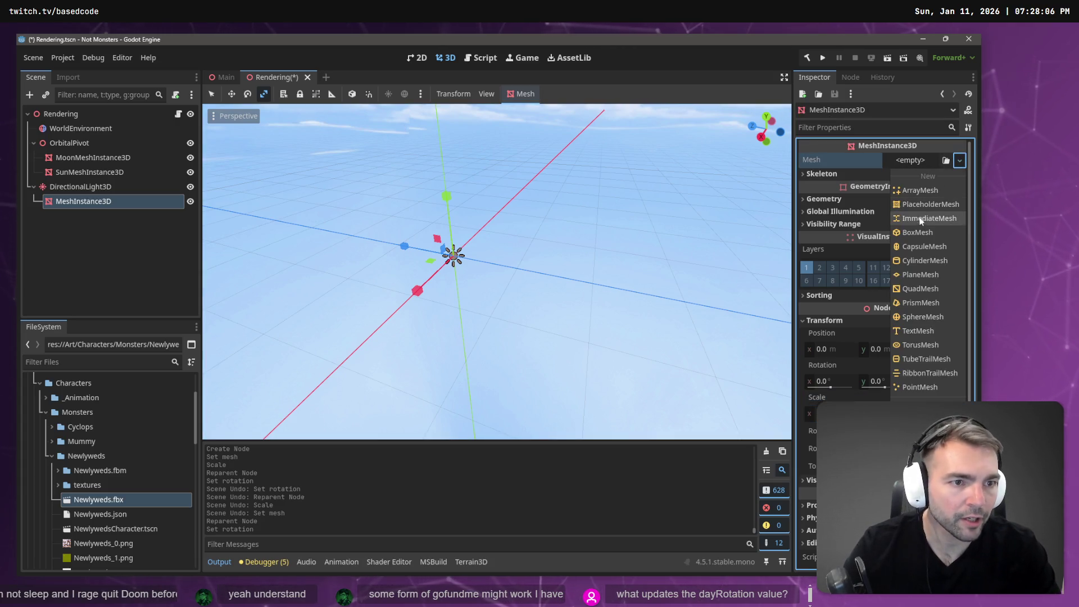
{"action": "left_click", "coordinate": [933, 233]}
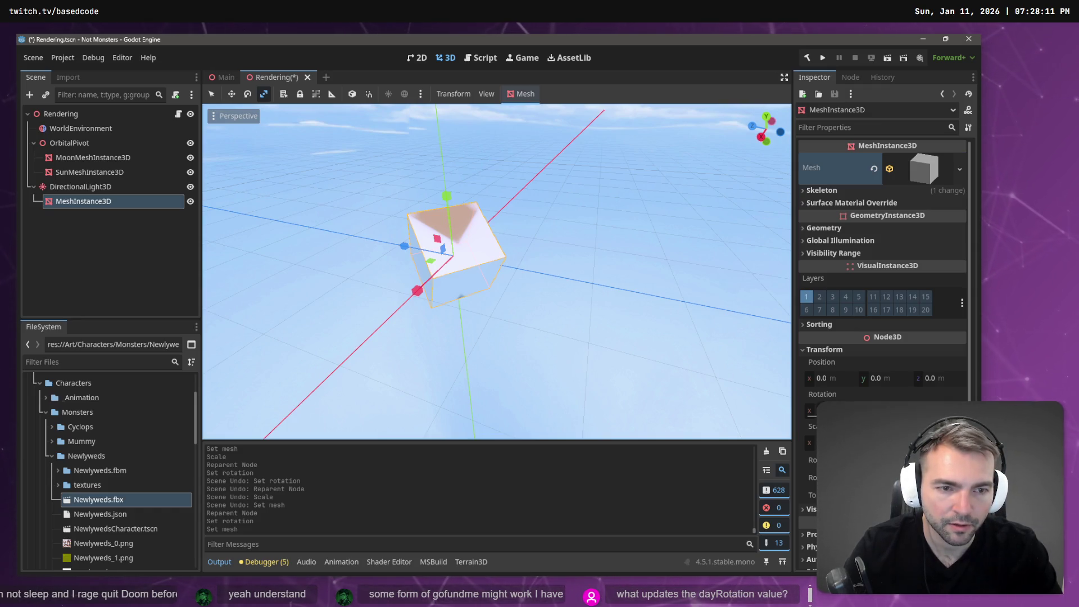
{"action": "left_click_drag", "start_coordinate": [877, 442], "coordinate": [934, 443]}
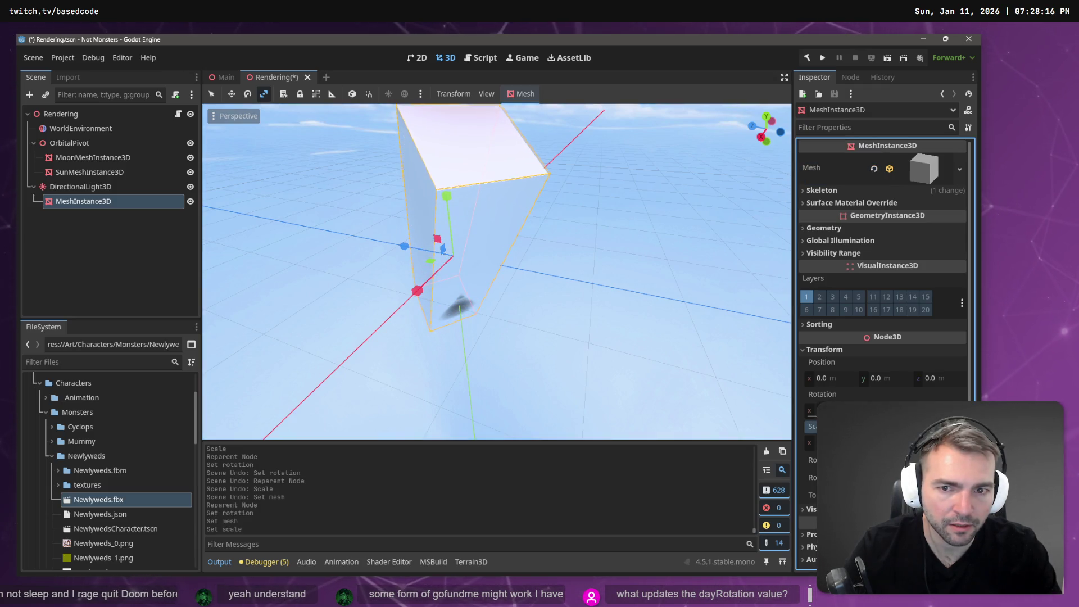
{"action": "scroll", "coordinate": [462, 177], "scroll_direction": "down", "scroll_amount": 5}
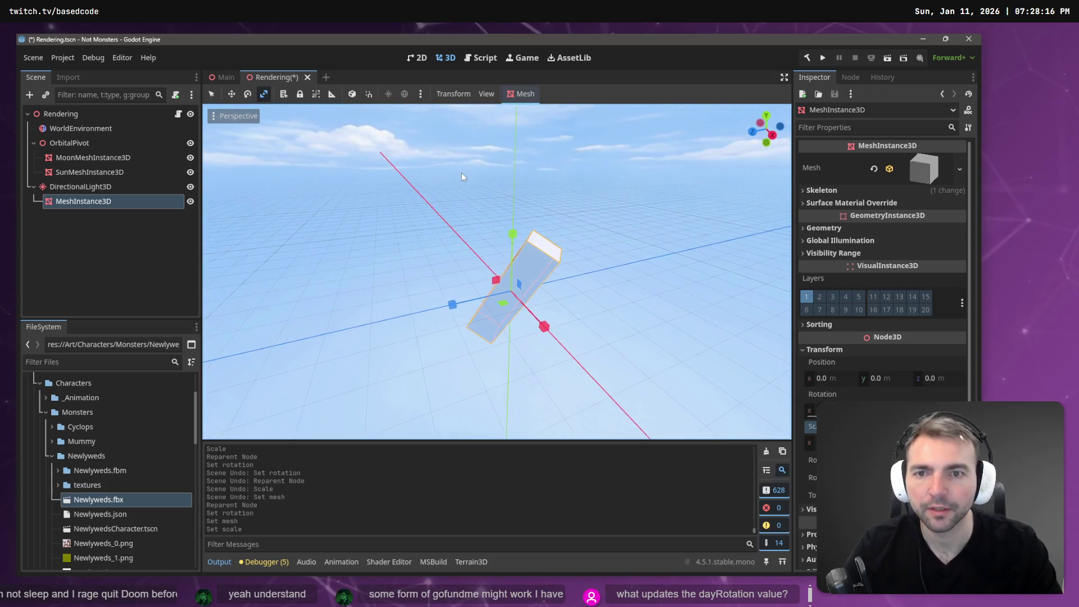
{"action": "key", "text": "F5"}
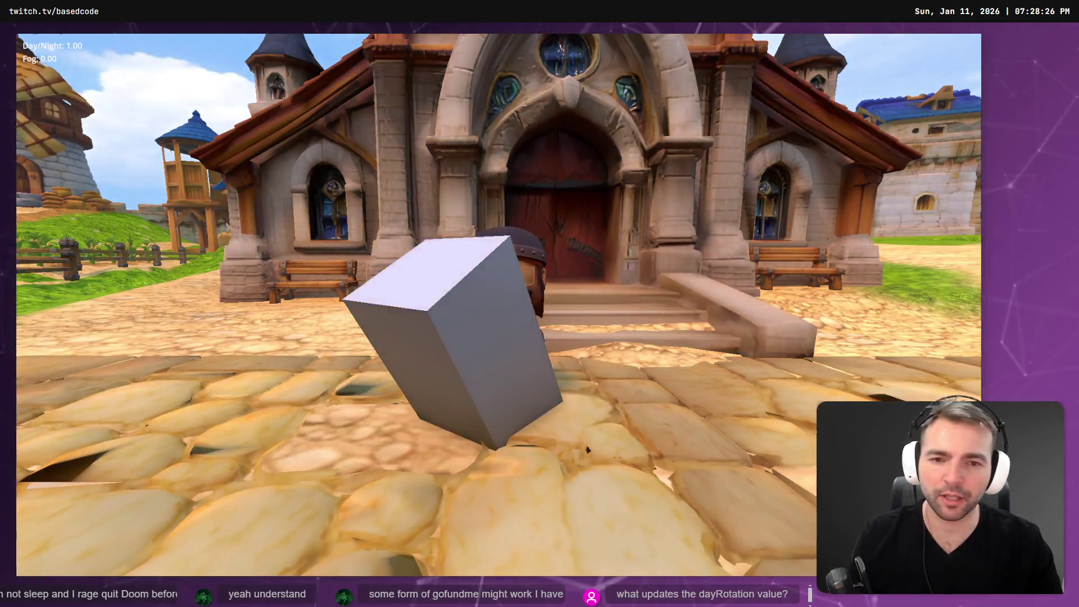
- Walk the character around the tall box with WASD as Day/Night falls from 1.00 to 0.86
{"action": "key", "text": "w"}
{"action": "key", "text": "s"}
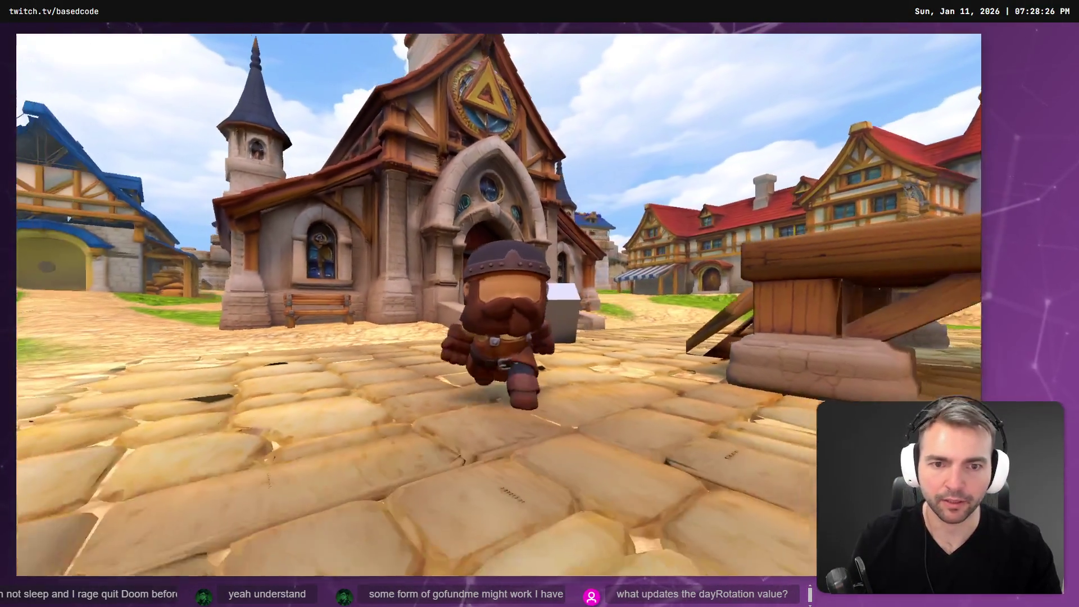
{"action": "key", "text": "d"}
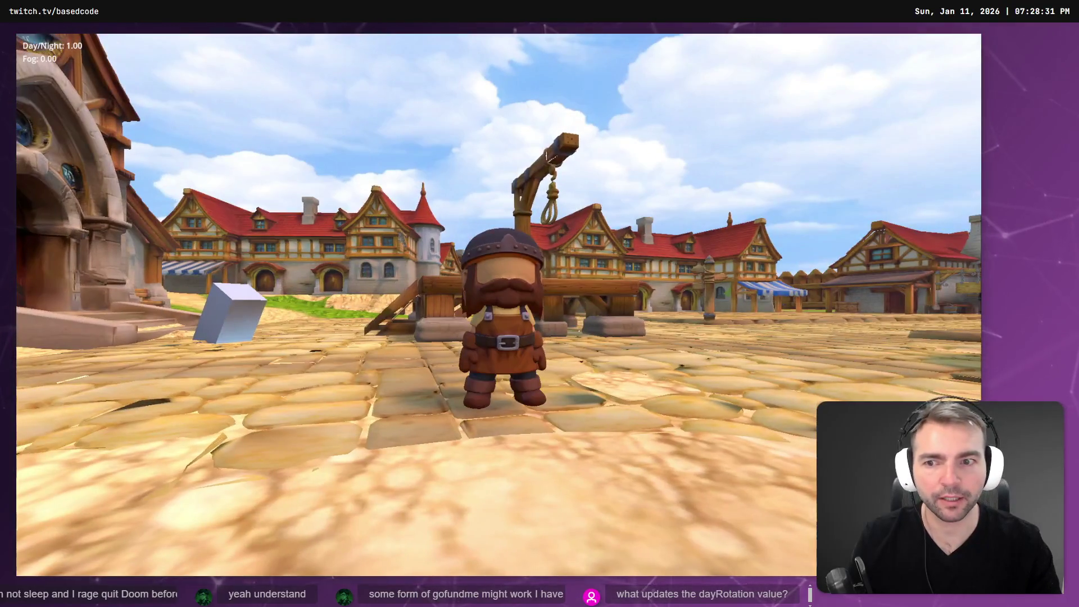
{"action": "key", "text": "a"}
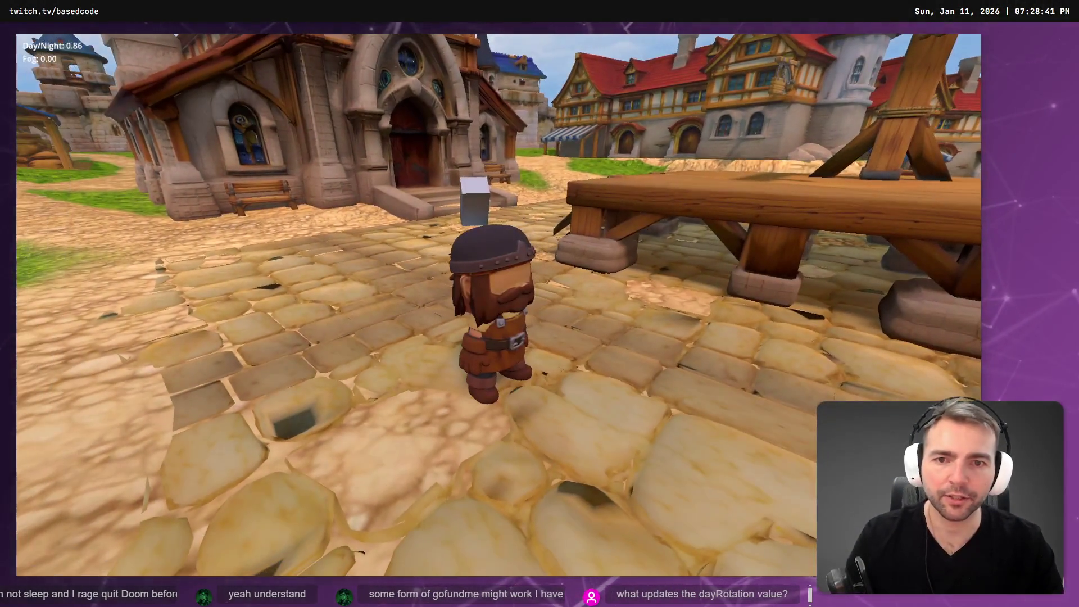
{"action": "key", "text": "w"}
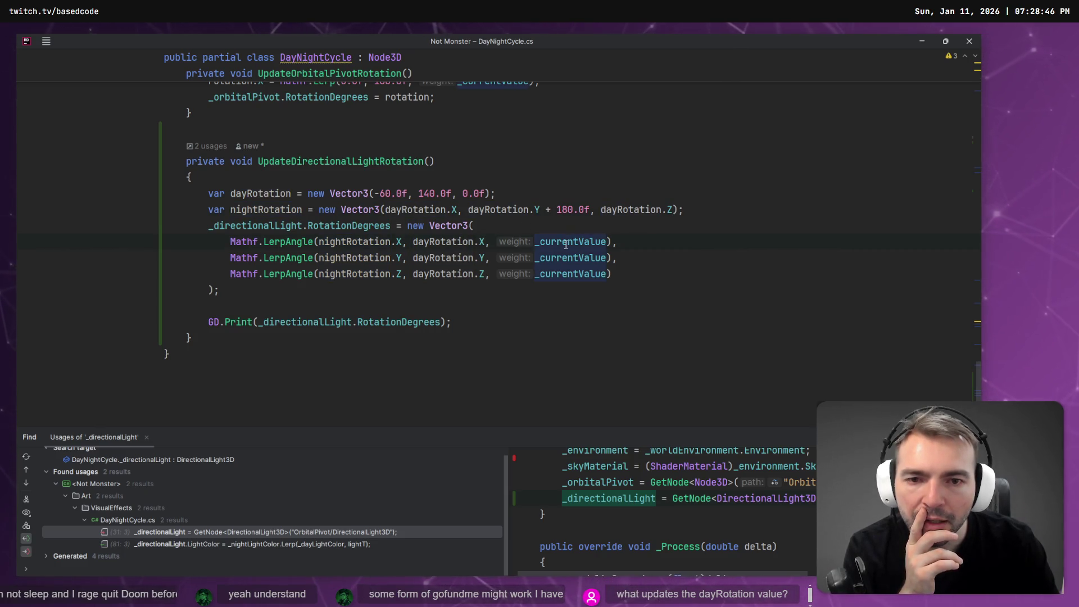
- Change all three Mathf.LerpAngle calls to Mathf.Lerp in DayNightCycle.cs and rerun the game
{"action": "mouse_move", "coordinate": [567, 241]}
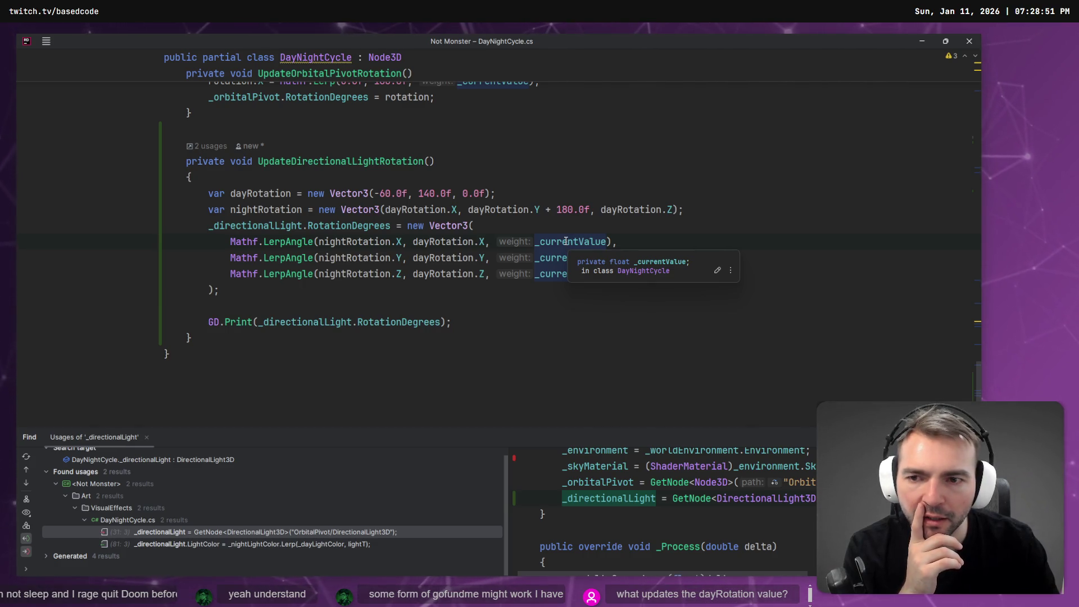
{"action": "left_click", "coordinate": [312, 243]}
{"action": "key", "text": "ctrl+BackSpace"}
{"action": "type", "text": "Le"}
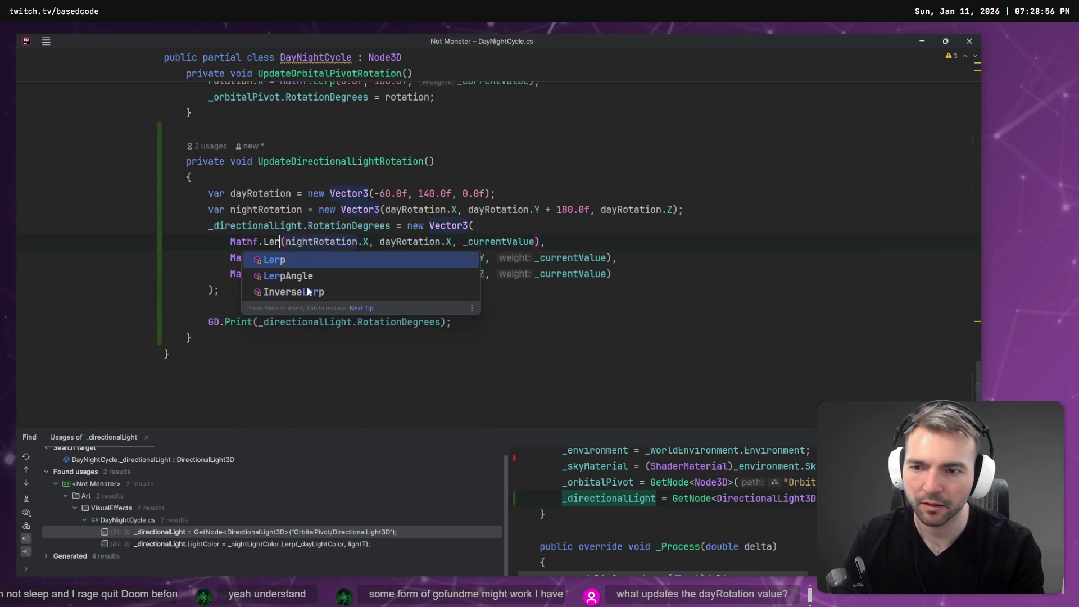
{"action": "key", "text": "Return"}
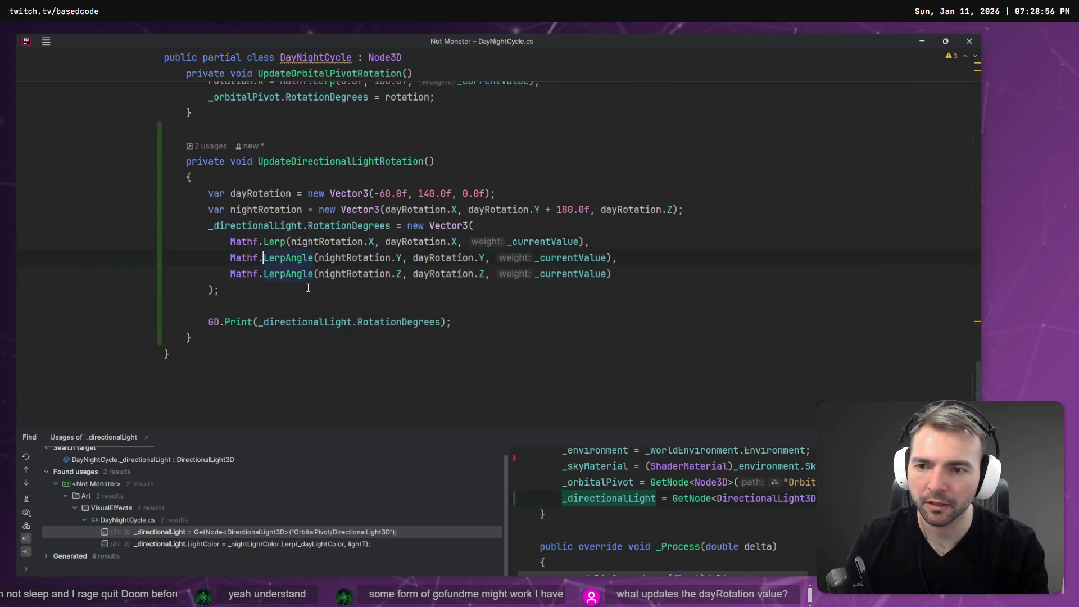
{"action": "key", "text": "ctrl+Delete"}
{"action": "type", "text": "Lerp"}
{"action": "key", "text": "Down"}
{"action": "key", "text": "ctrl+Delete"}
{"action": "type", "text": "Lerp"}
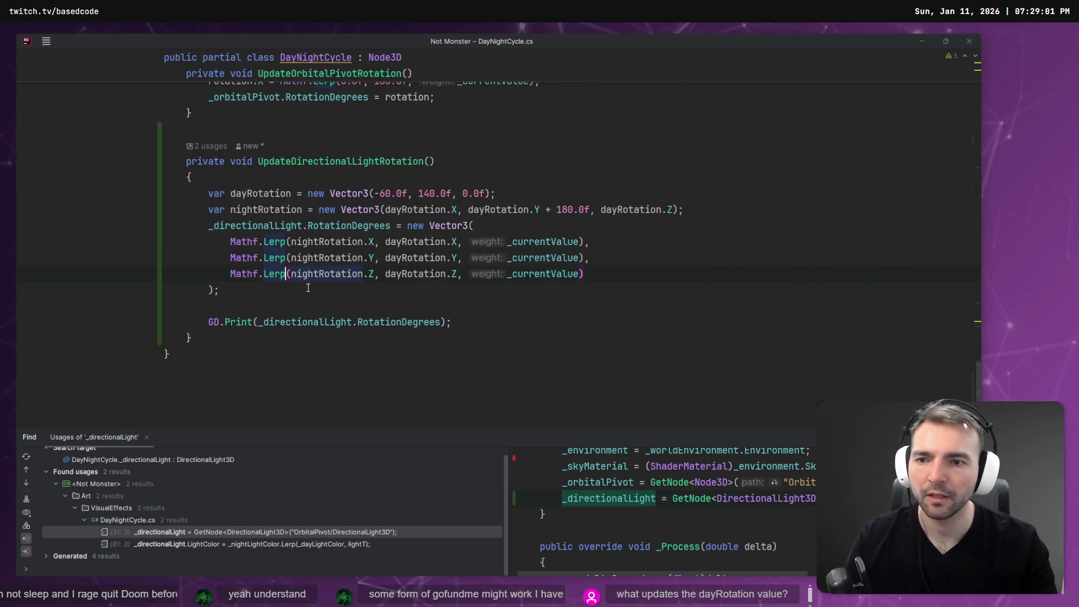
{"action": "key", "text": "alt+Tab"}
{"action": "key", "text": "F5"}
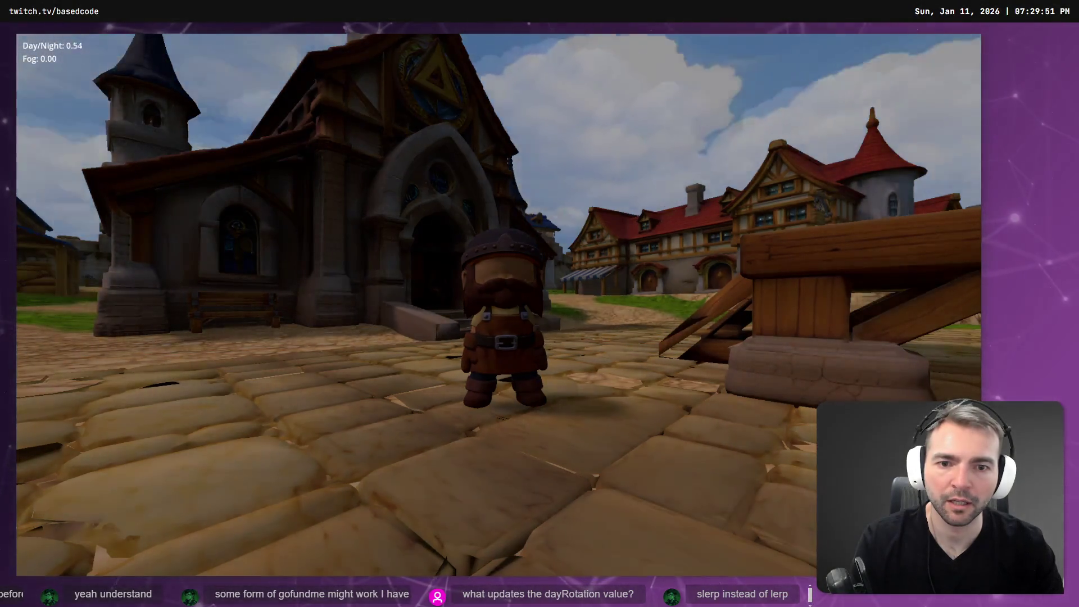
- Close the running game at Day/Night 0.54 and return to the DayNightCycle script
{"action": "key", "text": "Escape"}
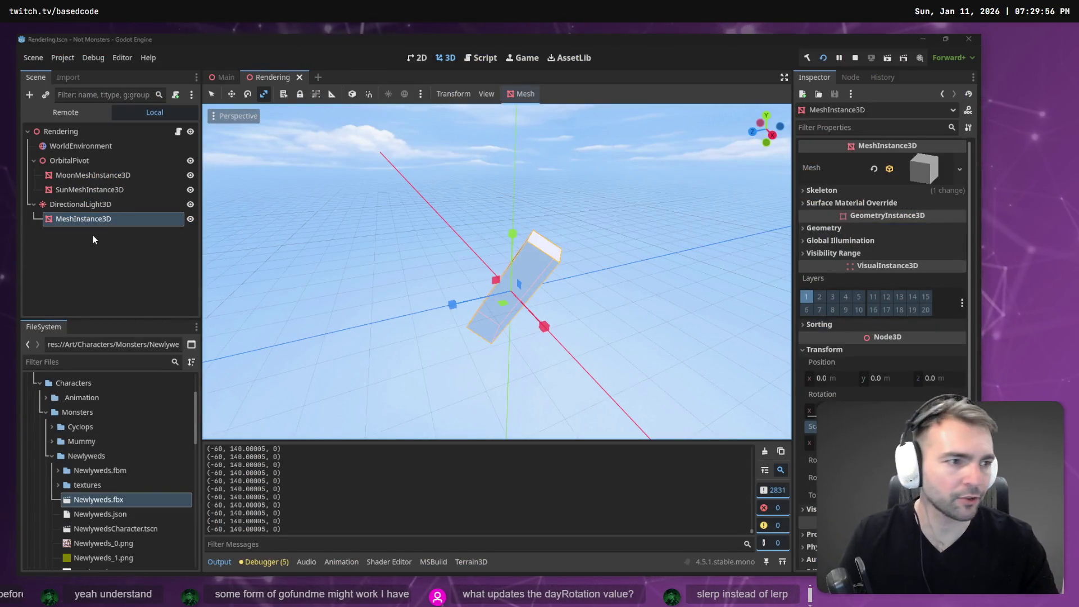
{"action": "key", "text": "alt+Tab"}
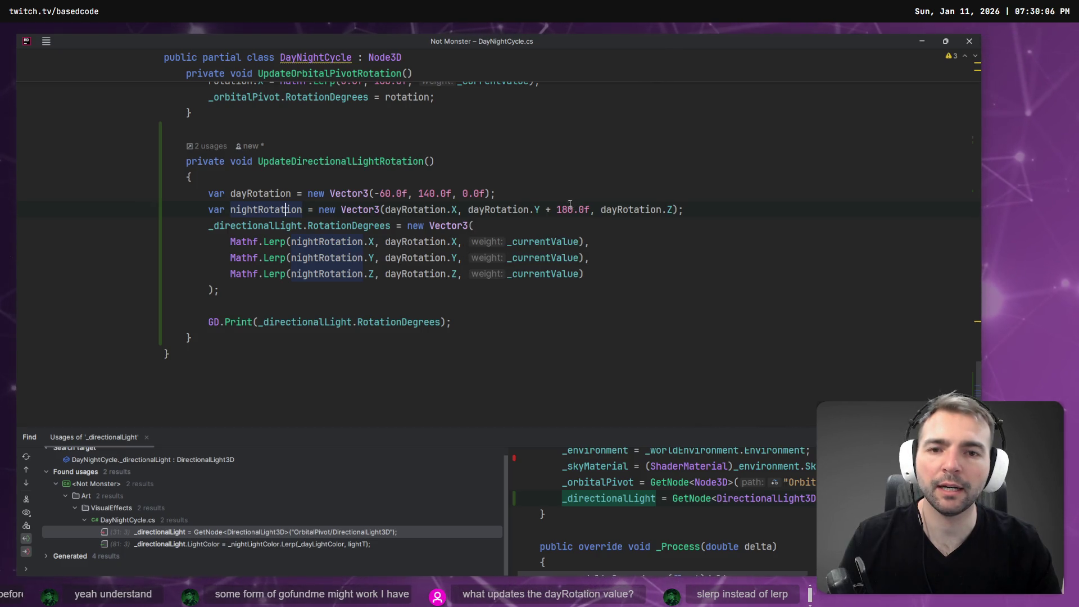
- Move nightRotation's + 180.0f offset from dayRotation.Y to dayRotation.X
{"action": "left_click_drag", "start_coordinate": [545, 211], "coordinate": [589, 210]}
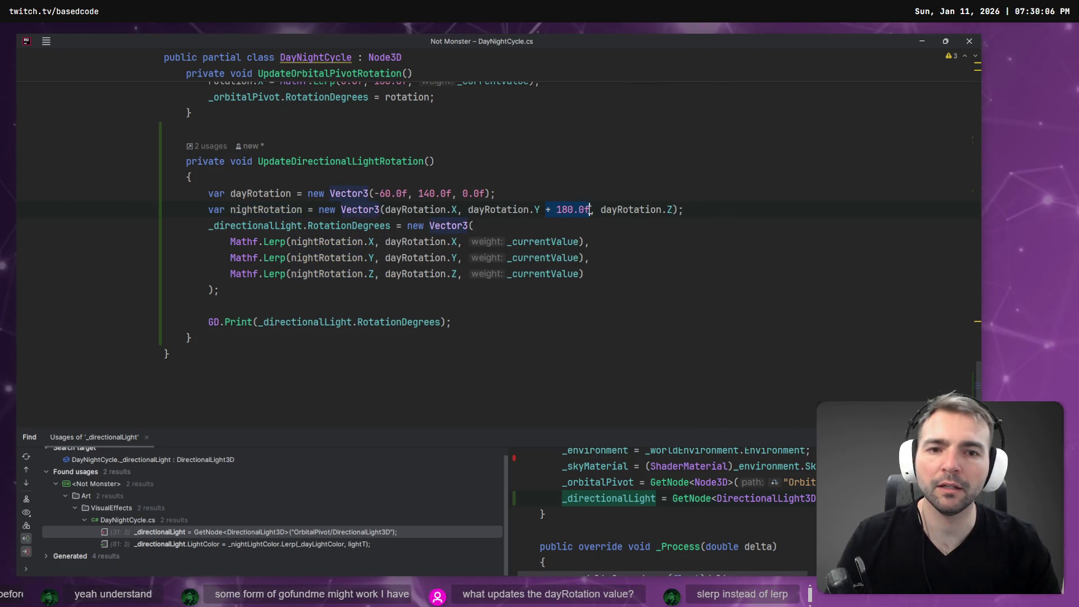
{"action": "key", "text": "BackSpace"}
{"action": "key", "text": "BackSpace"}
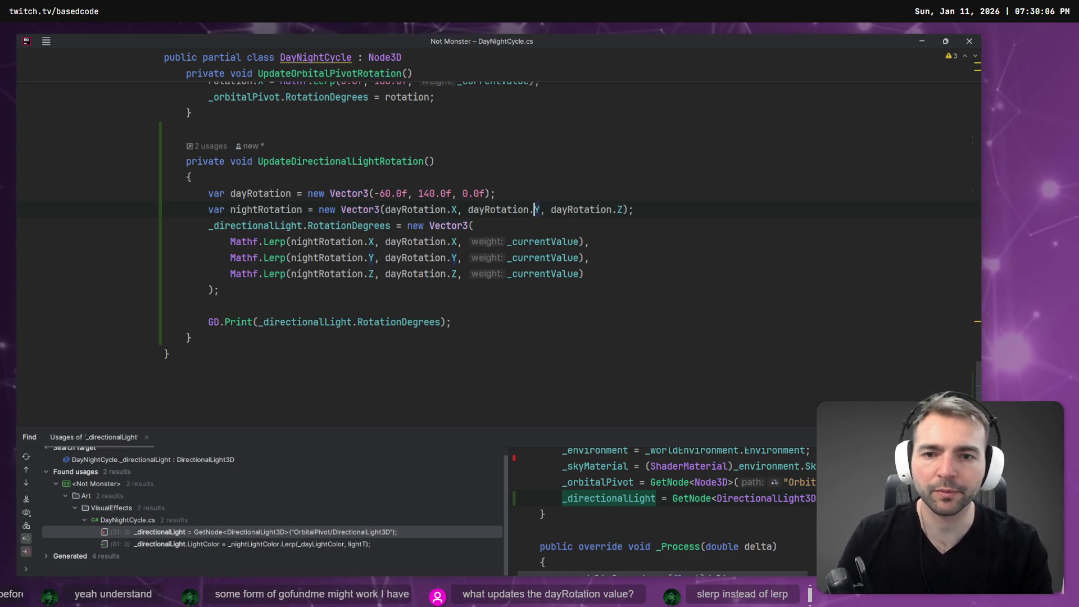
{"action": "left_click", "coordinate": [458, 209]}
{"action": "type", "text": "+ 180.0f,"}
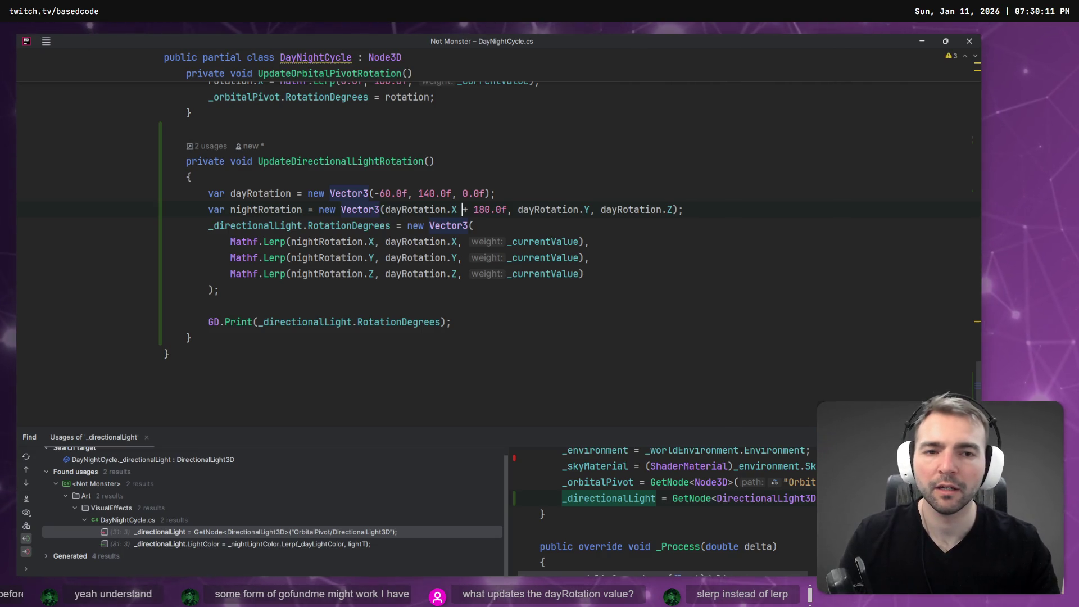
{"action": "key", "text": "alt+Tab"}
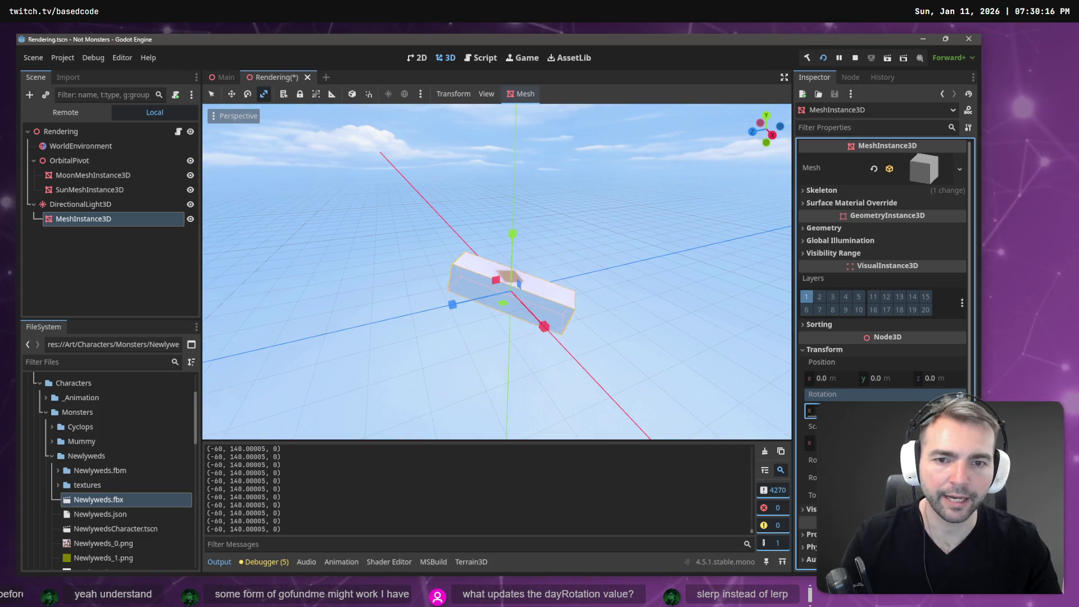
- Rebuild and run the game, confirming the log prints light rotations near (-60, 140, 0)
{"action": "key", "text": "alt+Tab"}
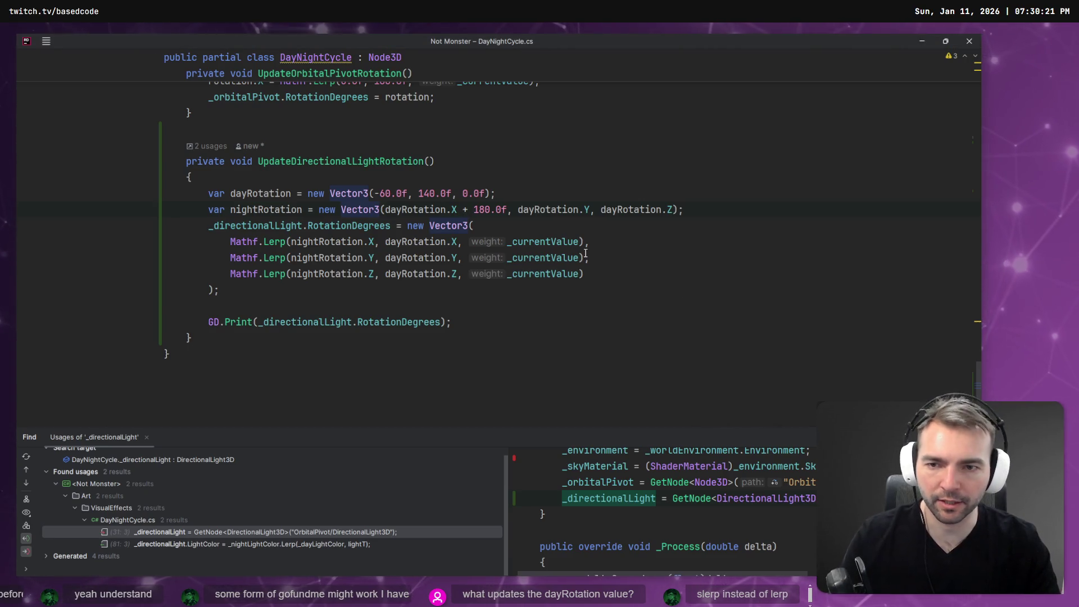
{"action": "key", "text": "alt+Tab"}
{"action": "key", "text": "alt+Tab"}
{"action": "key", "text": "alt+Tab"}
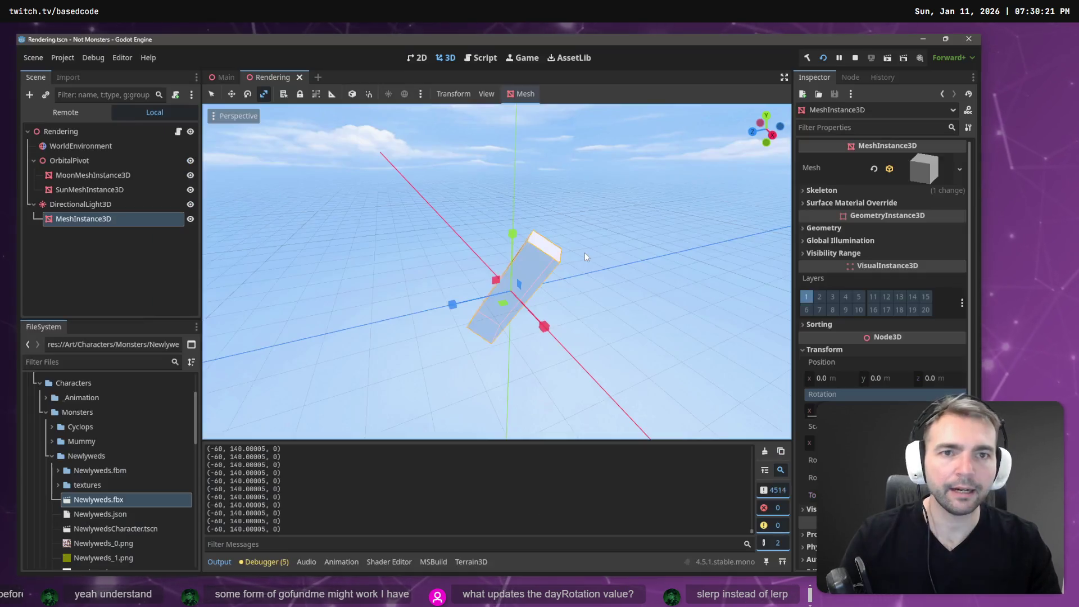
{"action": "key", "text": "F5"}
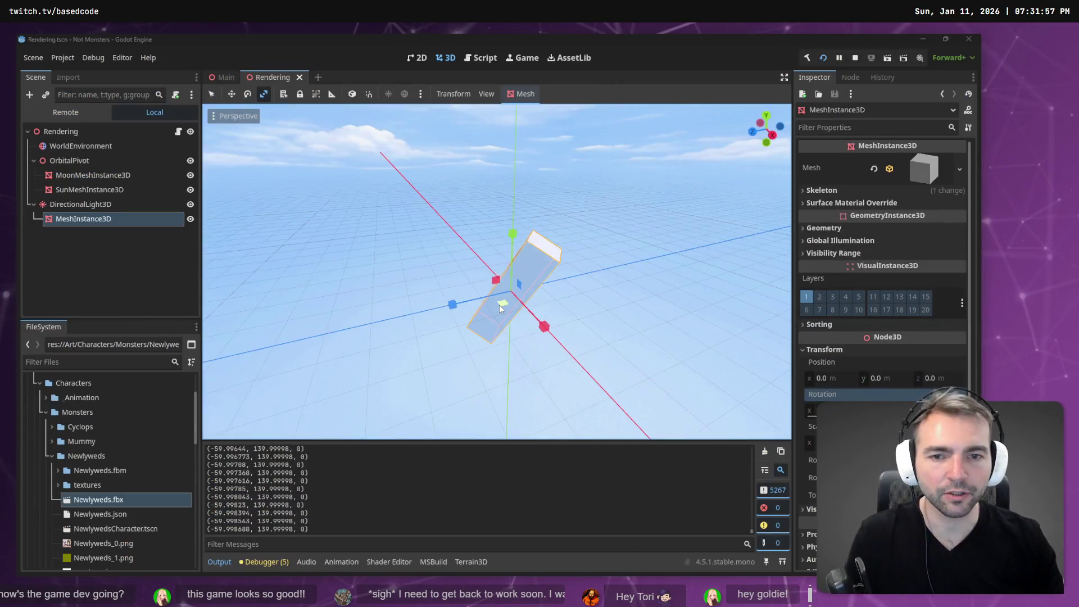
{"action": "key", "text": "alt+Tab"}
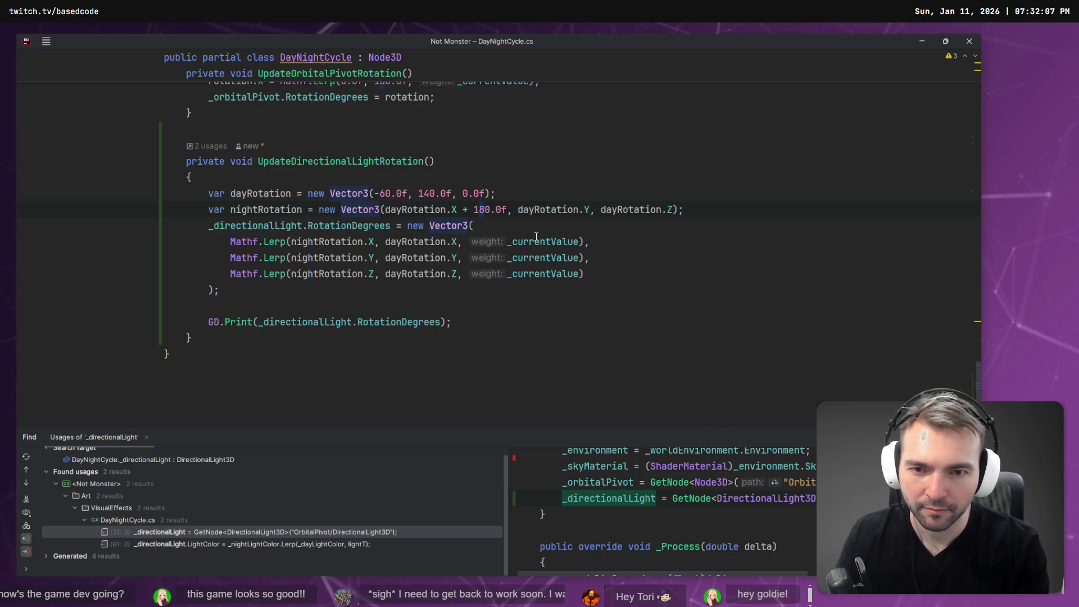
- Run the game again until night falls at Day/Night 0.17 with fog 0.23
{"action": "key", "text": "alt+Tab"}
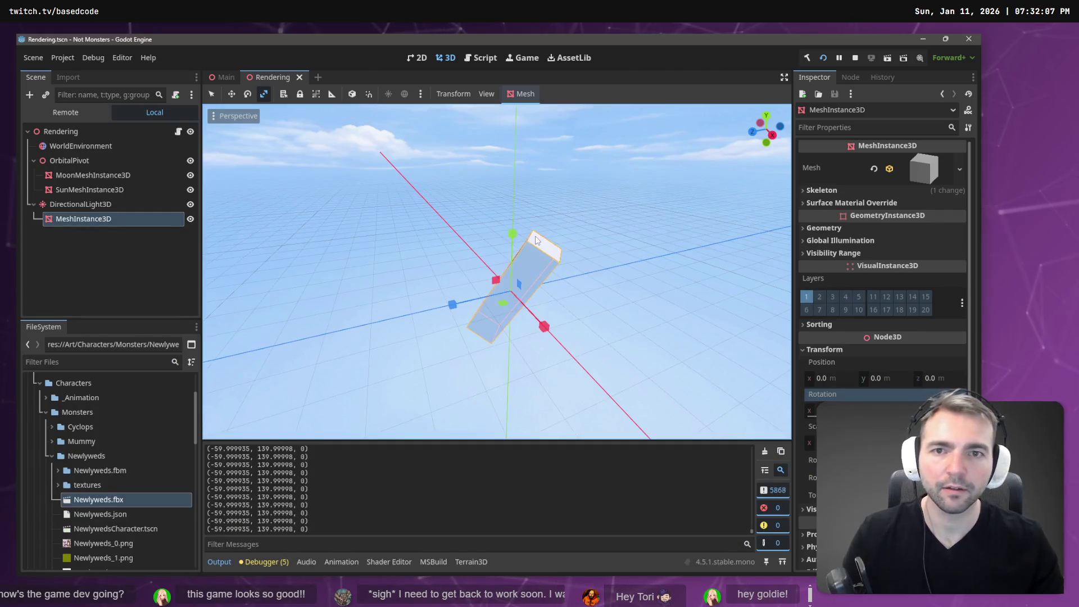
{"action": "key", "text": "F5"}
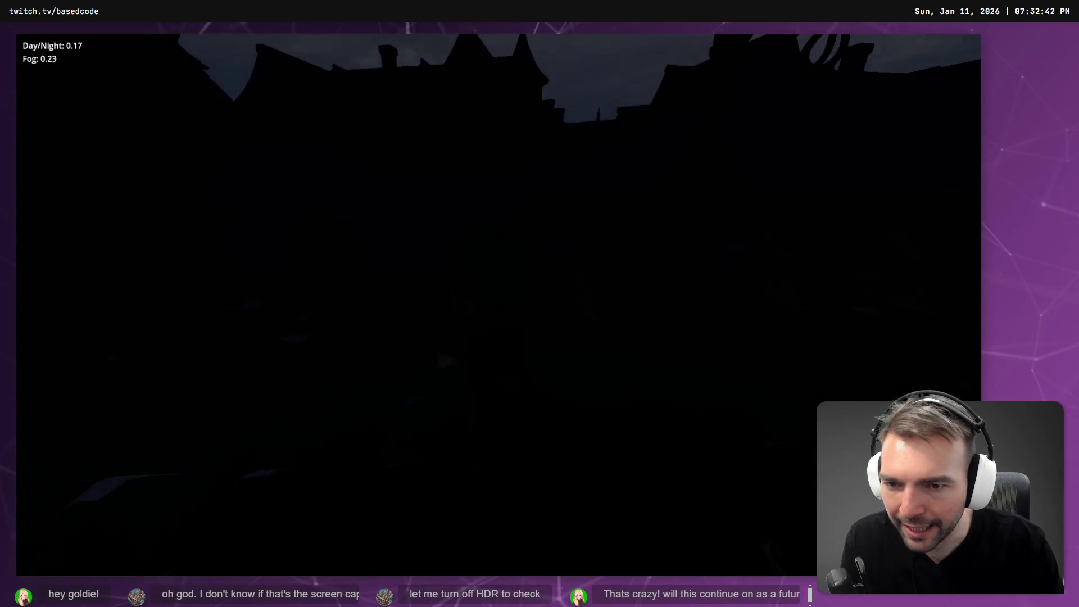
- Stop the game, change nightRotation's X offset from 120.0f to 90.0f, and rerun it
{"action": "key", "text": "F8"}
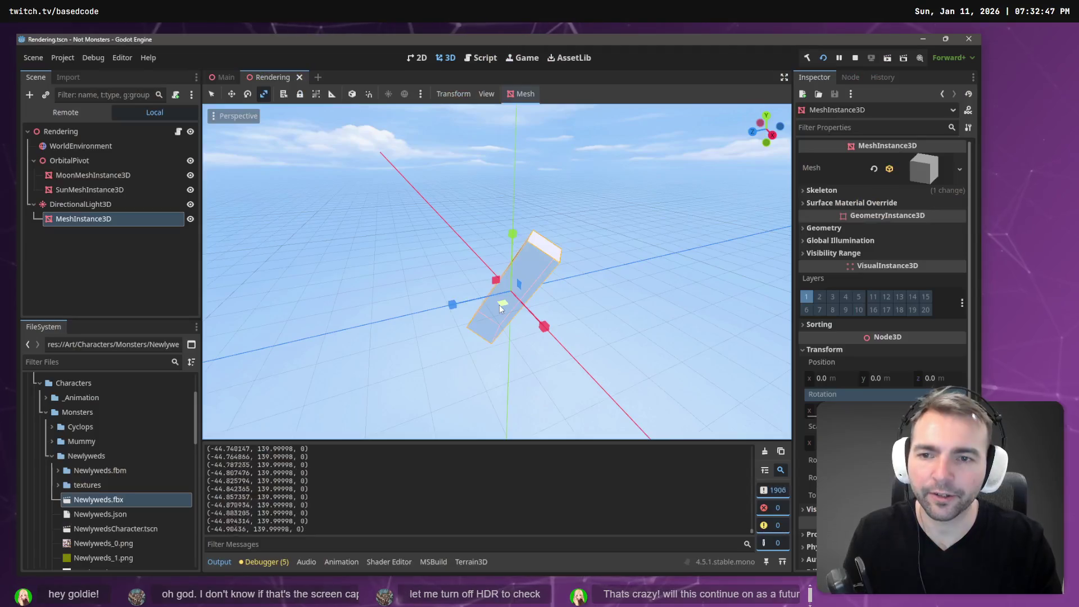
{"action": "key", "text": "alt+Tab"}
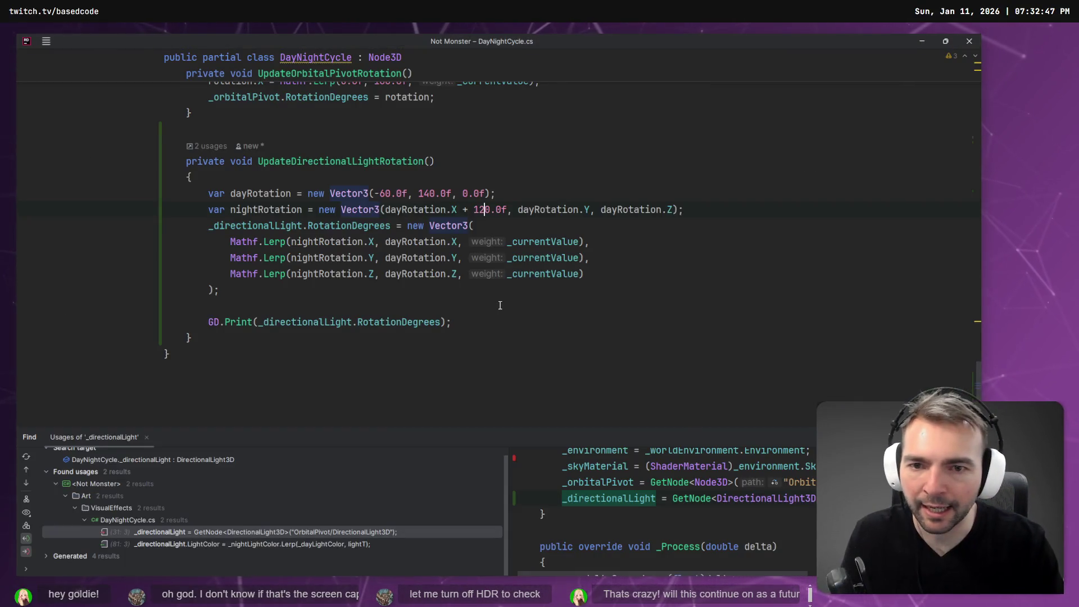
{"action": "key", "text": "BackSpace"}
{"action": "key", "text": "Delete"}
{"action": "type", "text": "9"}
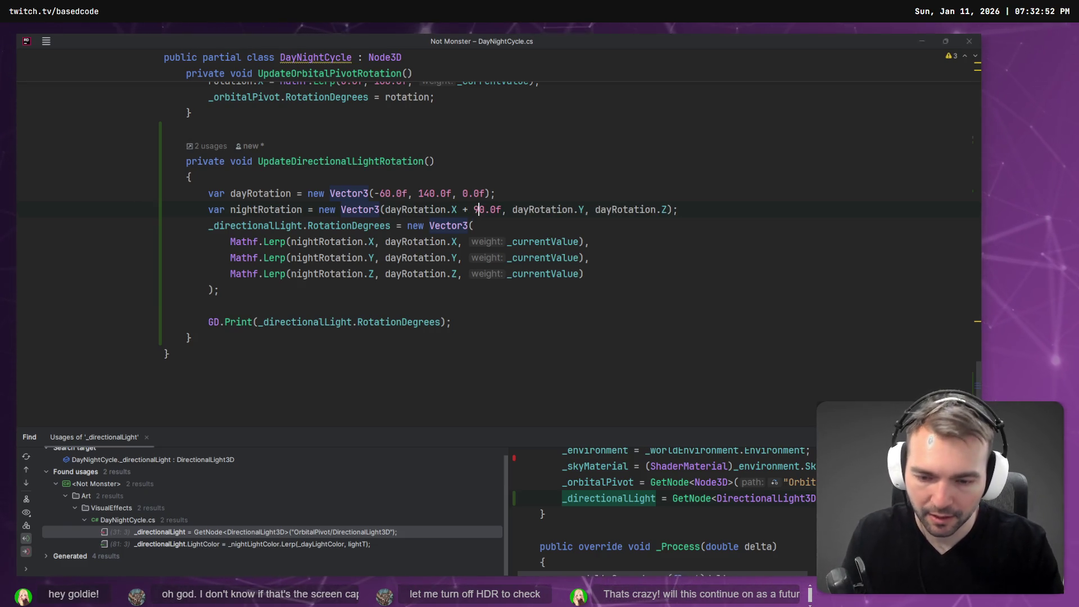
{"action": "key", "text": "alt+Tab"}
{"action": "key", "text": "F5"}
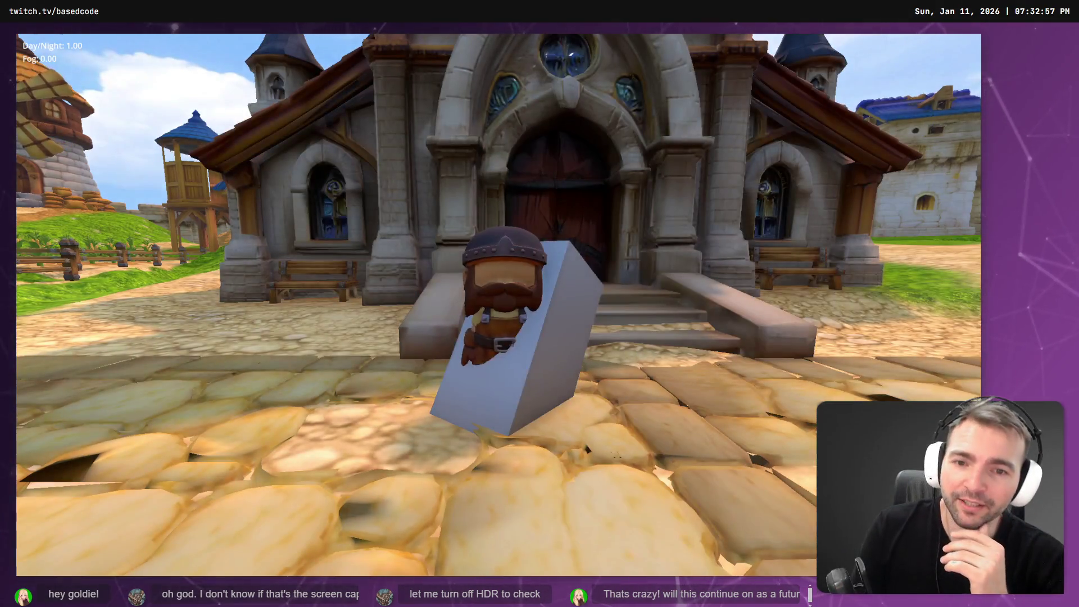
- Walk the character around, then stop and relaunch the rebuilt game in daylight at Day/Night 1.00
{"action": "key", "text": "d"}
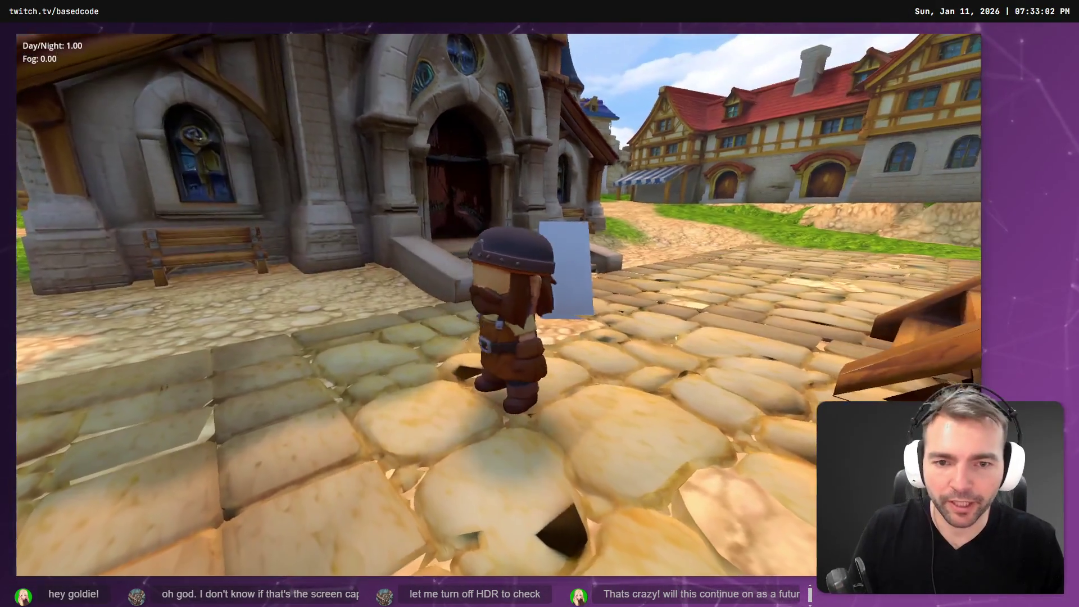
{"action": "key", "text": "a"}
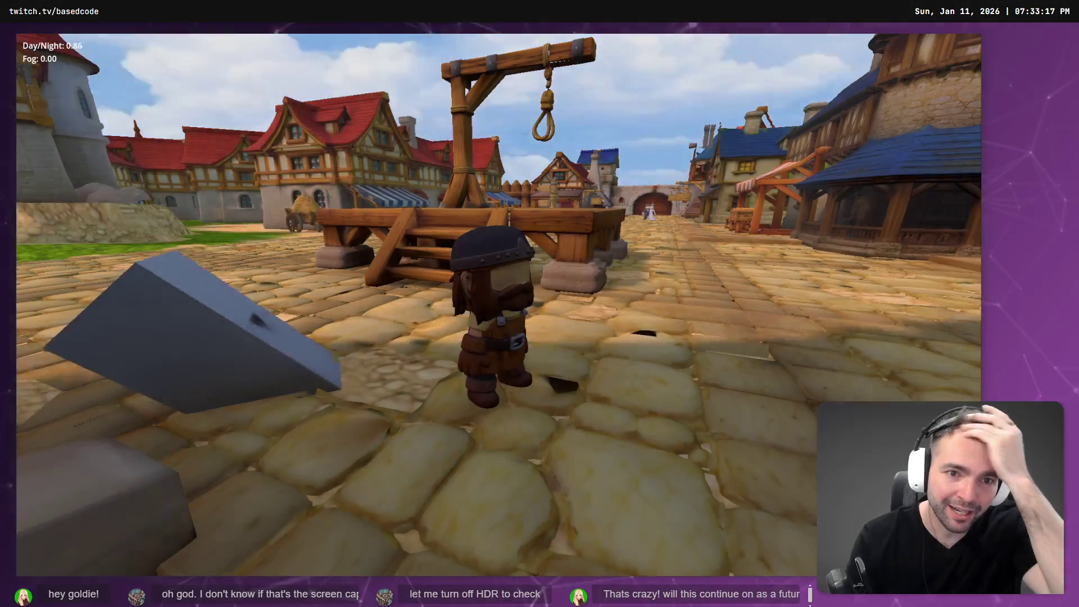
{"action": "key", "text": "F8"}
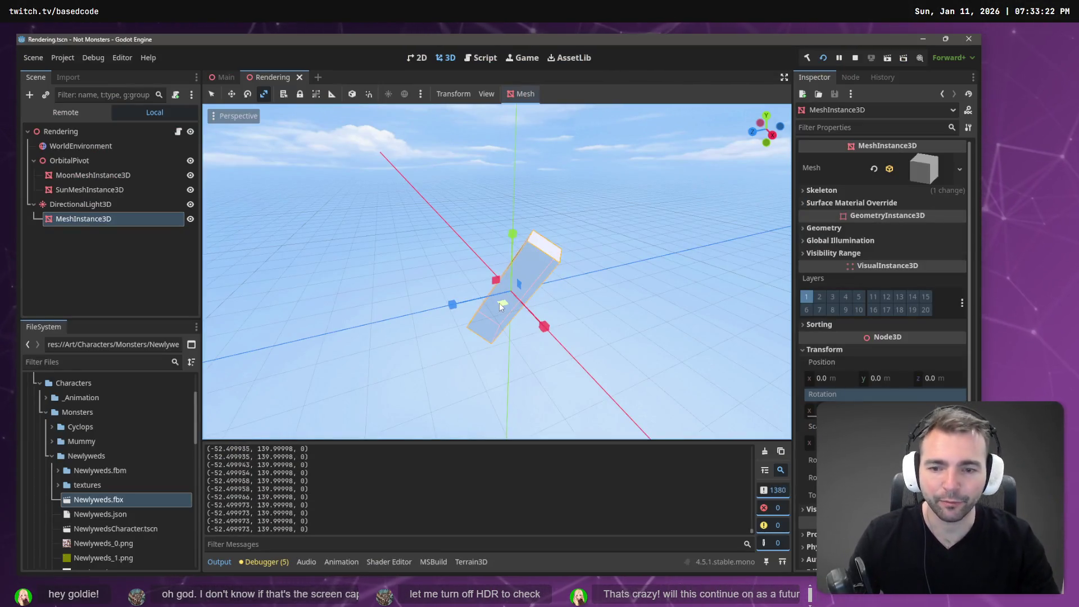
{"action": "key", "text": "alt+Tab"}
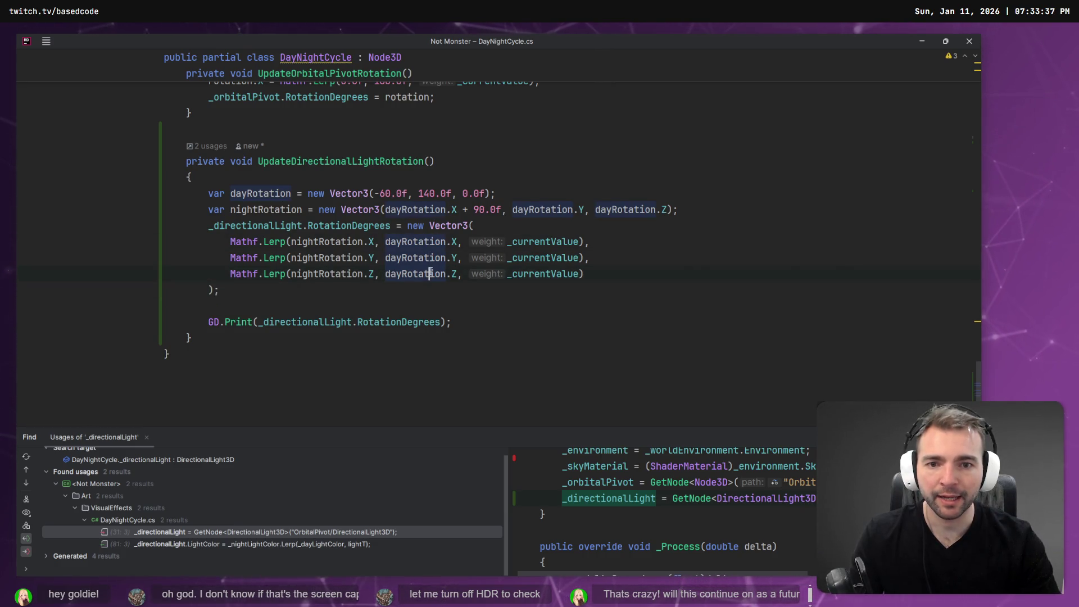
{"action": "key", "text": "alt+Tab"}
{"action": "key", "text": "F5"}
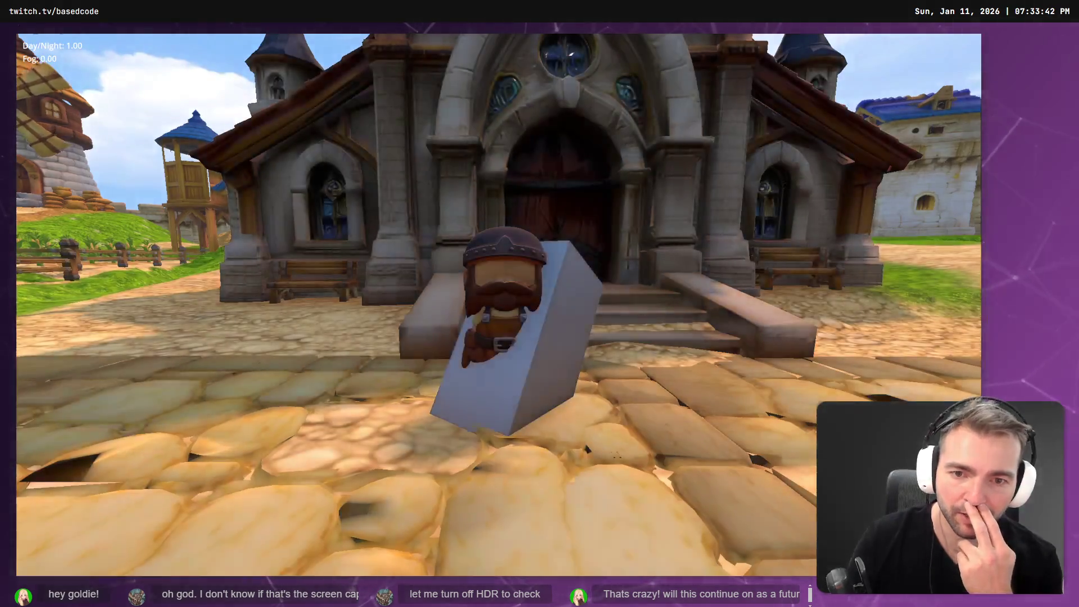
- Move the character and advance the cycle to night at Day/Night 0.00 with fog 0.40
{"action": "key", "text": "a"}
{"action": "key", "text": "s"}
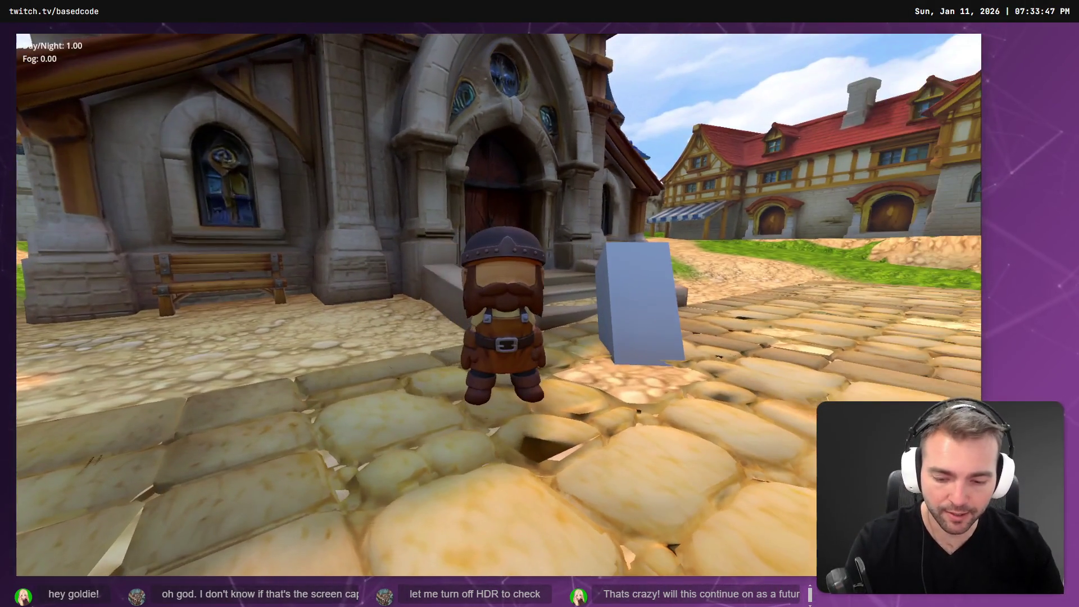
{"action": "key", "text": "n"}
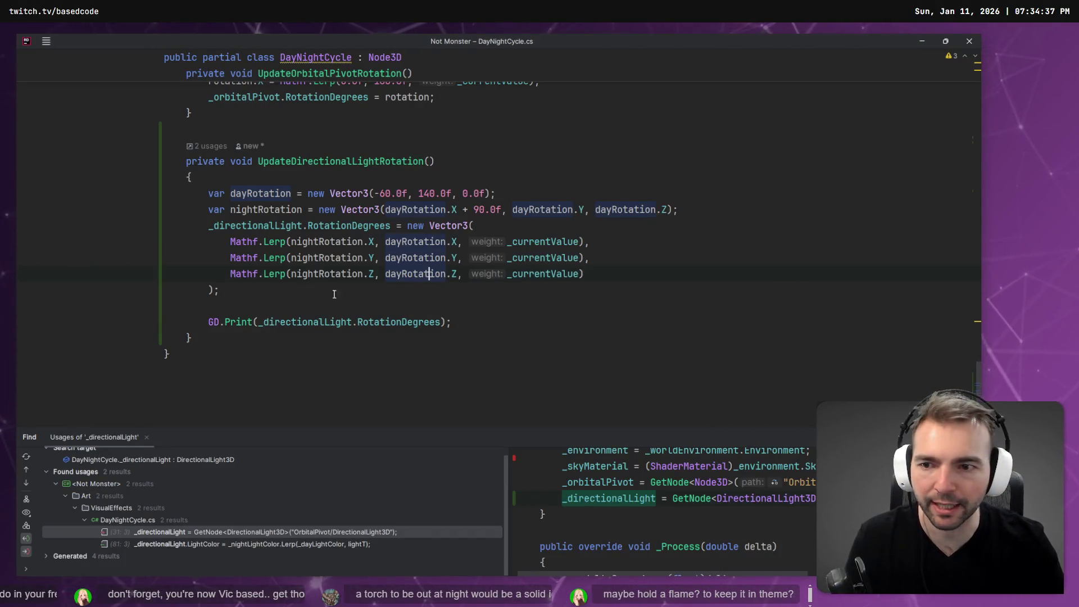
- Delete the GD.Print debug line and comment out the light-rotation code
{"action": "left_click_drag", "start_coordinate": [334, 306], "coordinate": [57, 234]}
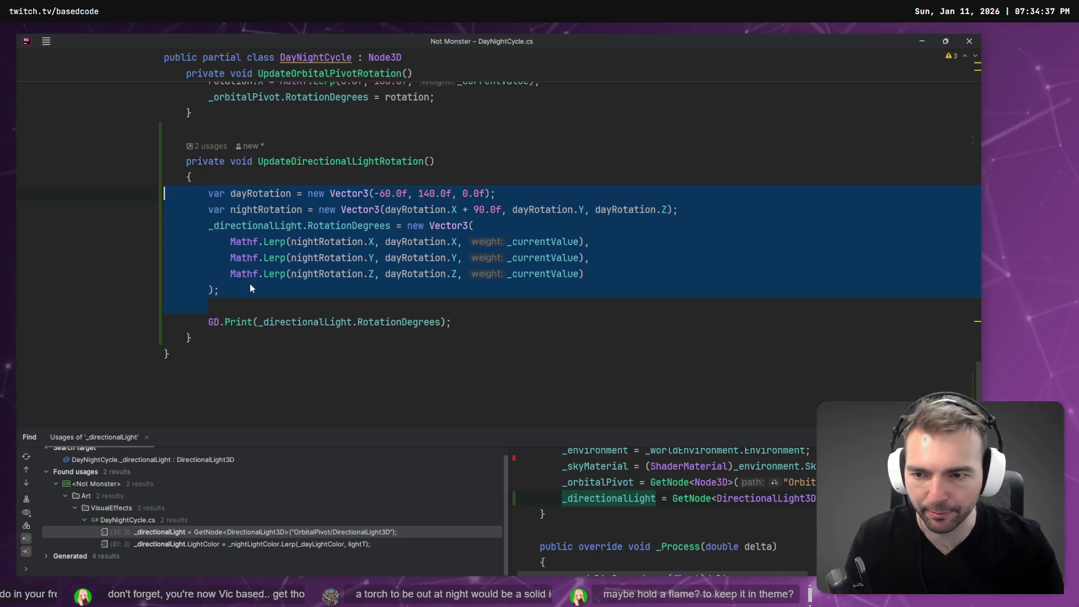
{"action": "key", "text": "shift+Home"}
{"action": "key", "text": "shift+Home"}
{"action": "key", "text": "BackSpace"}
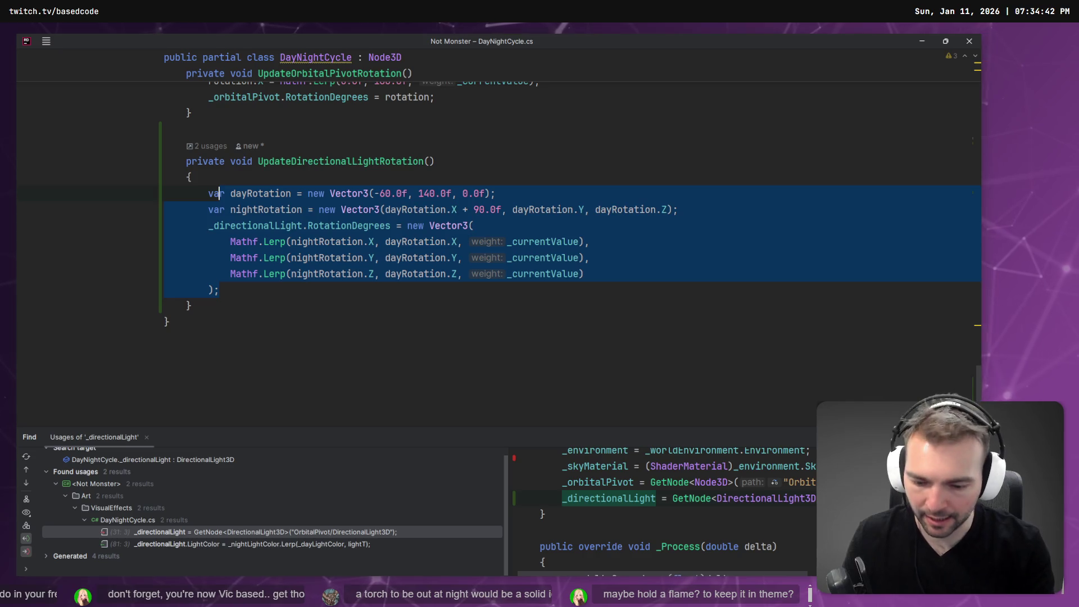
{"action": "key", "text": "ctrl+slash"}
- Rebuild the game and bring up the Not Monster planning board
{"action": "key", "text": "alt+Tab"}
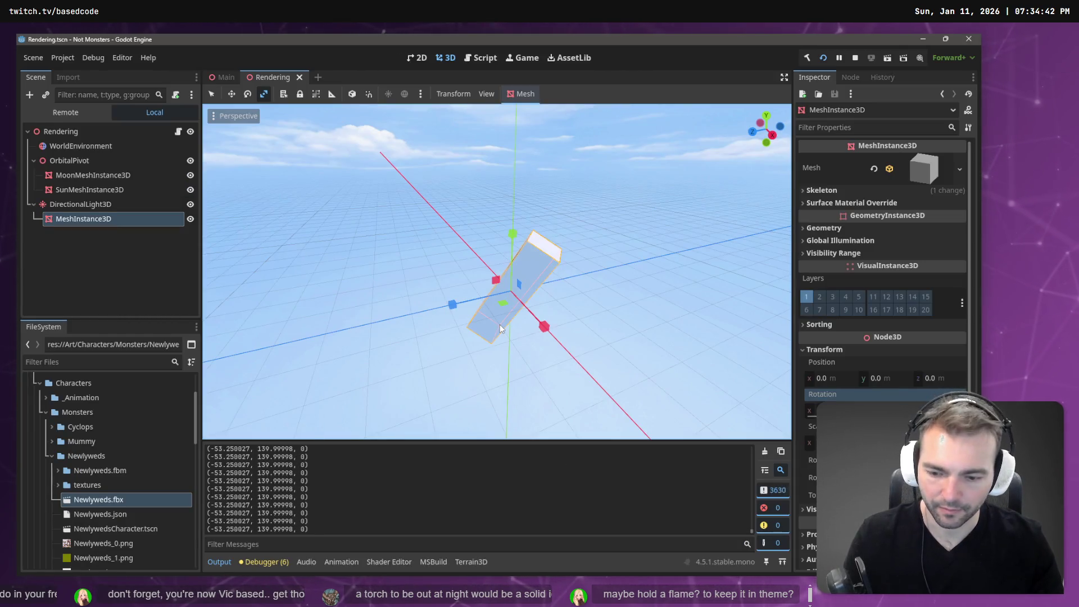
{"action": "key", "text": "F5"}
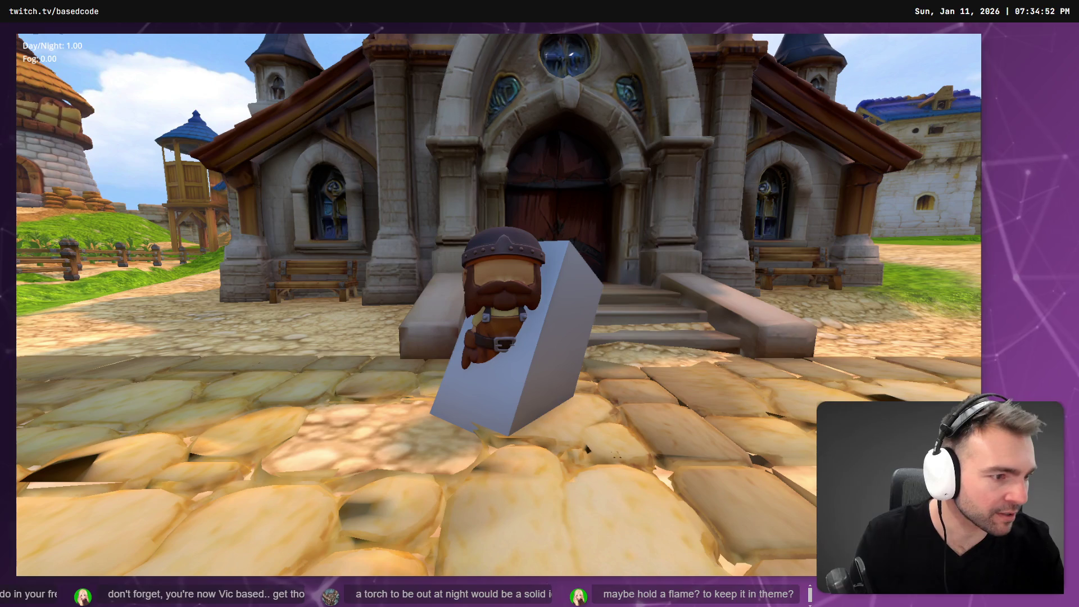
{"action": "key", "text": "alt+Tab"}
{"action": "scroll", "coordinate": [461, 227], "scroll_direction": "up", "scroll_amount": 10}
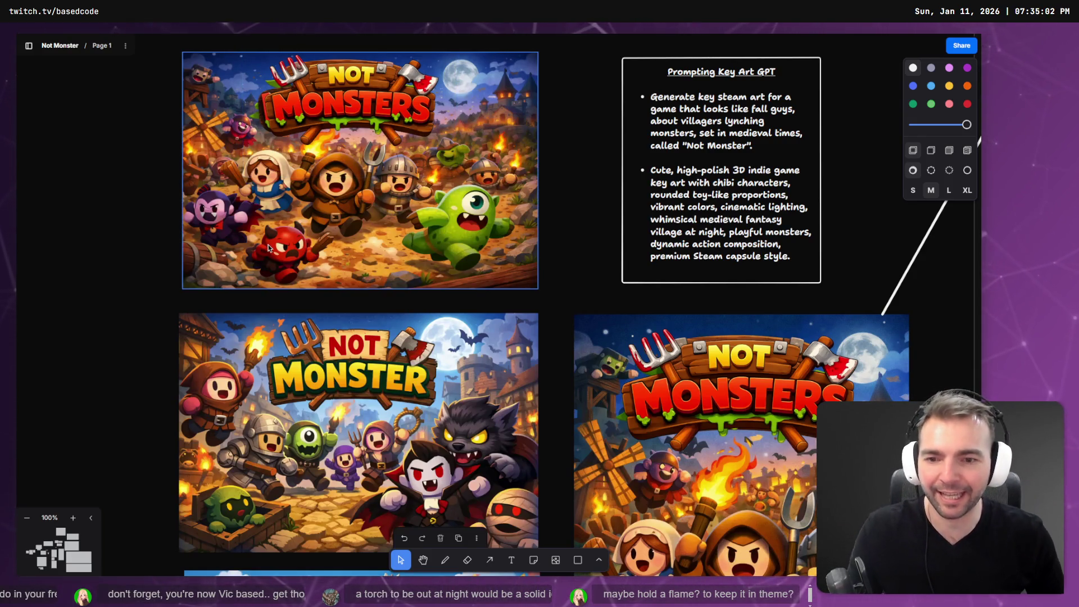
- Zoom the tldraw canvas onto the Night Watchmen concept in the Villagers frame
{"action": "scroll", "coordinate": [652, 277], "scroll_direction": "down", "scroll_amount": 10}
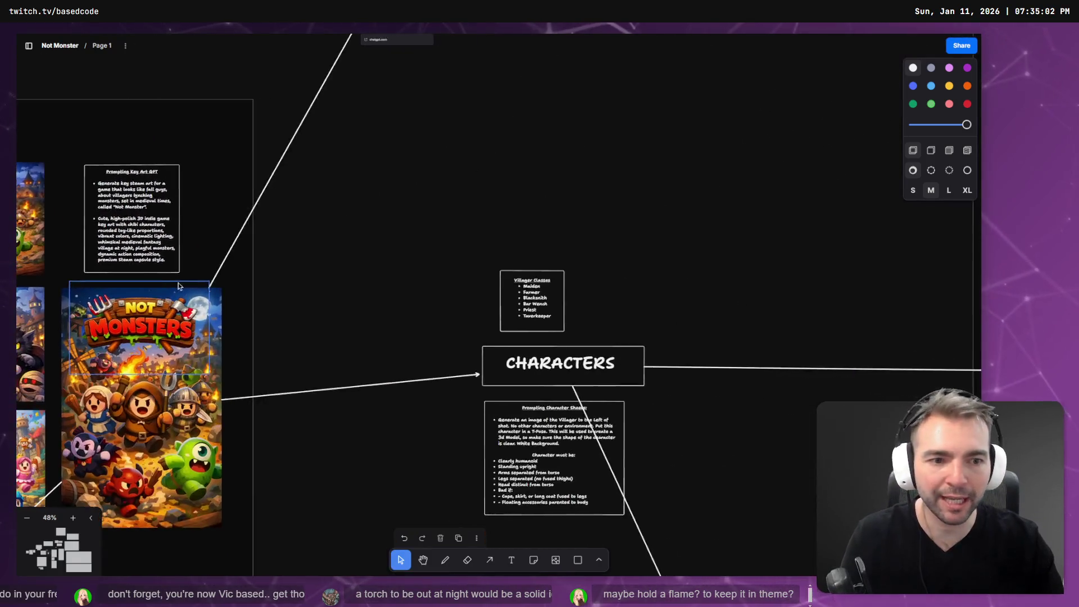
{"action": "scroll", "coordinate": [591, 282], "scroll_direction": "right", "scroll_amount": 5}
{"action": "scroll", "coordinate": [770, 198], "scroll_direction": "left", "scroll_amount": 2}
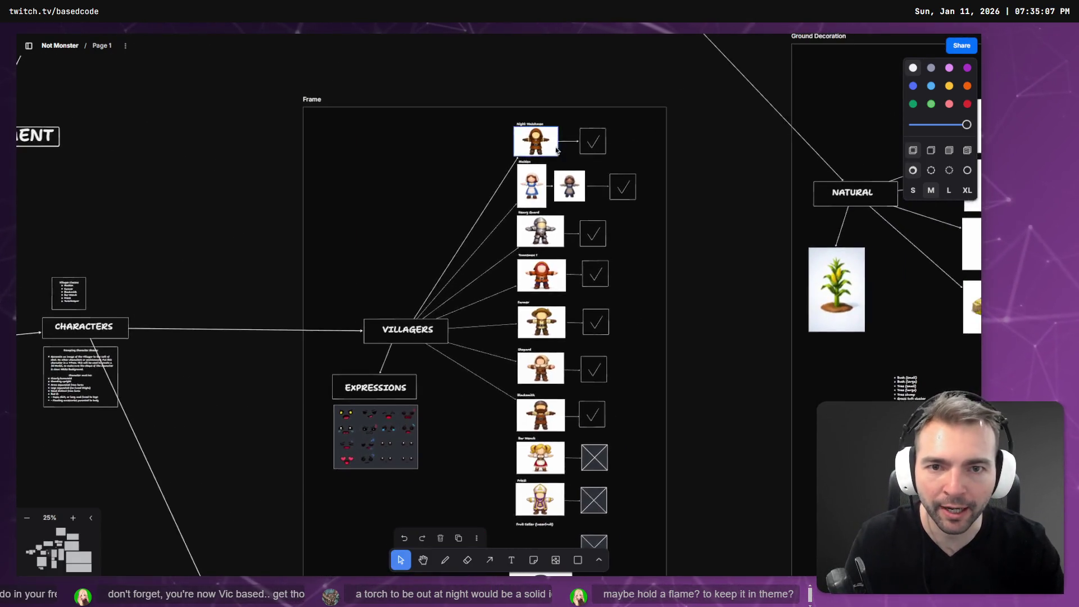
{"action": "scroll", "coordinate": [526, 119], "scroll_direction": "up", "scroll_amount": 5}
{"action": "scroll", "coordinate": [479, 112], "scroll_direction": "up", "scroll_amount": 5}
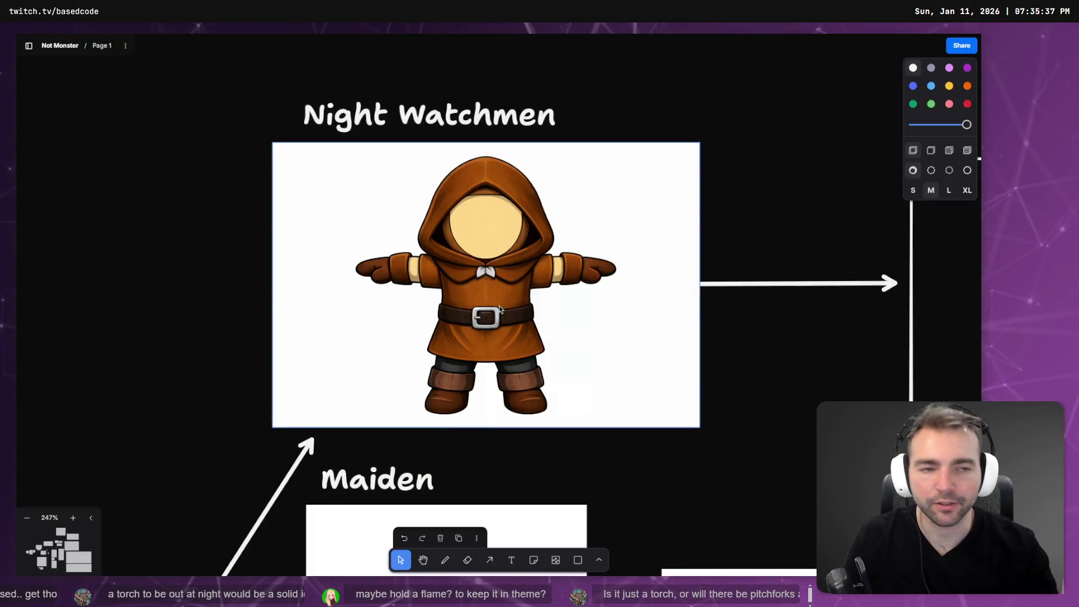
{"action": "key", "text": "alt+Tab"}
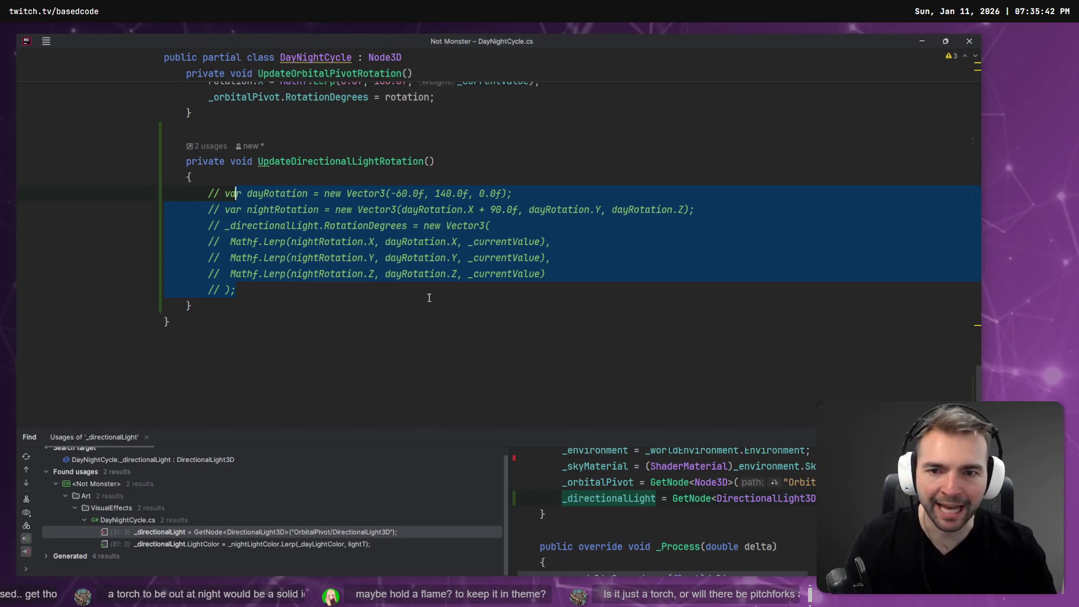
- Uncomment the light-rotation code, change the night offset from 90.0f to 45.0f, and rerun
{"action": "key", "text": "ctrl+slash"}
{"action": "left_click", "coordinate": [473, 211]}
{"action": "type", "text": "45"}
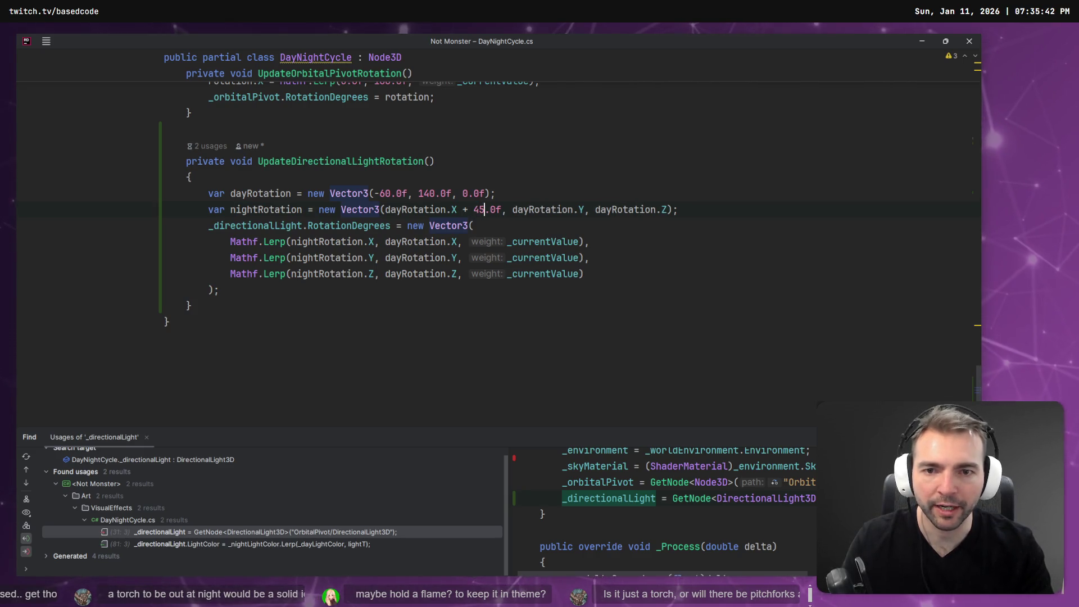
{"action": "key", "text": "alt+Tab"}
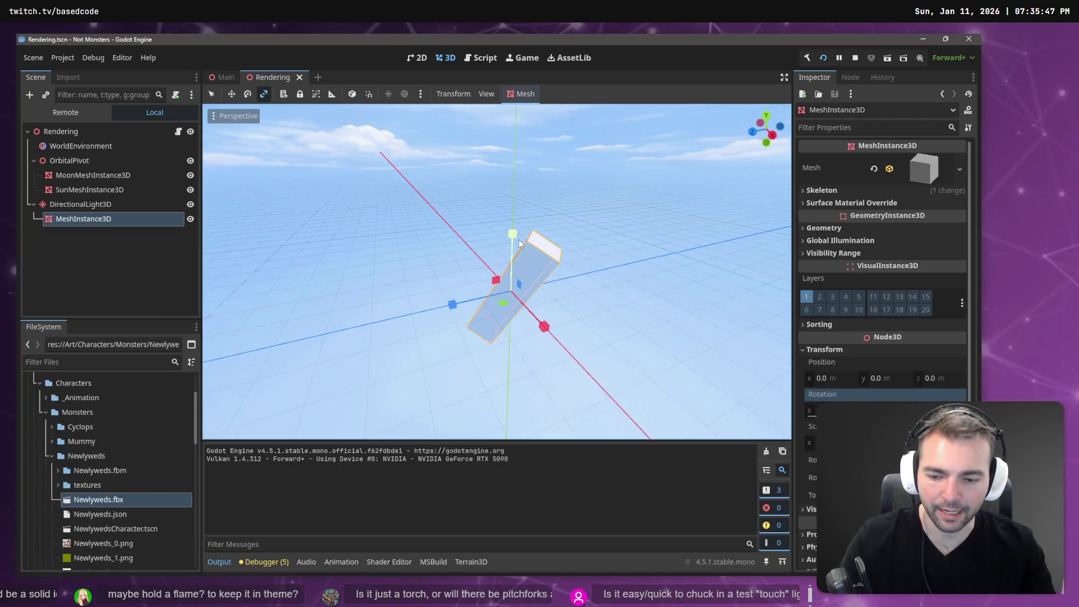
{"action": "key", "text": "F5"}
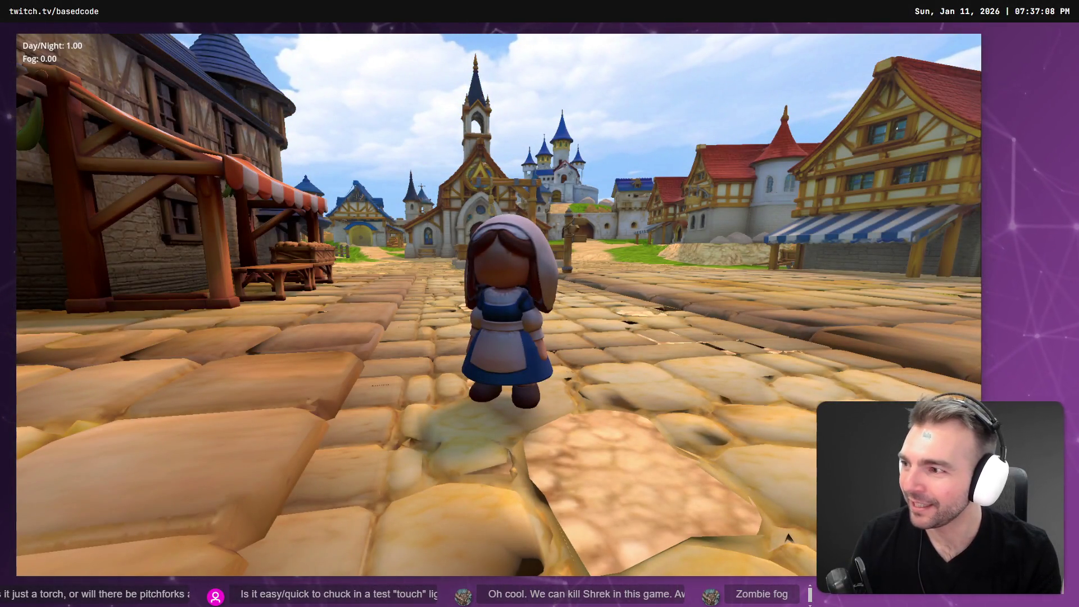
- Swap the player to a green monster character and push the cycle to night
{"action": "key", "text": "c"}
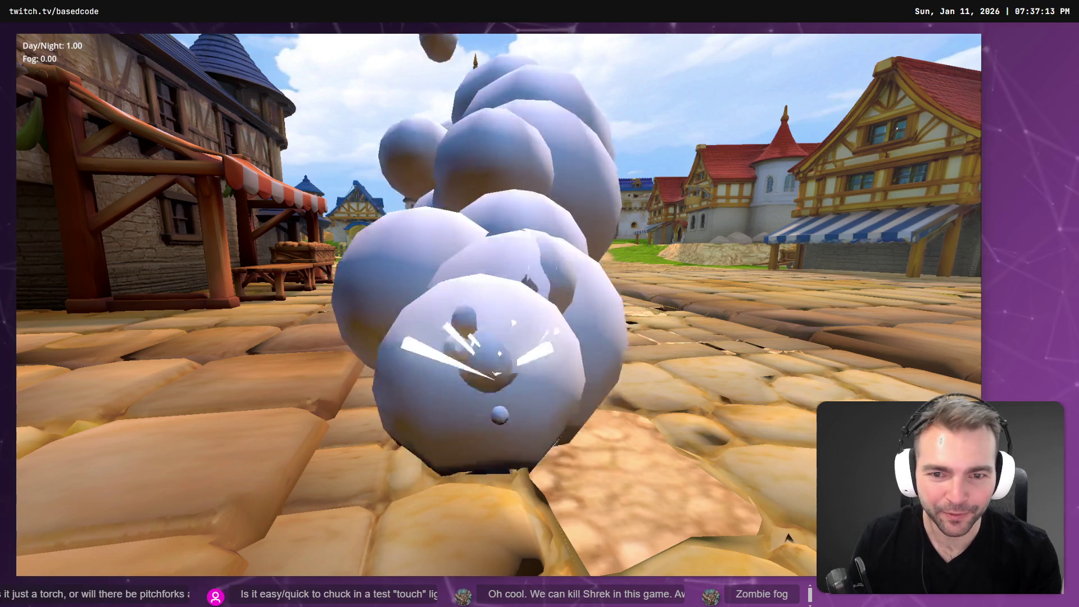
{"action": "key", "text": "c"}
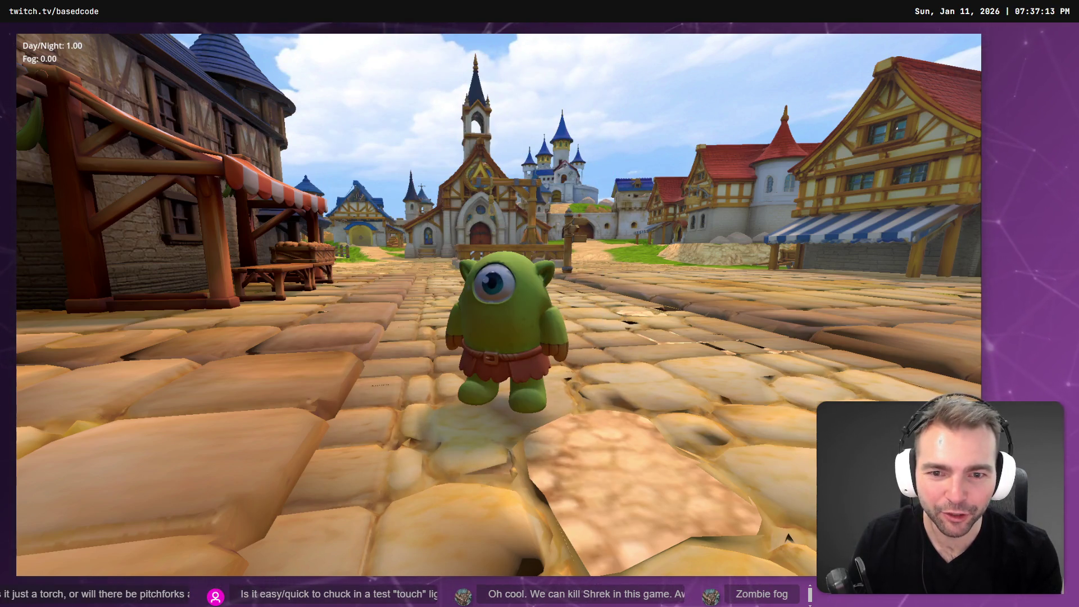
{"action": "key", "text": "w"}
{"action": "key", "text": "c"}
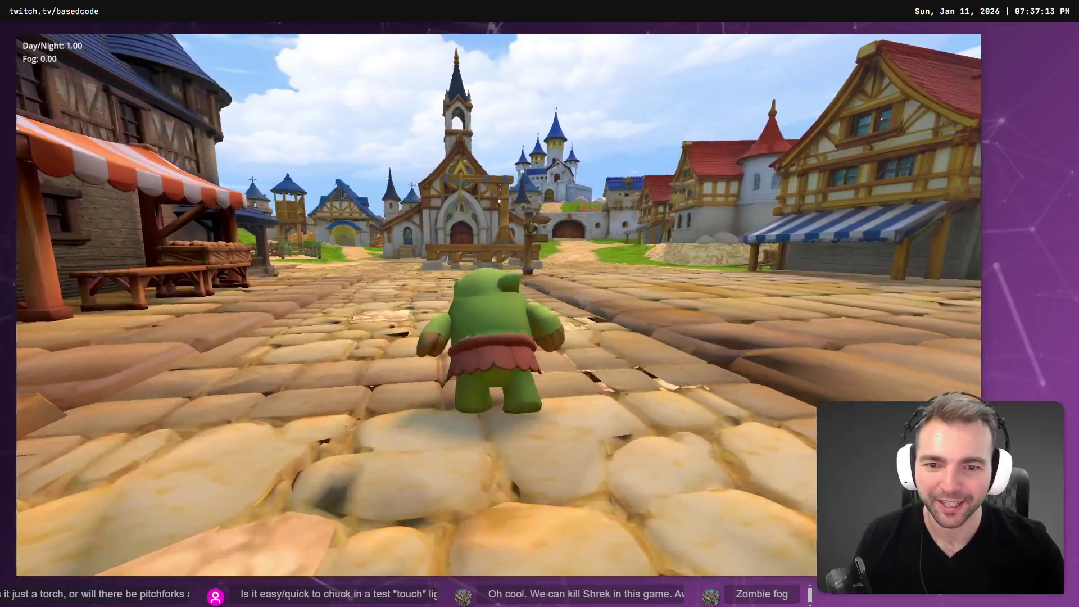
{"action": "key", "text": "n"}
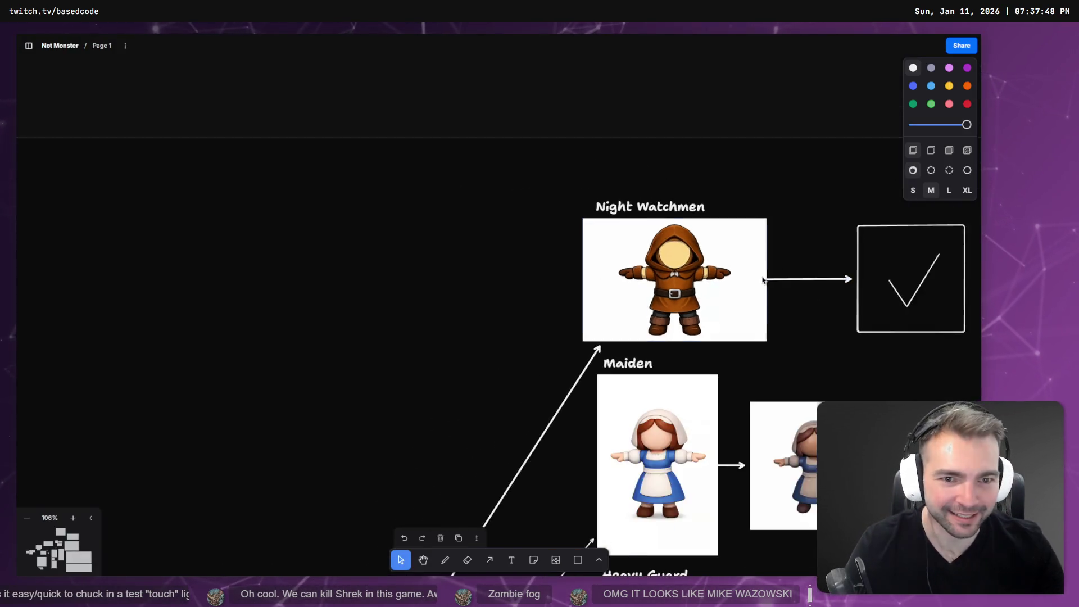
- Zoom around the tldraw canvas to review the Cyclops concept sprites
{"action": "scroll", "coordinate": [590, 359], "scroll_direction": "down", "scroll_amount": 5}
{"action": "scroll", "coordinate": [349, 229], "scroll_direction": "down", "scroll_amount": 10}
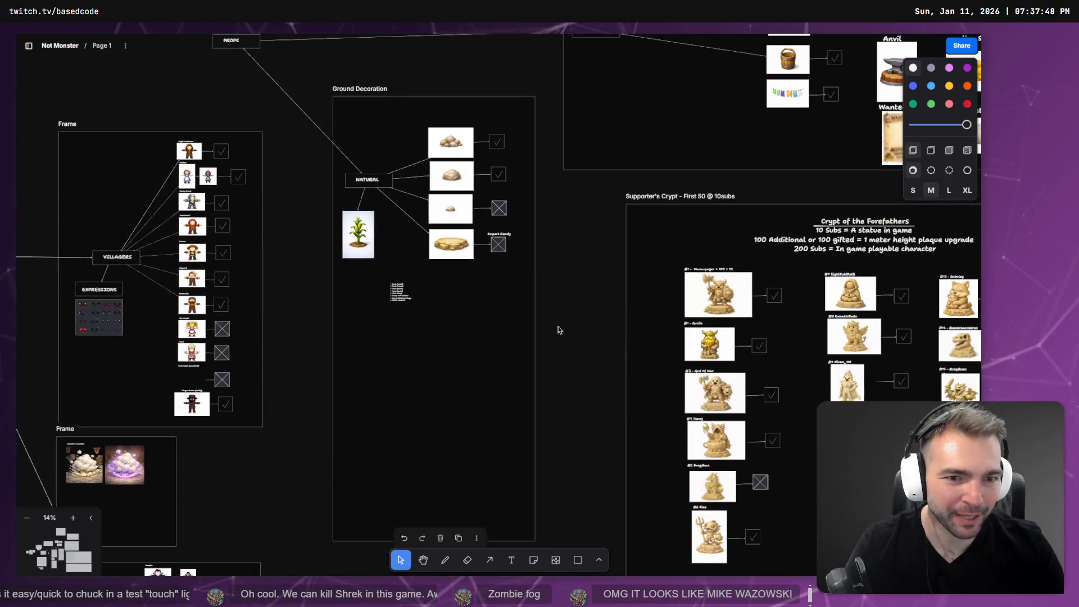
{"action": "scroll", "coordinate": [474, 281], "scroll_direction": "up", "scroll_amount": 10}
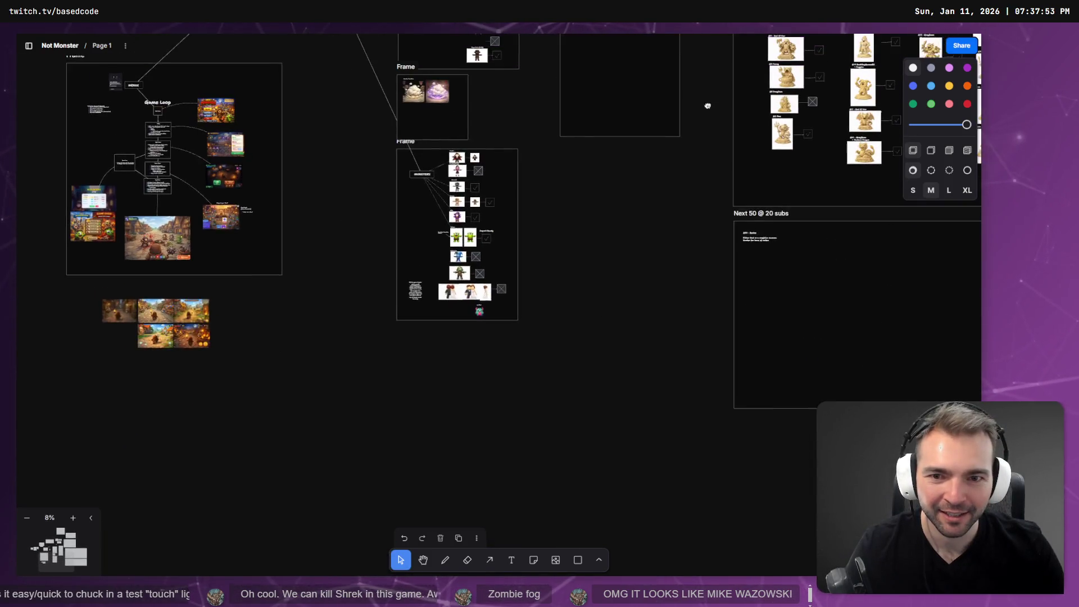
{"action": "scroll", "coordinate": [473, 281], "scroll_direction": "up", "scroll_amount": 9}
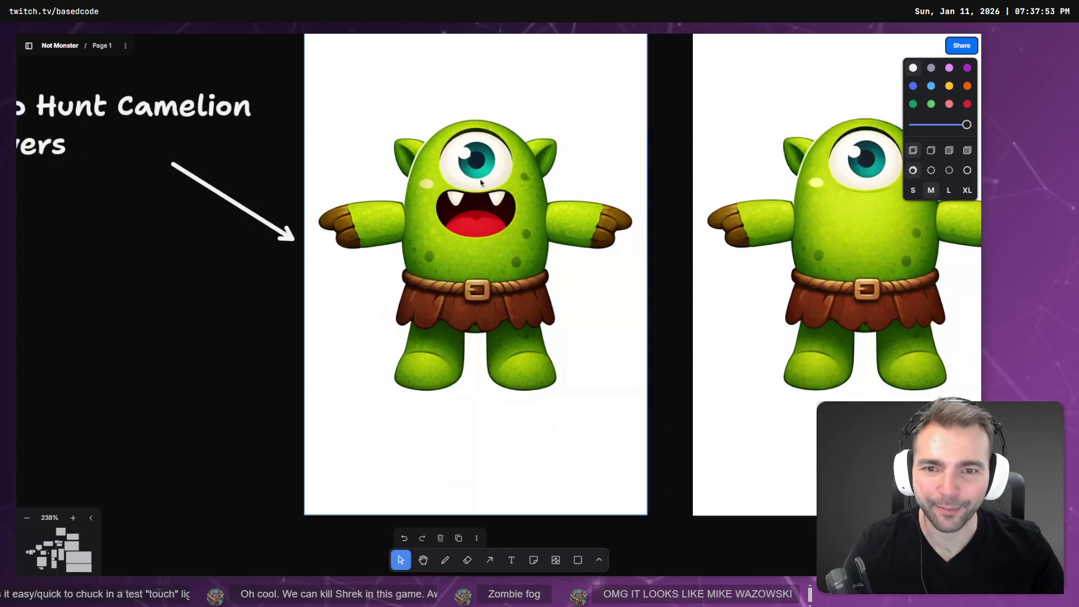
{"action": "scroll", "coordinate": [482, 213], "scroll_direction": "down", "scroll_amount": 9}
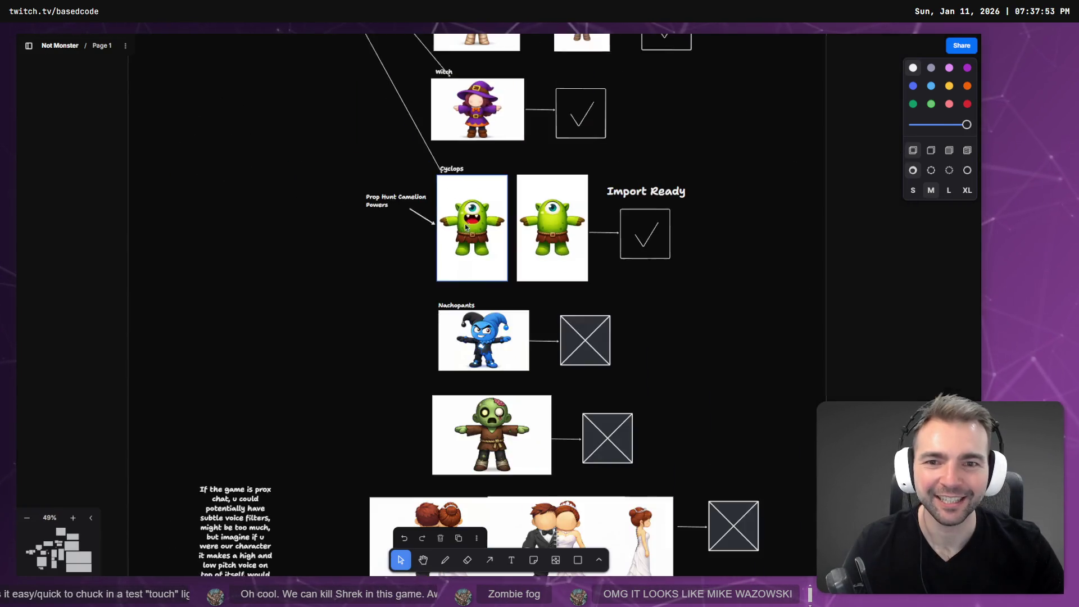
{"action": "scroll", "coordinate": [550, 253], "scroll_direction": "up", "scroll_amount": 8}
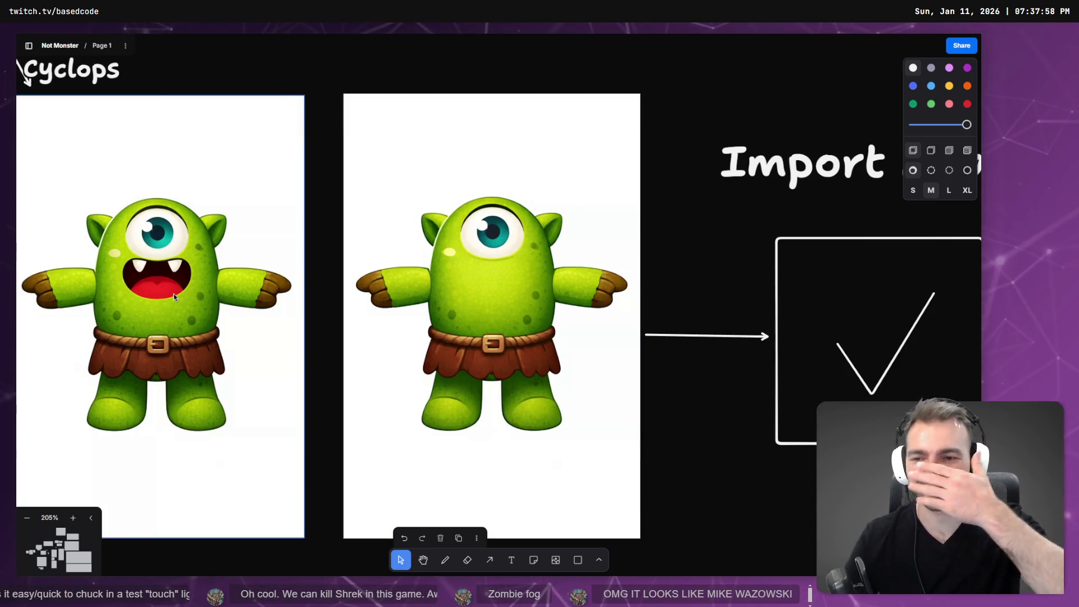
{"action": "scroll", "coordinate": [146, 303], "scroll_direction": "down", "scroll_amount": 8}
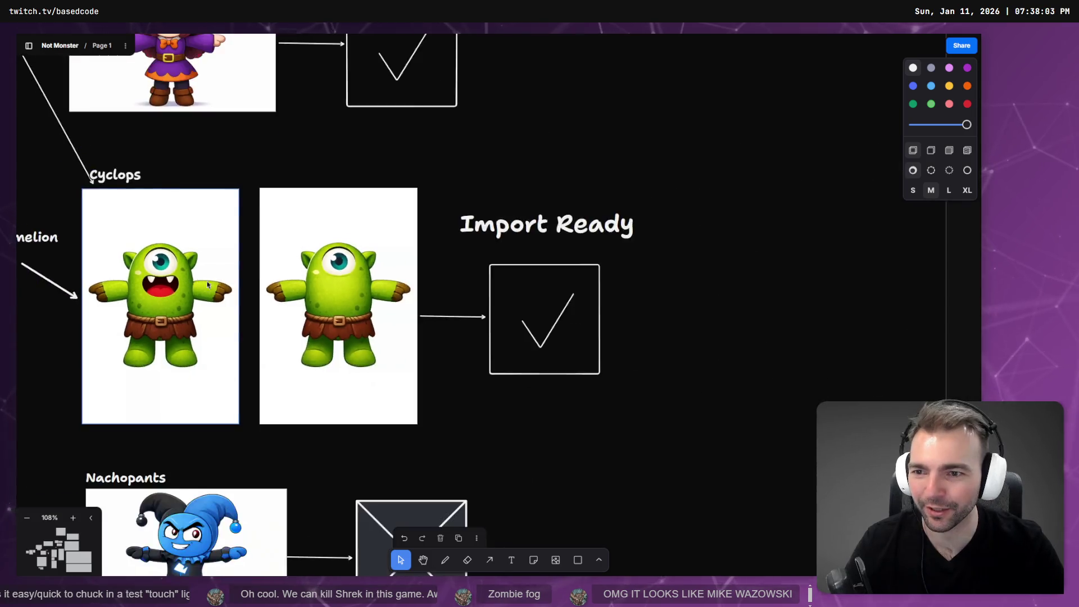
- Pan to the Monsters overview and game-flow boards, then return to the night-time game
{"action": "left_click_drag", "start_coordinate": [117, 248], "coordinate": [373, 360]}
{"action": "scroll", "coordinate": [373, 360], "scroll_direction": "down", "scroll_amount": 6}
{"action": "mouse_move", "coordinate": [83, 330]}
{"action": "left_mouse_down"}
{"action": "mouse_move", "coordinate": [410, 173]}
{"action": "mouse_move", "coordinate": [390, 139]}
{"action": "left_mouse_up"}
{"action": "scroll", "coordinate": [405, 151], "scroll_direction": "down", "scroll_amount": 4}
{"action": "key", "text": "alt+Tab"}
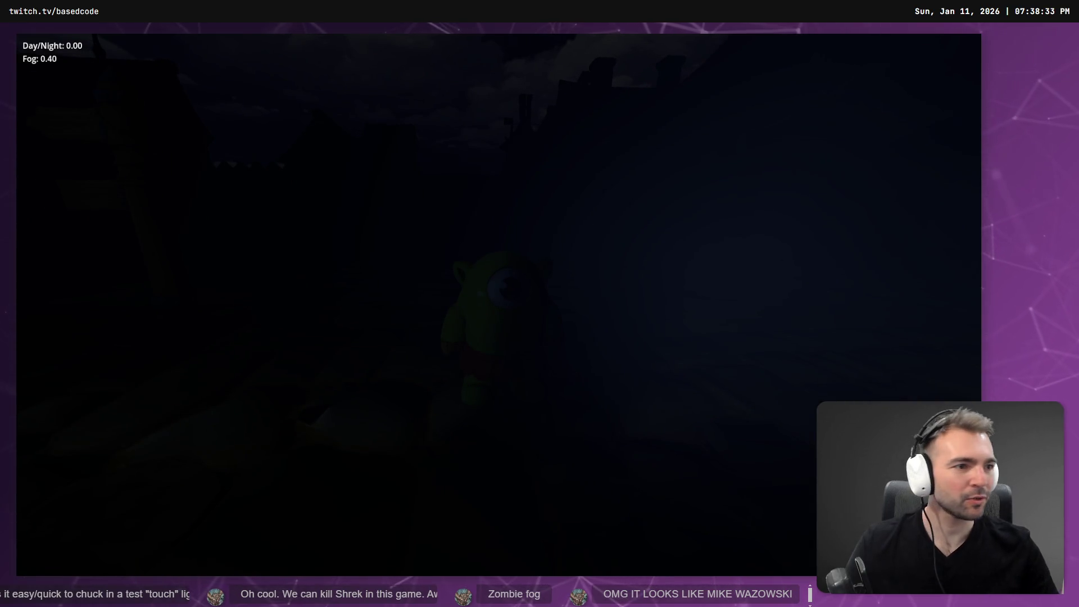
- Change the 4 in the script's FOG_AMOUNT constant to 5, then quit the running game
{"action": "key", "text": "alt+Tab"}
{"action": "scroll", "coordinate": [325, 295], "scroll_direction": "up", "scroll_amount": 10}
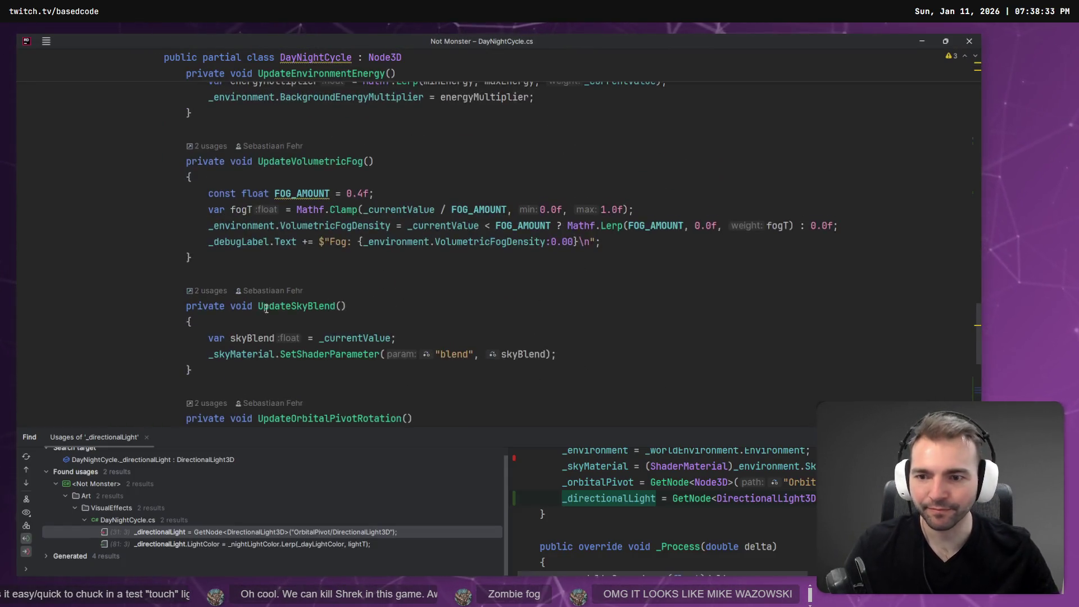
{"action": "scroll", "coordinate": [325, 295], "scroll_direction": "up", "scroll_amount": 5}
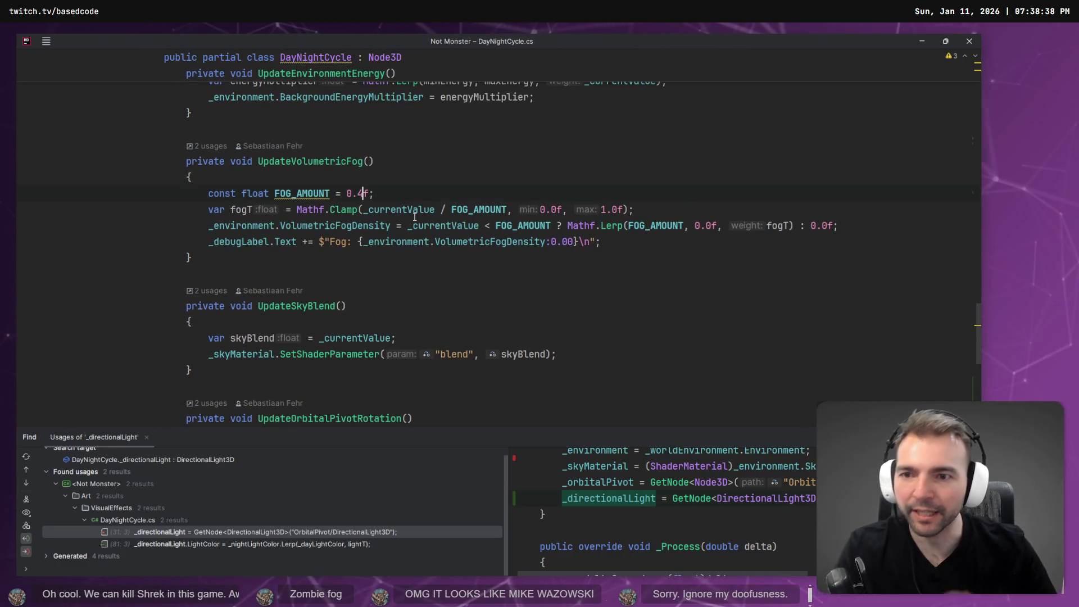
{"action": "mouse_move", "coordinate": [416, 215]}
{"action": "left_click", "coordinate": [360, 193]}
{"action": "key", "text": "BackSpace"}
{"action": "type", "text": "5"}
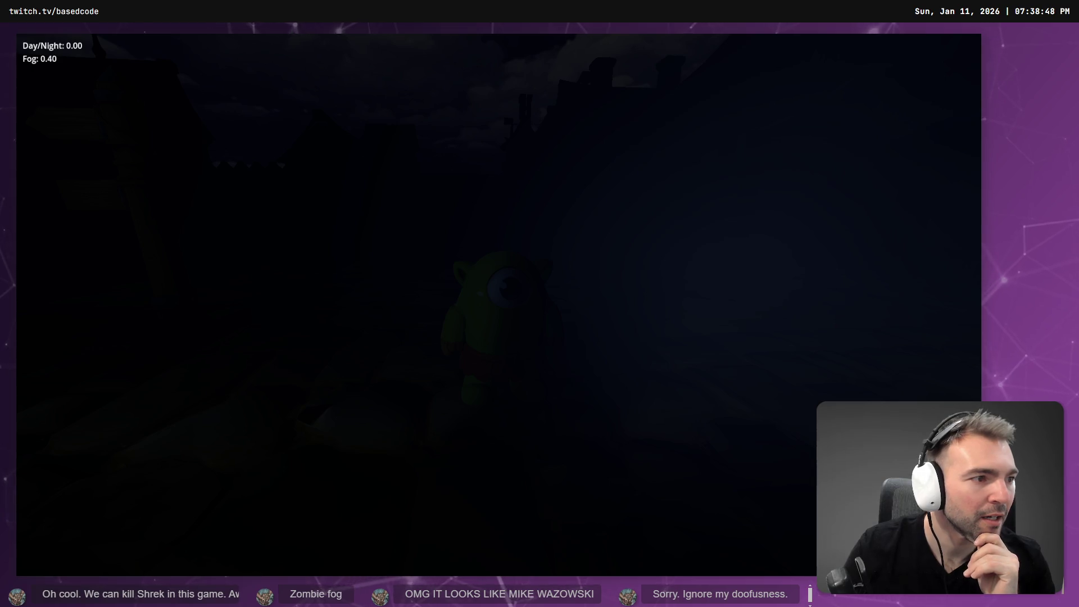
{"action": "key", "text": "Escape"}
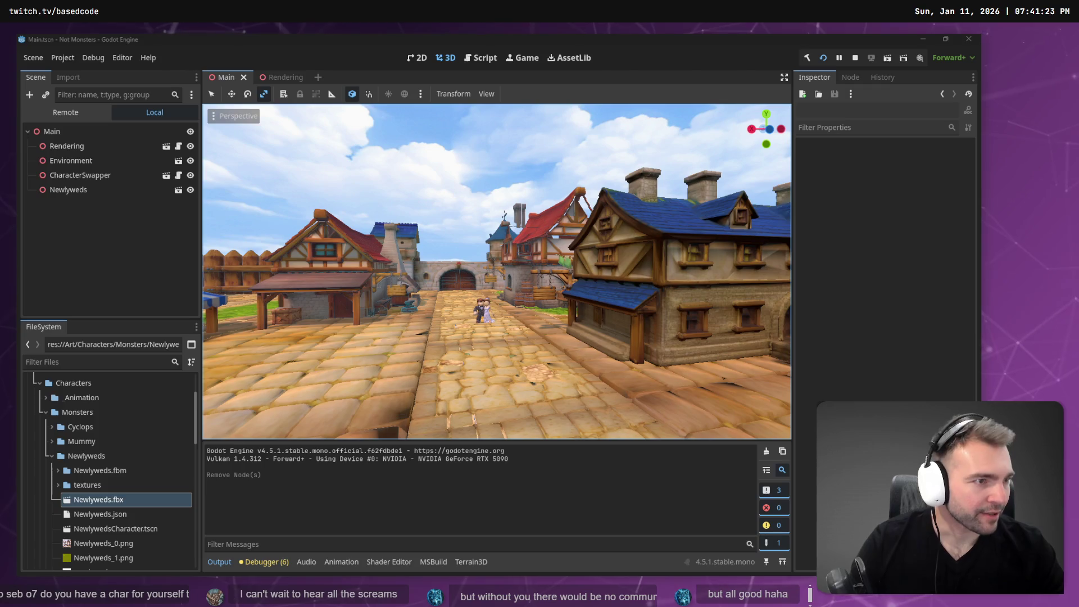
{"action": "key", "text": "alt+Tab"}
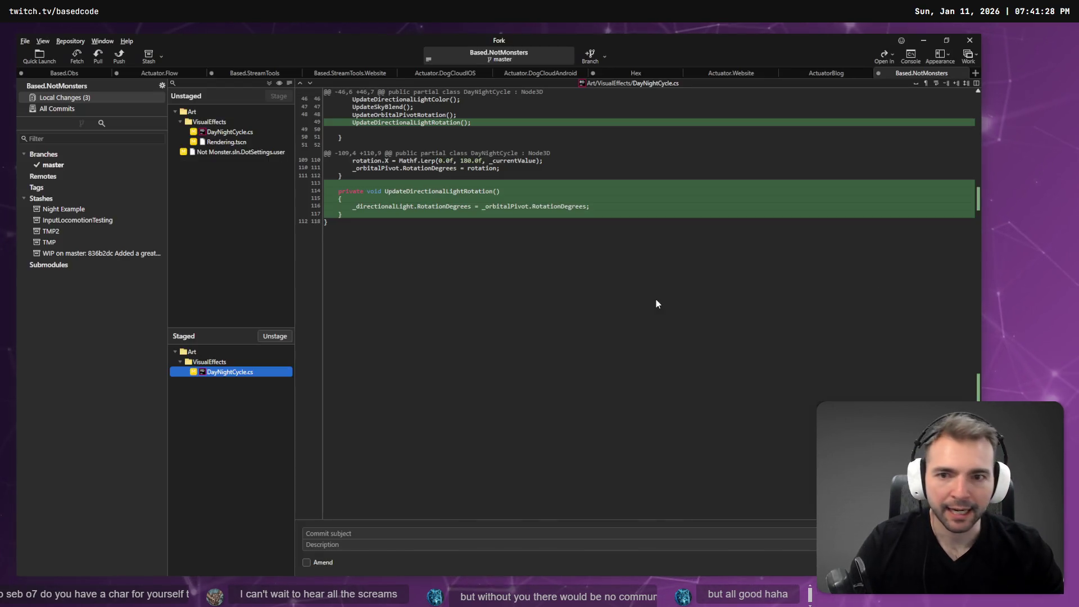
{"action": "left_click", "coordinate": [227, 141]}
{"action": "left_click", "coordinate": [237, 132], "text": "ctrl"}
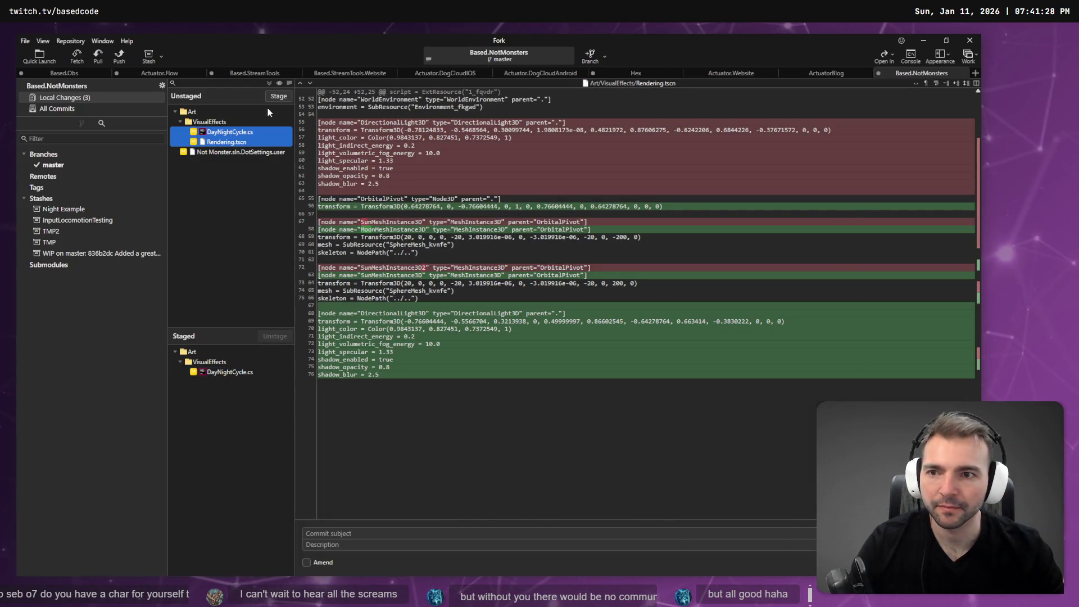
{"action": "key", "text": "alt+Tab"}
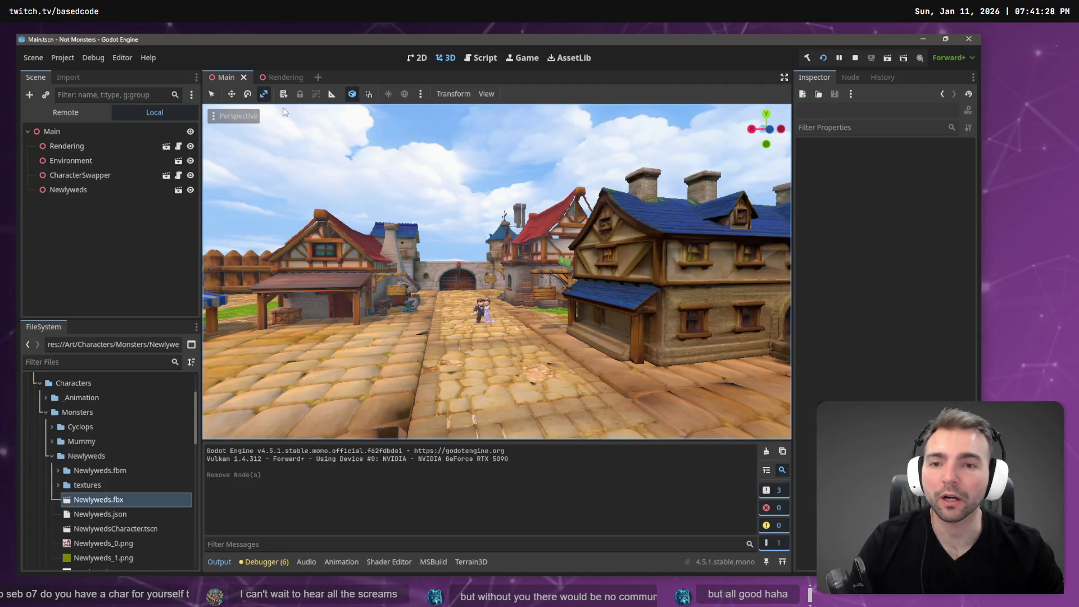
{"action": "left_click", "coordinate": [279, 76]}
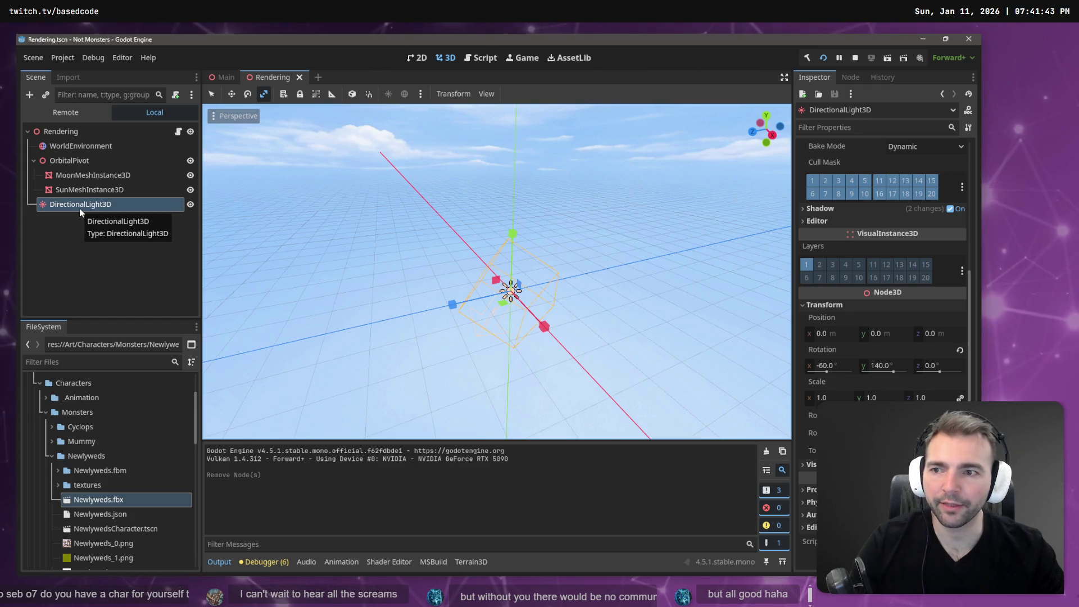
- Add a DirectionalLight3D child under the existing DirectionalLight3D node
{"action": "right_click", "coordinate": [79, 206]}
{"action": "left_click", "coordinate": [110, 214]}
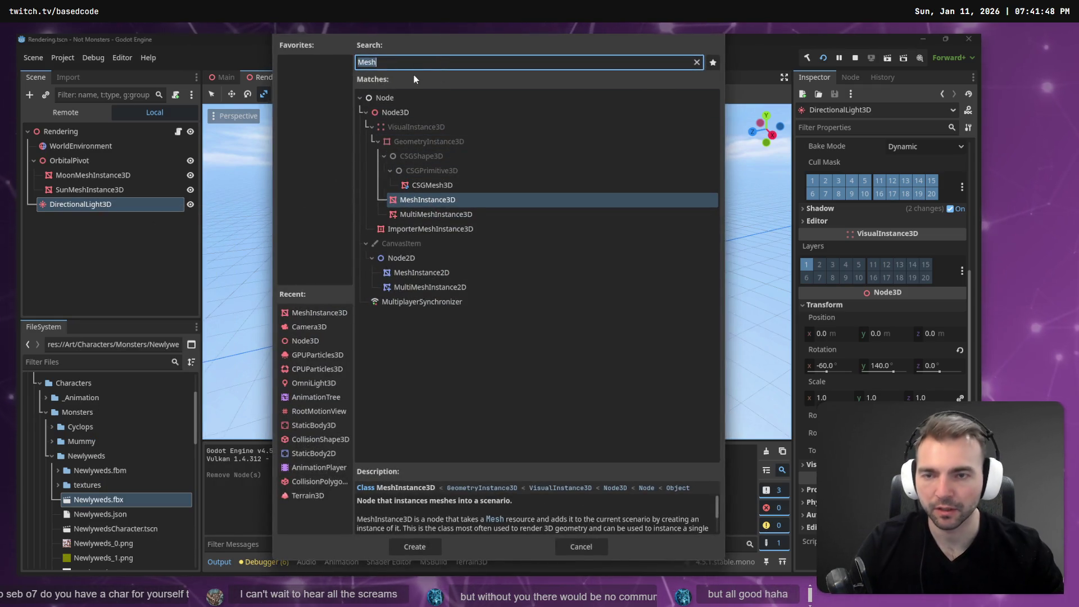
{"action": "type", "text": "directional"}
{"action": "key", "text": "Return"}
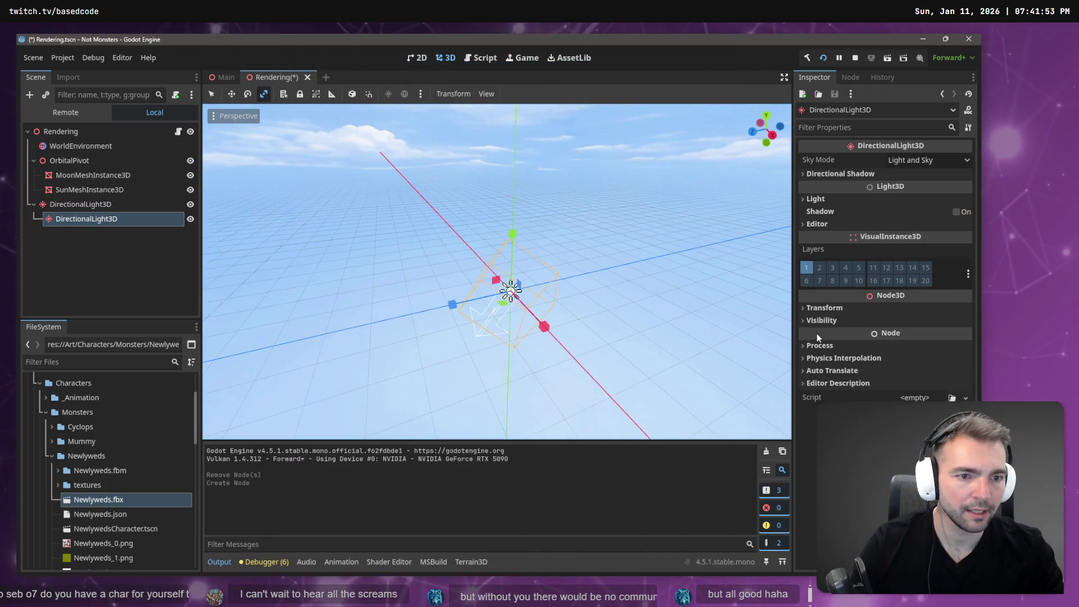
- Rotate the new light to -180° on X
{"action": "left_click", "coordinate": [824, 308]}
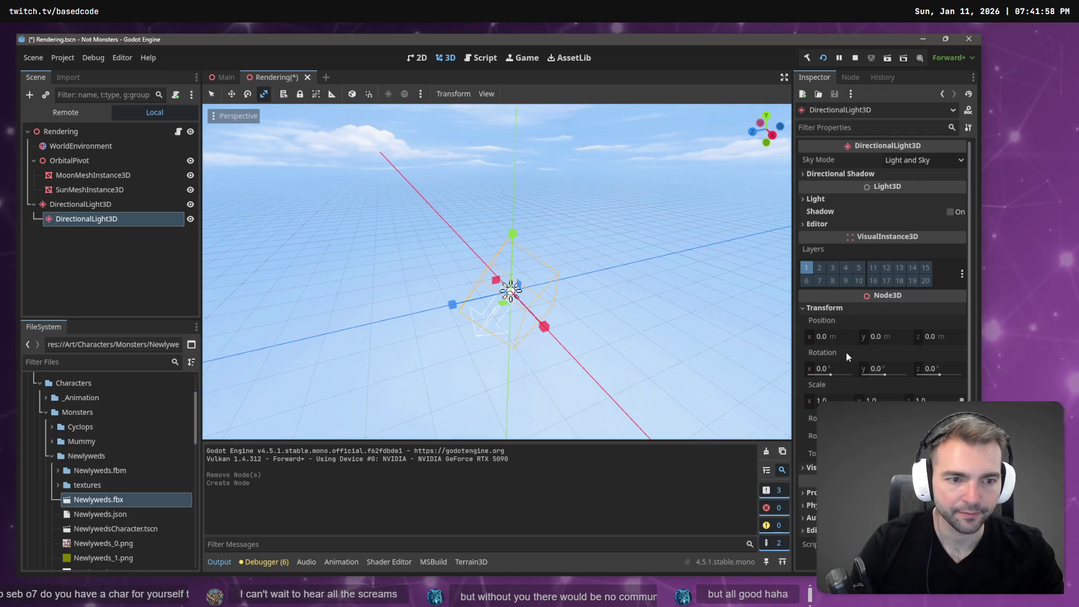
{"action": "left_click", "coordinate": [853, 368]}
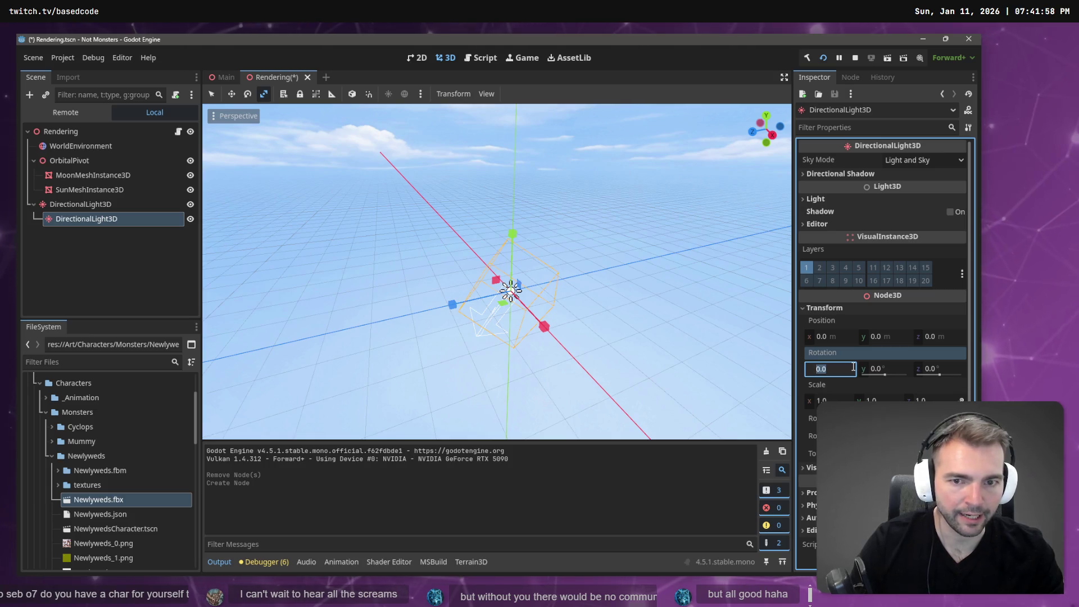
{"action": "type", "text": "-180"}
{"action": "key", "text": "Return"}
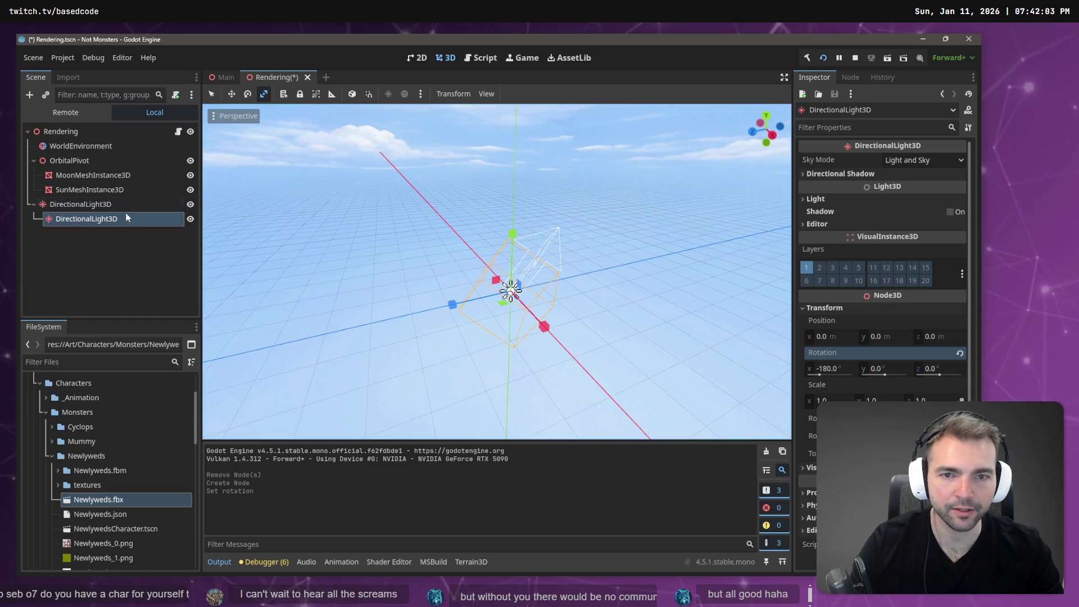
- Rename the lights SunDirectionalLight3D and MoonDirectionalLight3D and save the Rendering scene
{"action": "double_click", "coordinate": [107, 205]}
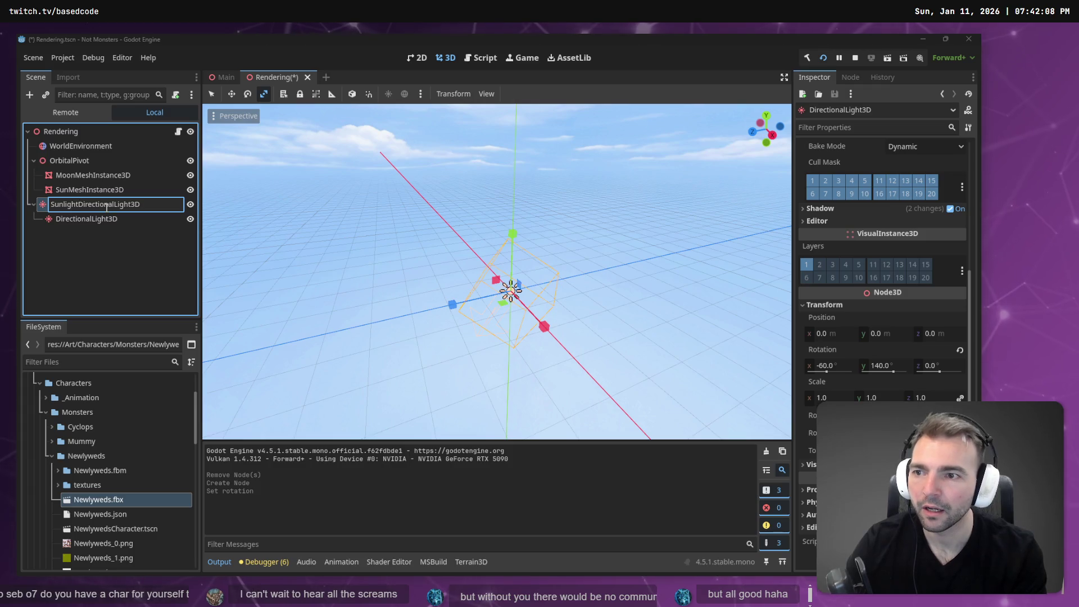
{"action": "key", "text": "BackSpace"}
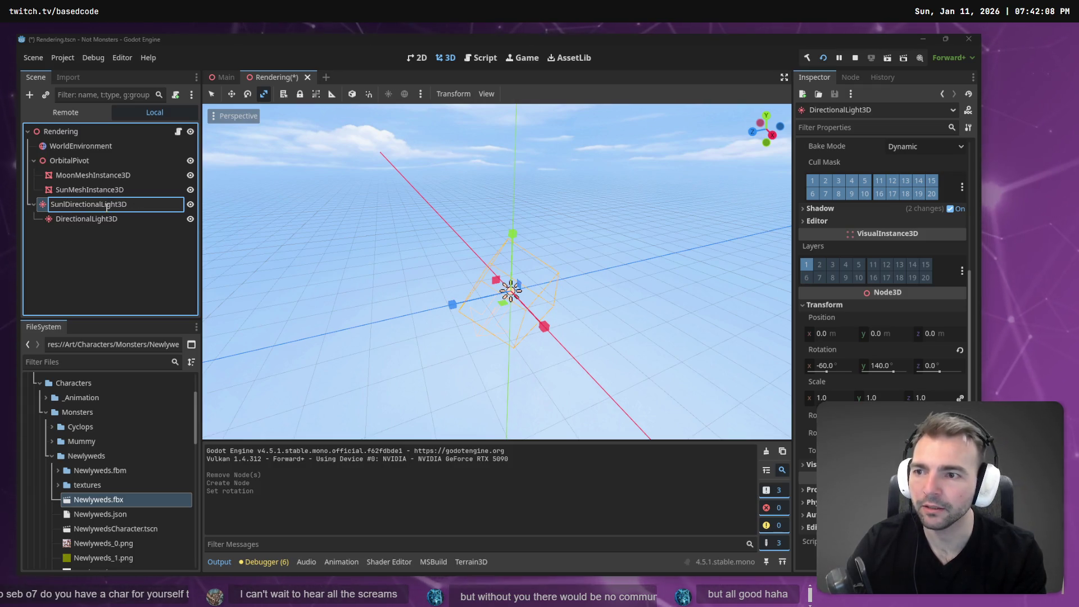
{"action": "key", "text": "Return"}
{"action": "key", "text": "Down"}
{"action": "key", "text": "F2"}
{"action": "key", "text": "Home"}
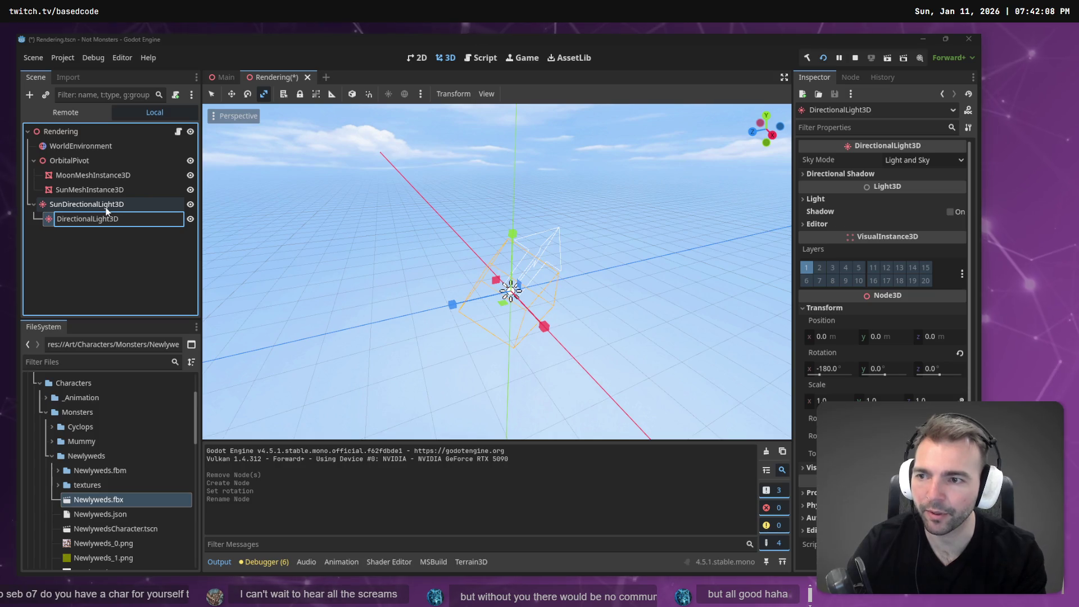
{"action": "type", "text": "Moon"}
{"action": "key", "text": "Return"}
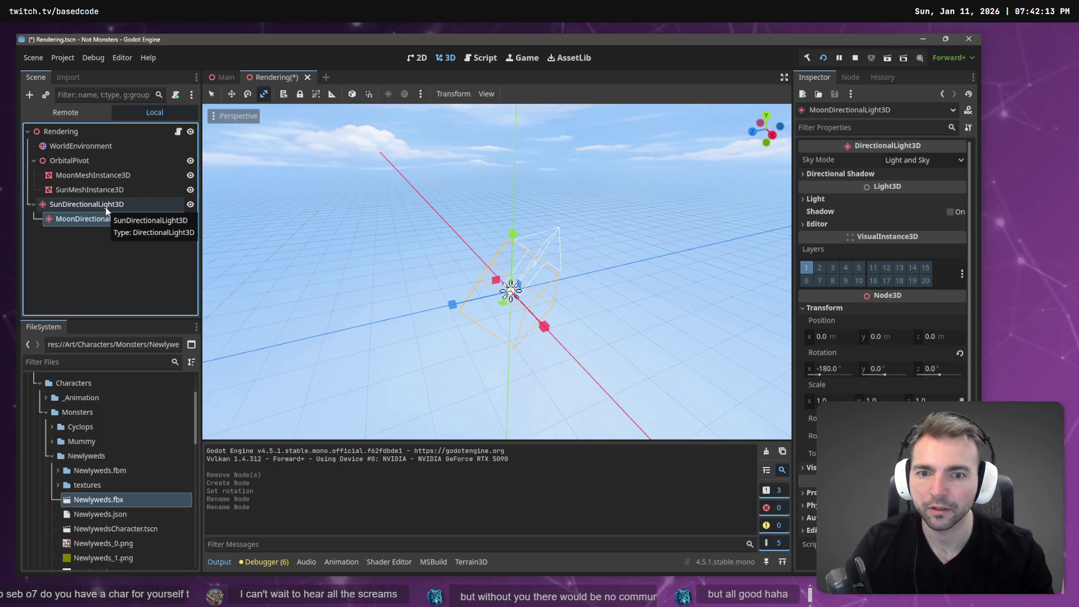
{"action": "key", "text": "ctrl+s"}
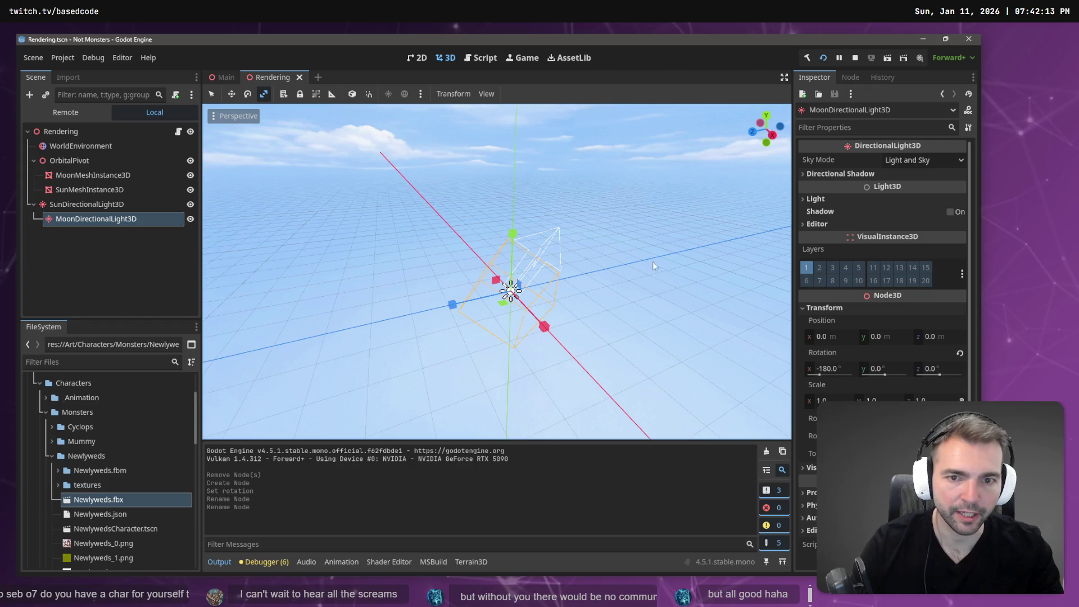
- Compare the Sun and Moon light settings, then run the game to test the lighting
{"action": "left_click", "coordinate": [108, 203]}
{"action": "left_click", "coordinate": [114, 219]}
{"action": "left_click", "coordinate": [118, 205]}
{"action": "left_click", "coordinate": [115, 219]}
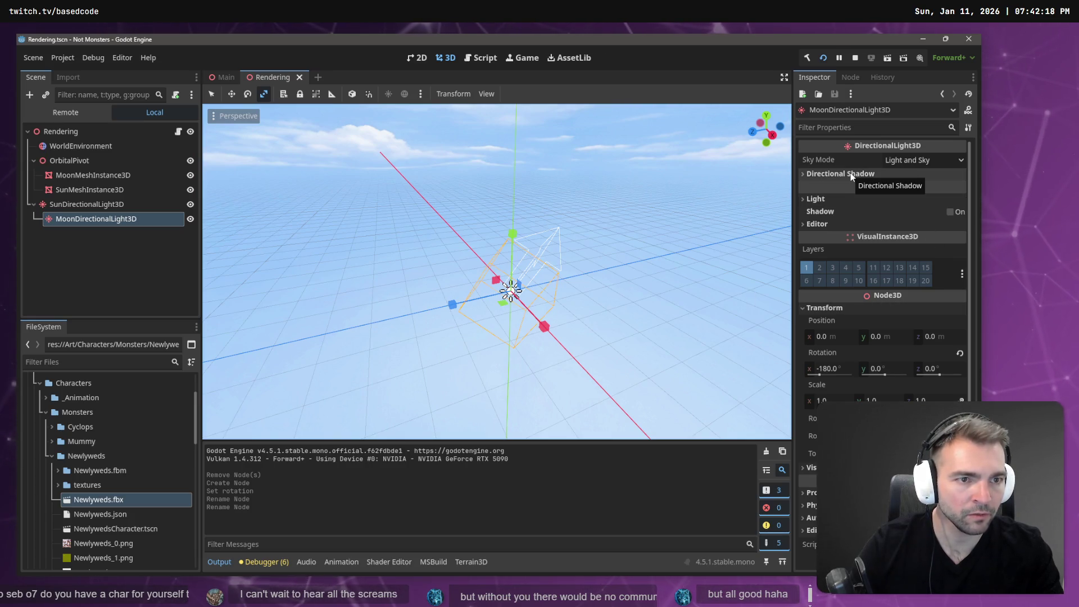
{"action": "left_click", "coordinate": [836, 199]}
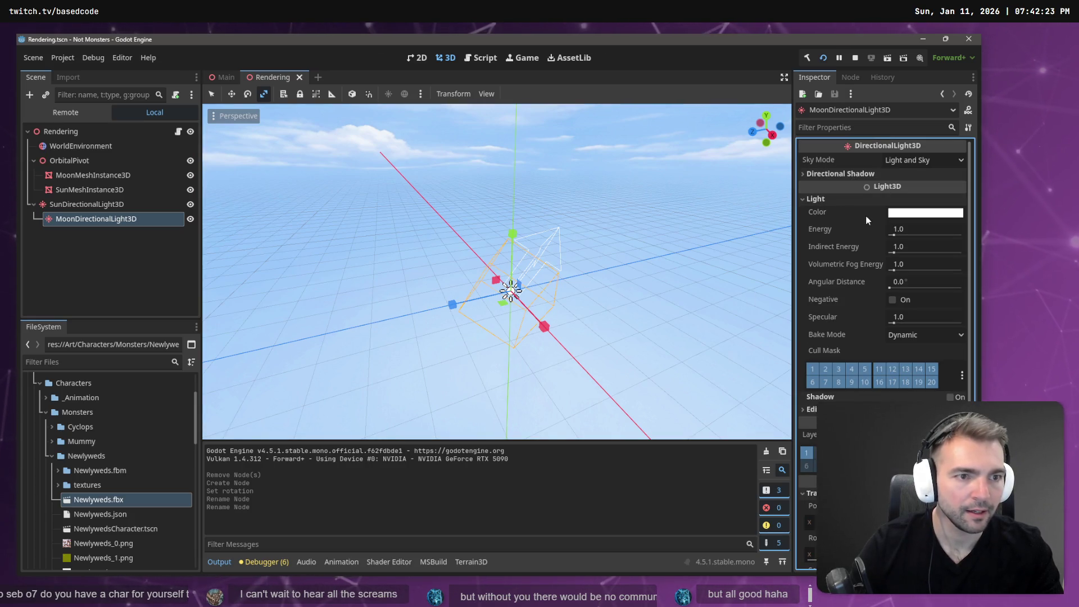
{"action": "key", "text": "F5"}
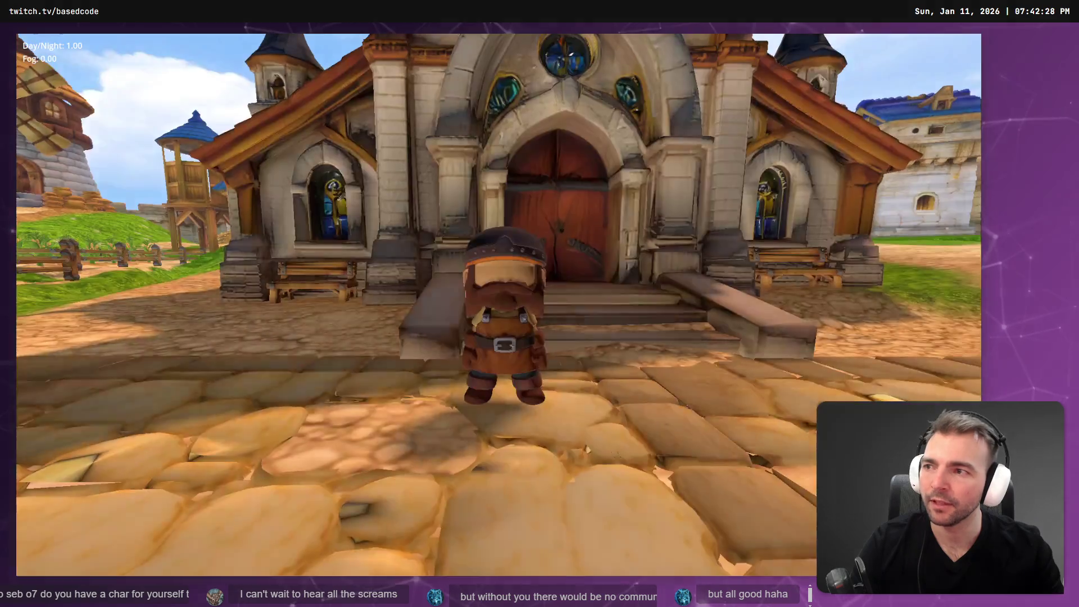
- Run the character through the foggy town as time shifts to night, then close the game
{"action": "key", "text": "w"}
{"action": "key", "text": "s"}
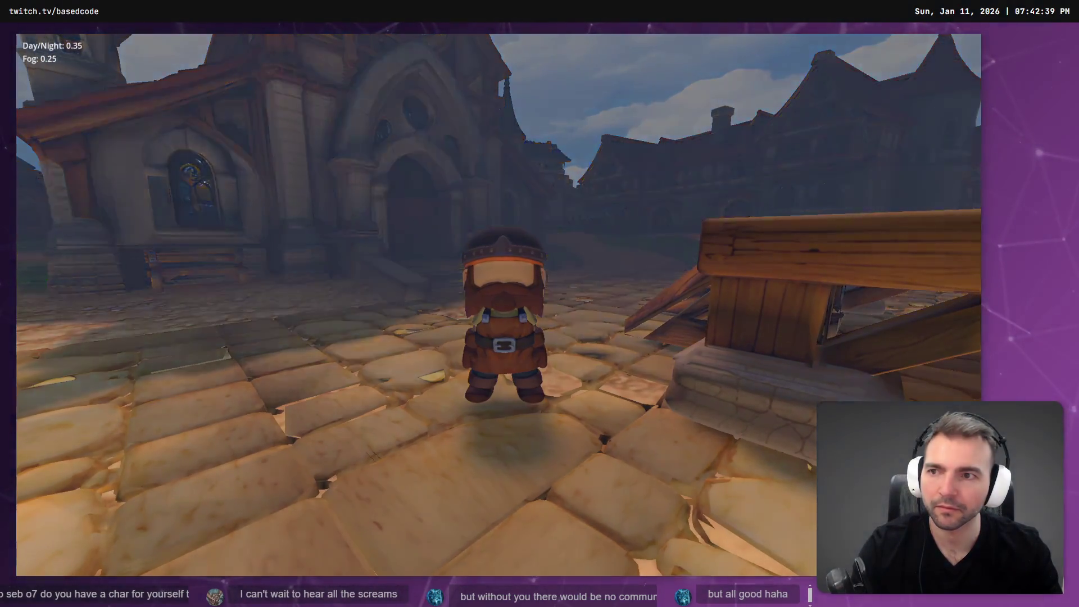
{"action": "key", "text": "w"}
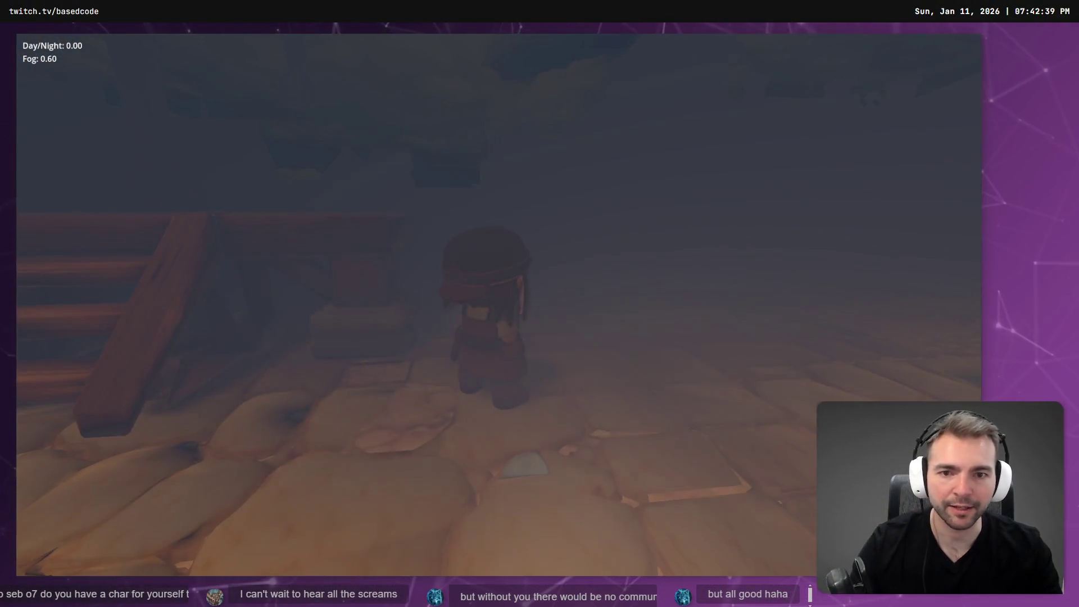
{"action": "key", "text": "w"}
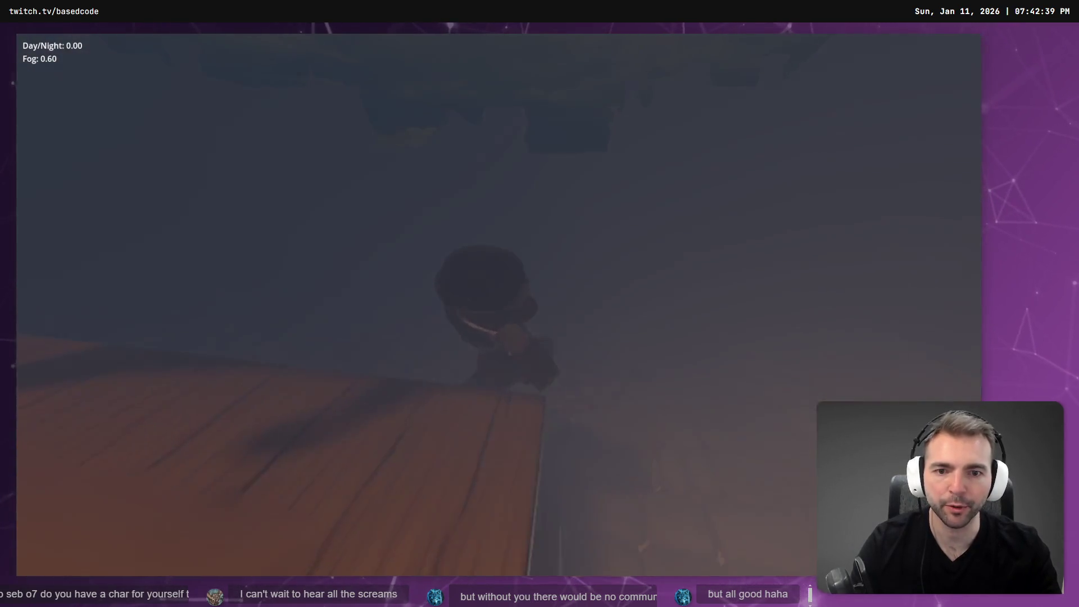
{"action": "key", "text": "w"}
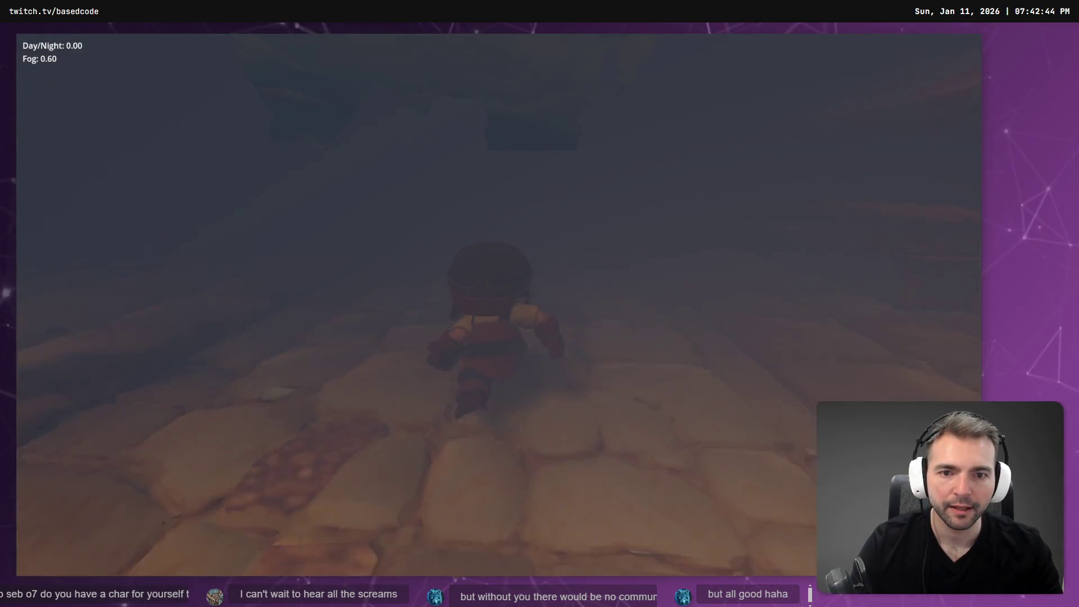
{"action": "key", "text": "w"}
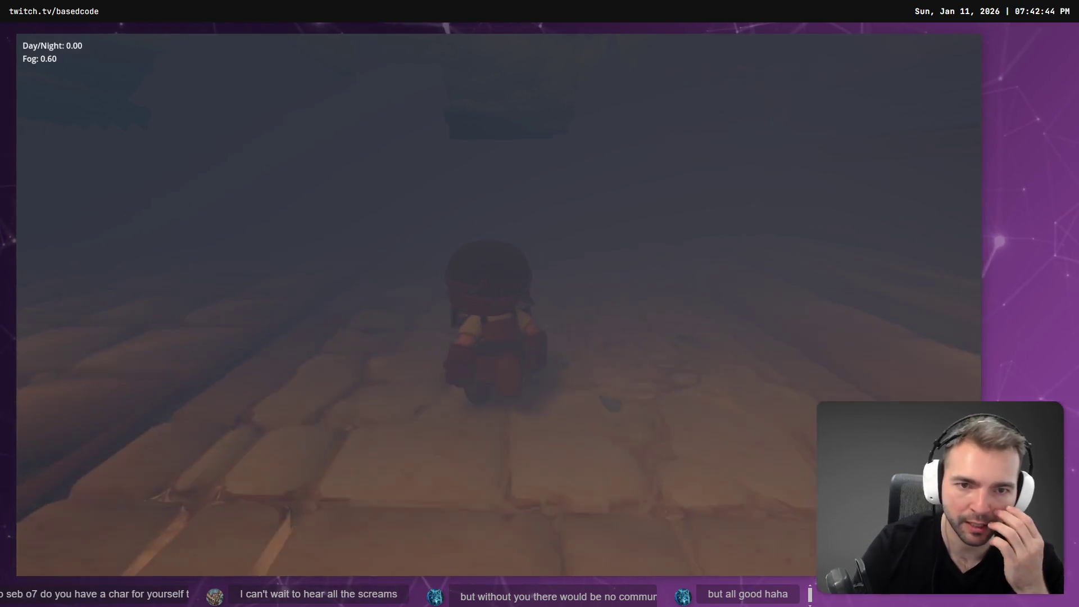
{"action": "key", "text": "s"}
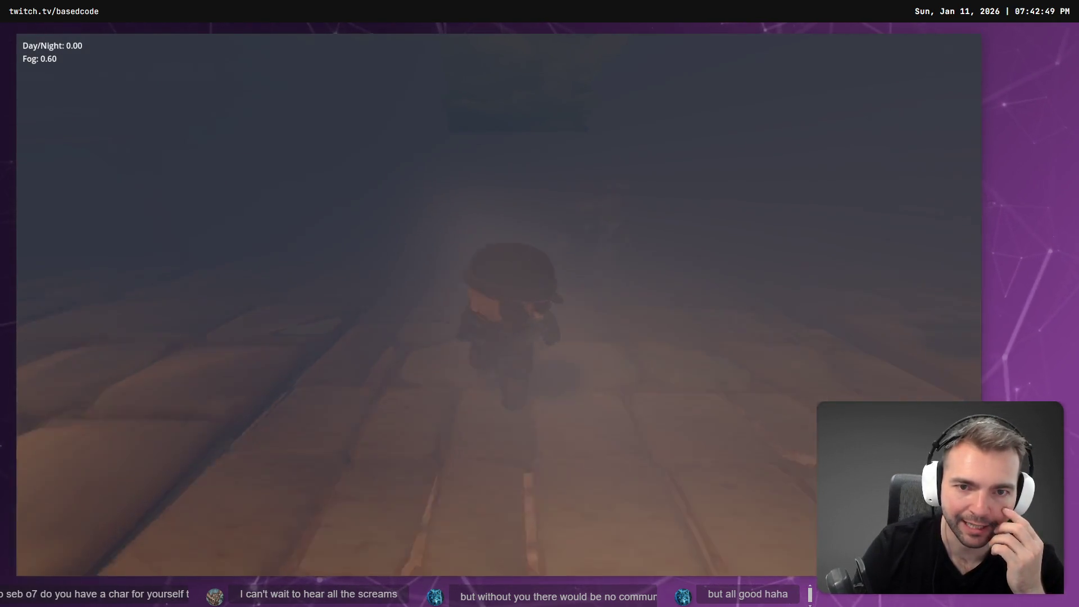
{"action": "key", "text": "Escape"}
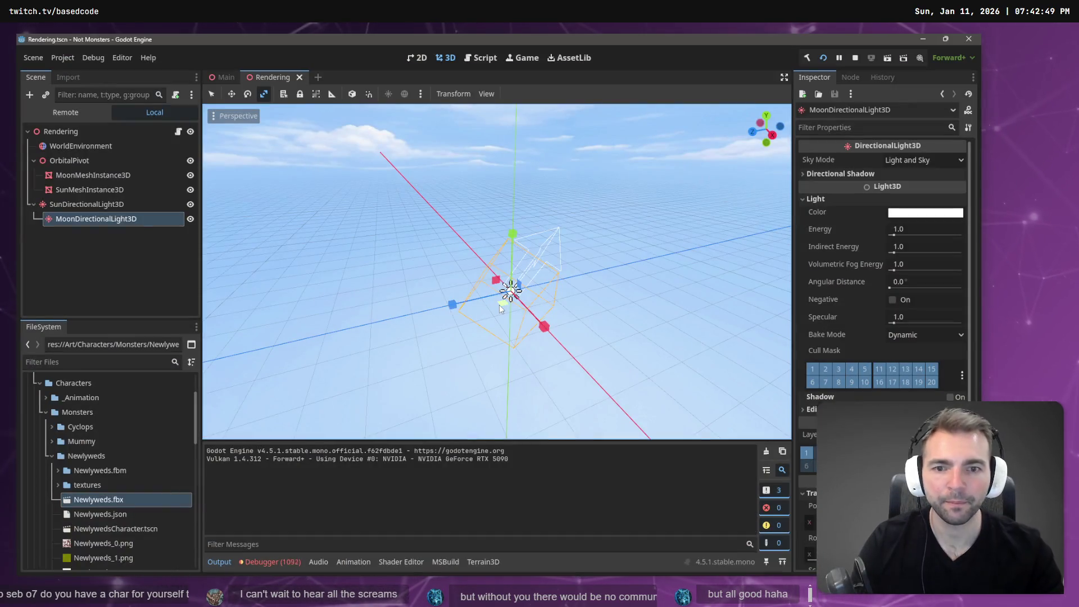
- Tint the Moon light's colour a pale light blue (hue 212)
{"action": "left_click", "coordinate": [909, 213]}
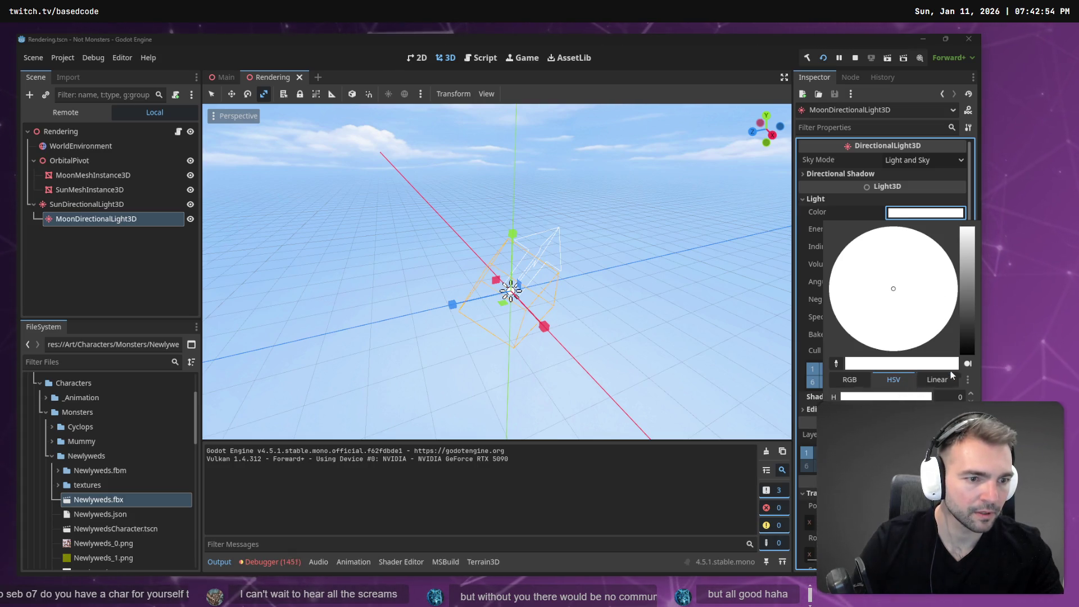
{"action": "mouse_move", "coordinate": [966, 304]}
{"action": "left_mouse_down"}
{"action": "mouse_move", "coordinate": [974, 228]}
{"action": "mouse_move", "coordinate": [972, 318]}
{"action": "left_mouse_up"}
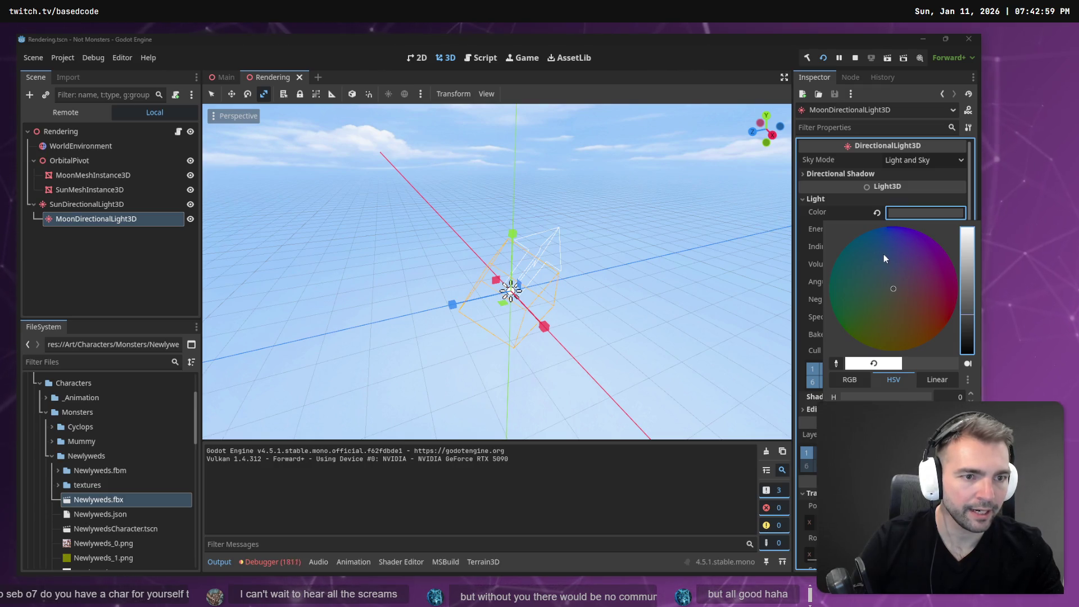
{"action": "left_click", "coordinate": [877, 238]}
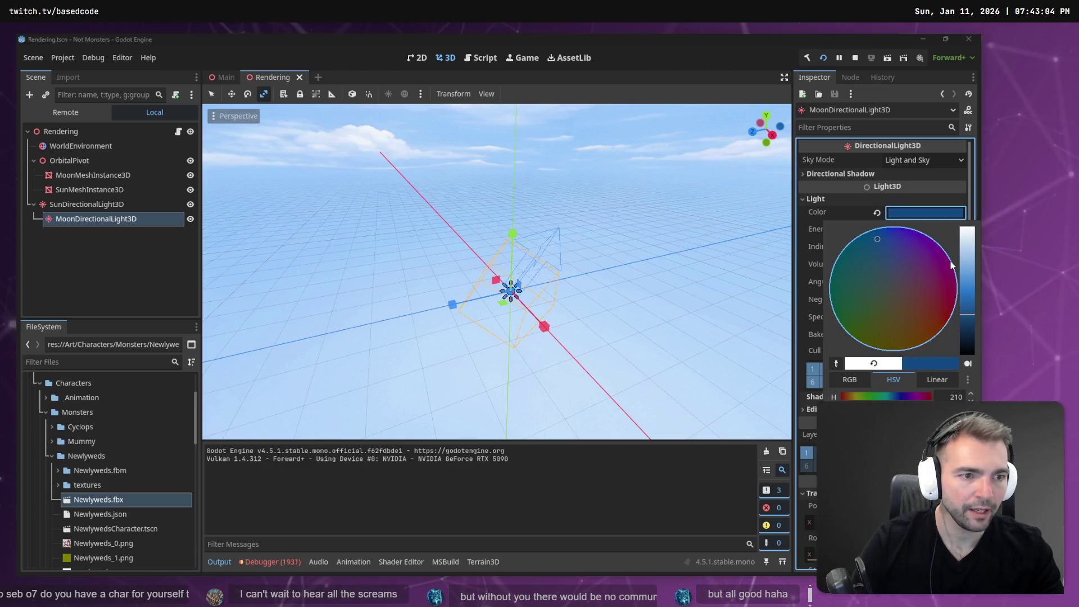
{"action": "left_click", "coordinate": [972, 264]}
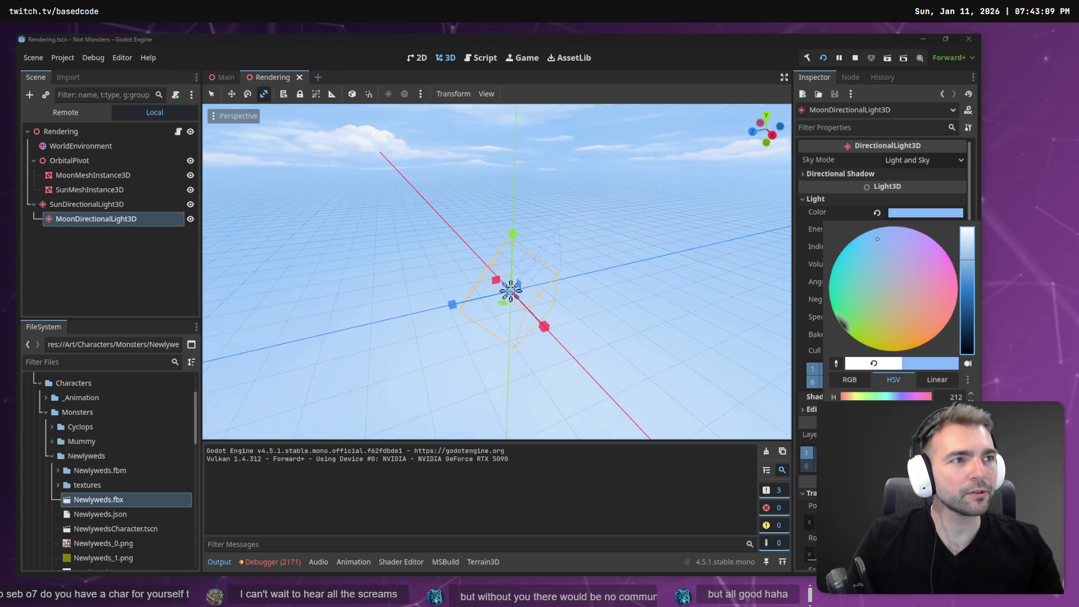
{"action": "key", "text": "super+1"}
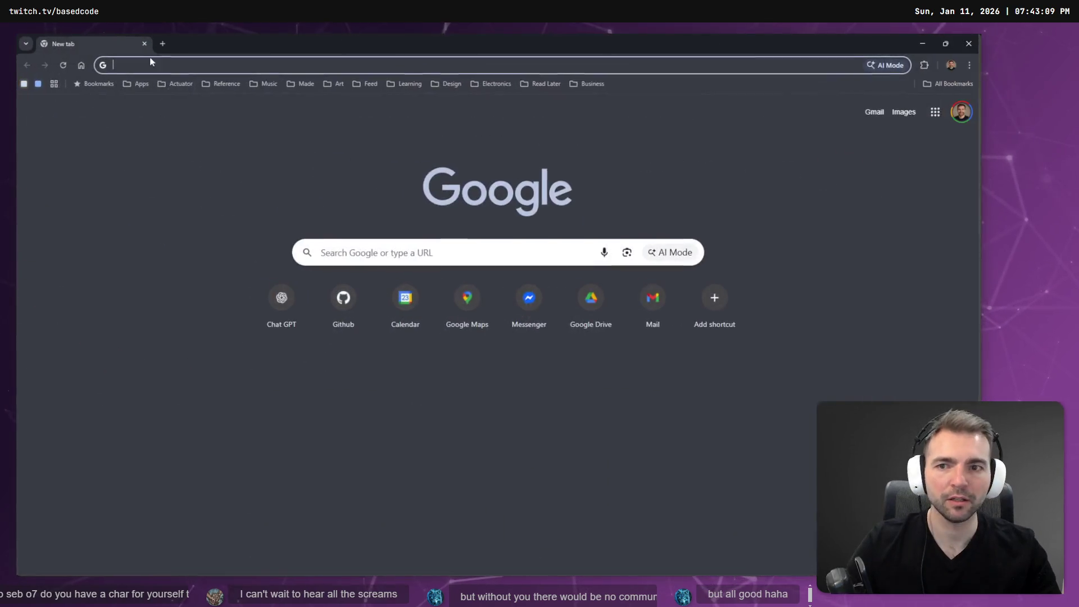
- Search Google for 'what color is moonlight' and read the 'Which color is moonlight?' answer
{"action": "type", "text": "what color is "}
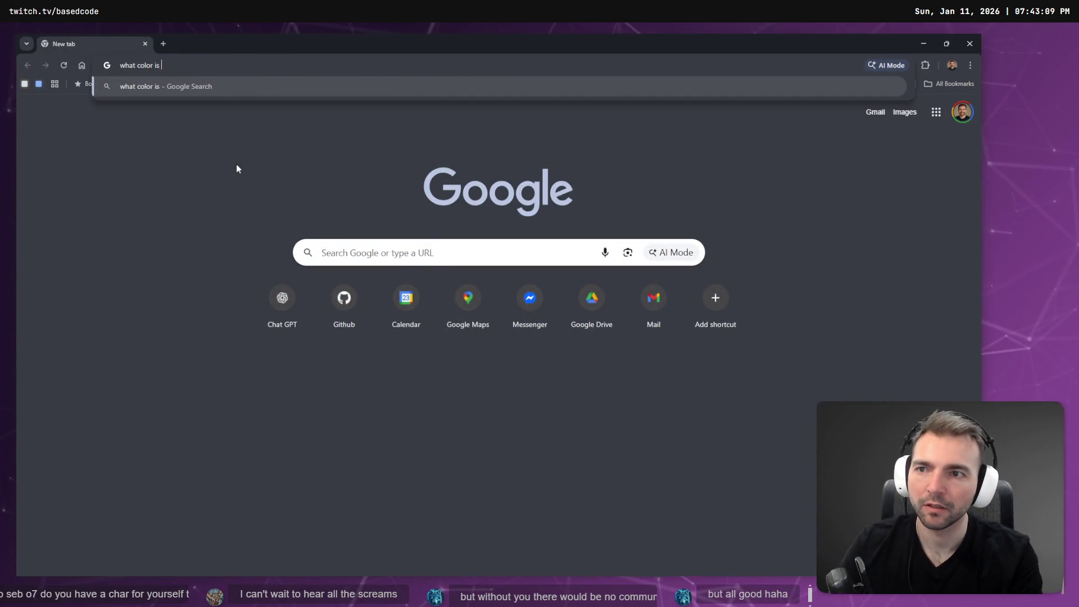
{"action": "type", "text": "moonlight"}
{"action": "key", "text": "Return"}
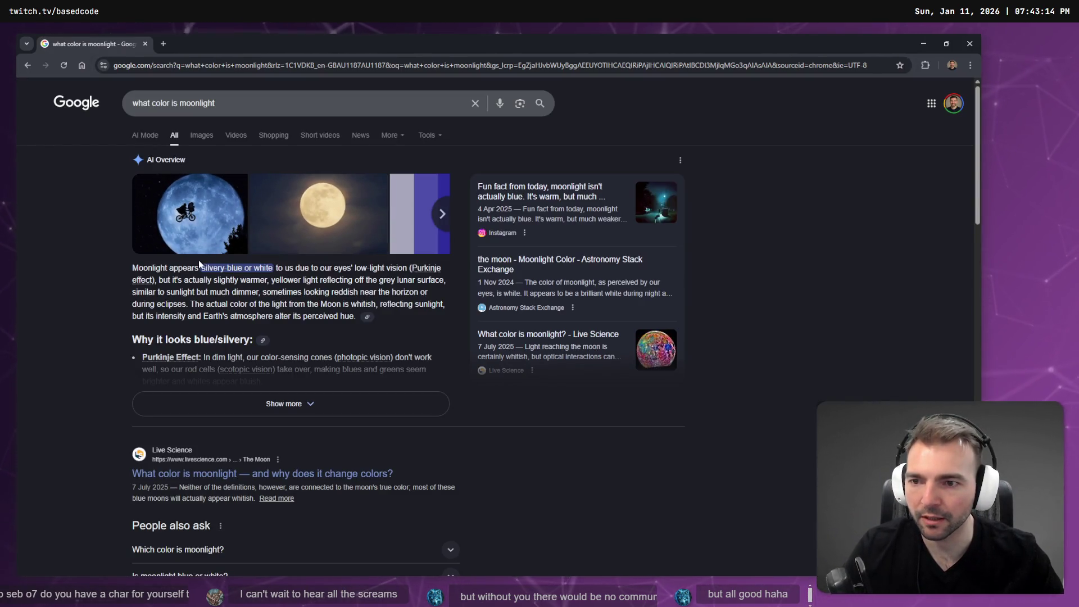
{"action": "scroll", "coordinate": [219, 226], "scroll_direction": "down", "scroll_amount": 5}
{"action": "scroll", "coordinate": [247, 257], "scroll_direction": "up", "scroll_amount": 5}
{"action": "scroll", "coordinate": [270, 451], "scroll_direction": "down", "scroll_amount": 3}
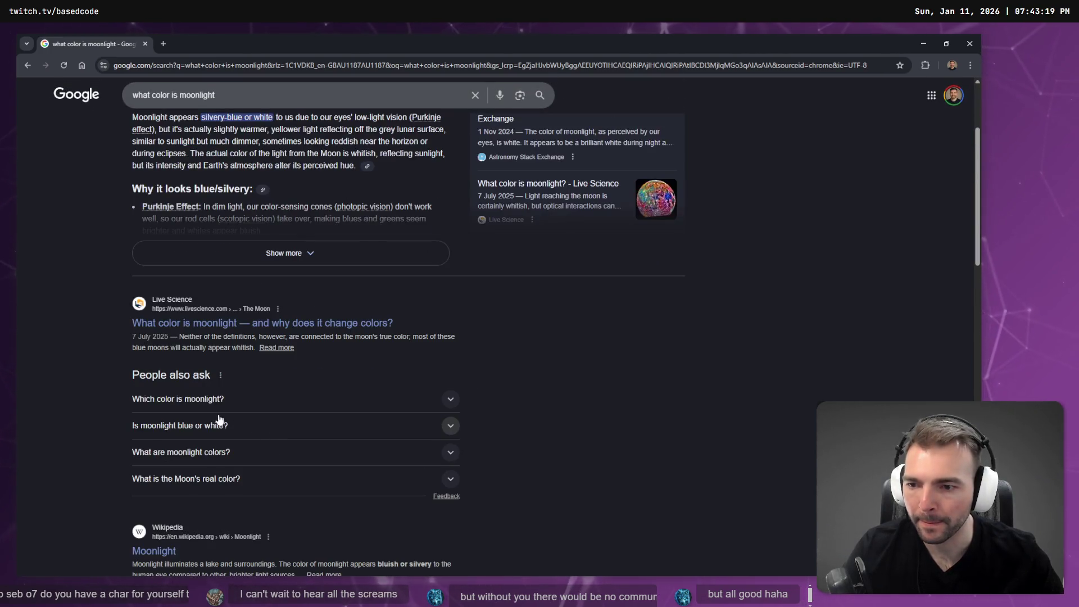
{"action": "left_click", "coordinate": [222, 401]}
{"action": "scroll", "coordinate": [257, 319], "scroll_direction": "down", "scroll_amount": 2}
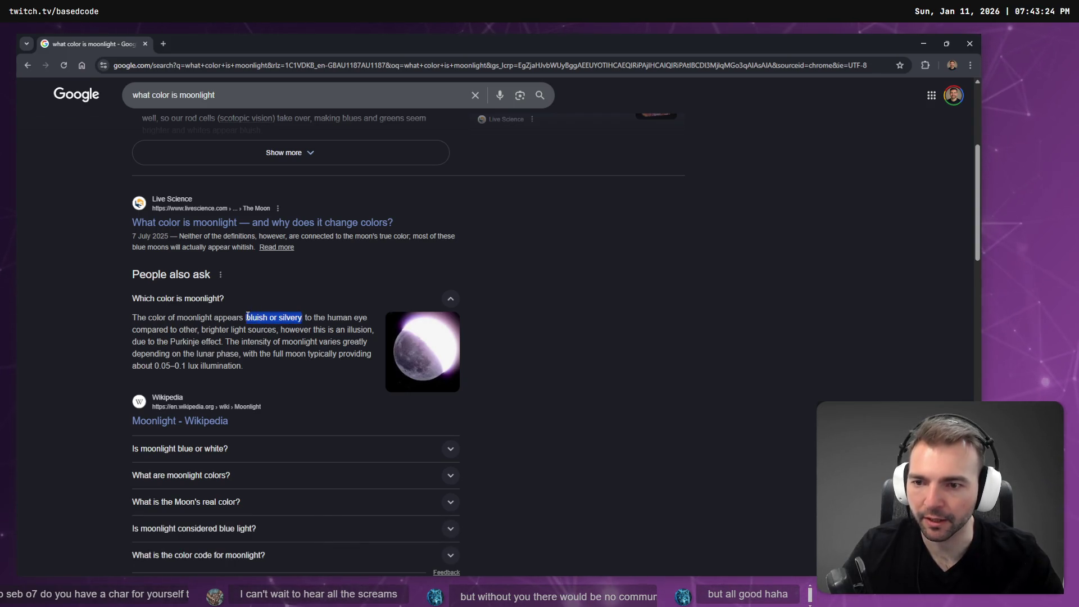
{"action": "scroll", "coordinate": [260, 332], "scroll_direction": "up", "scroll_amount": 5}
- Search 'silver color hex' to find #C0C0C0, then return to walking the foggy night game
{"action": "left_click", "coordinate": [239, 95]}
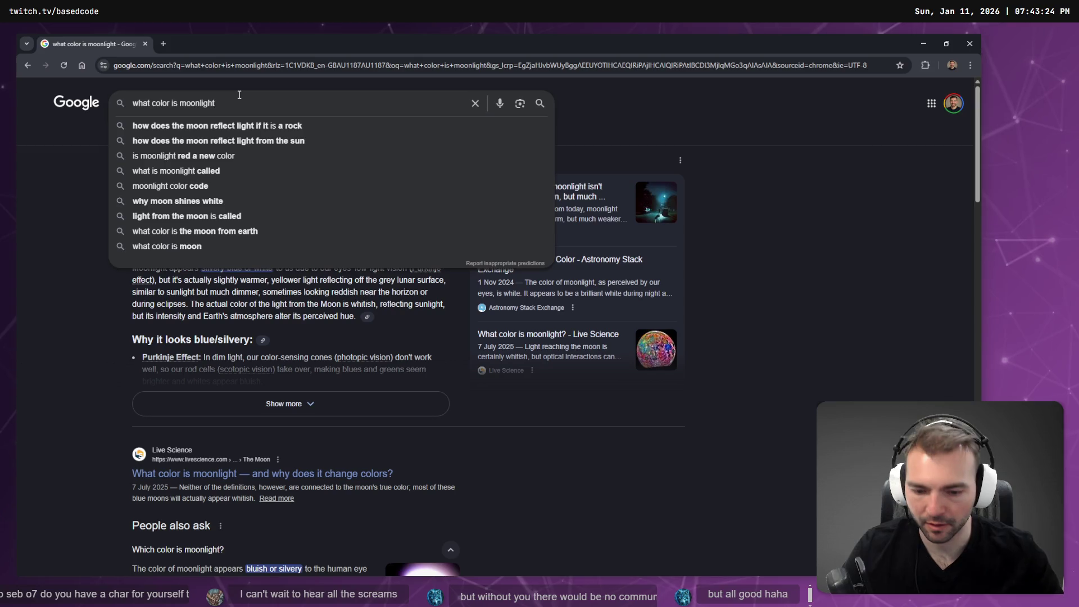
{"action": "key", "text": "ctrl+a"}
{"action": "key", "text": "BackSpace"}
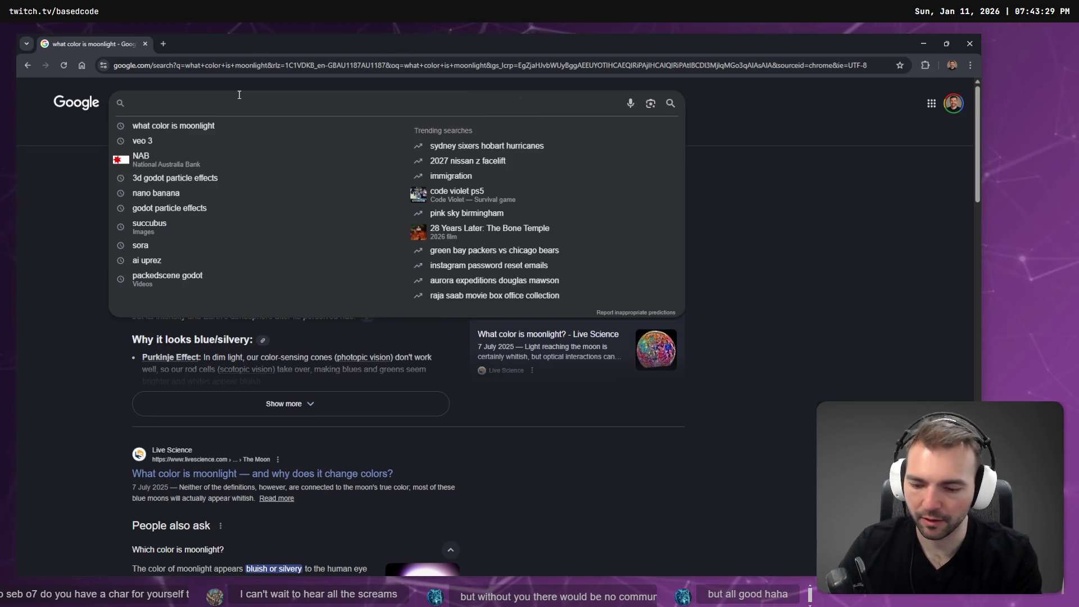
{"action": "type", "text": "silver "}
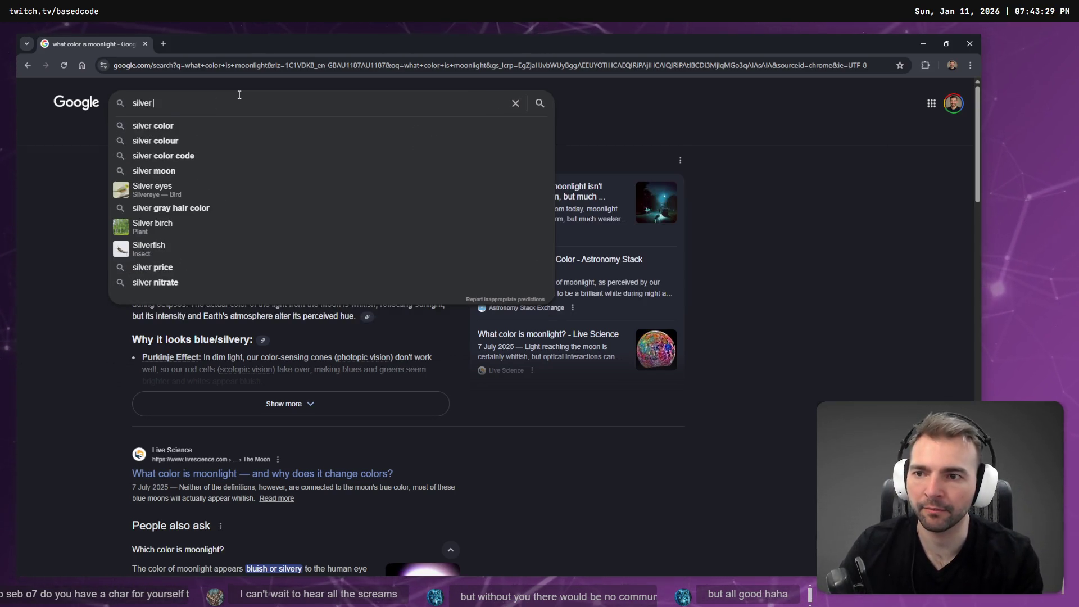
{"action": "type", "text": "color hex"}
{"action": "key", "text": "Return"}
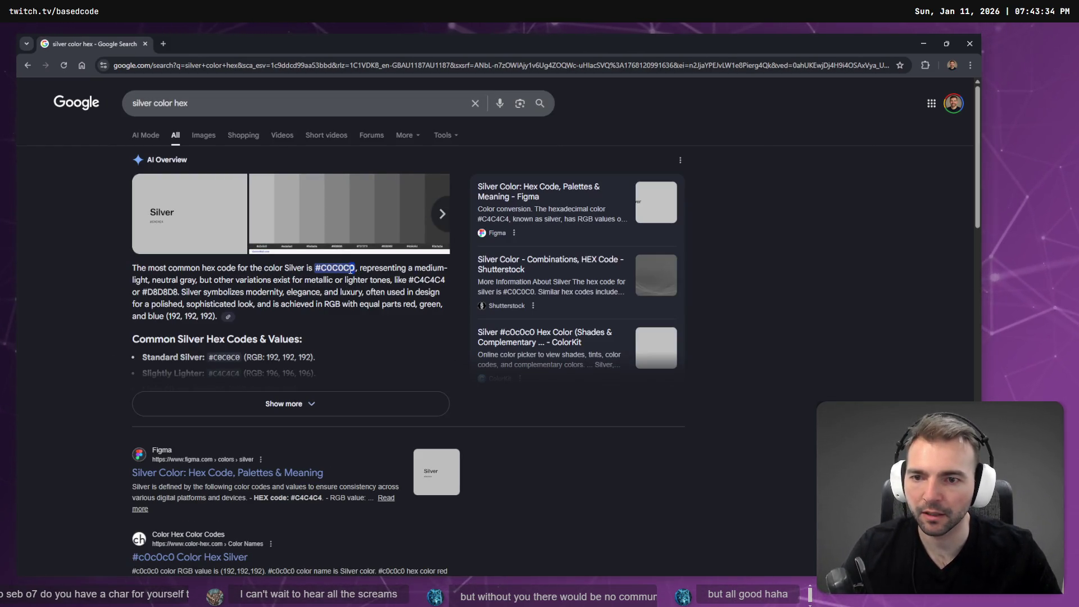
{"action": "key", "text": "alt+Tab"}
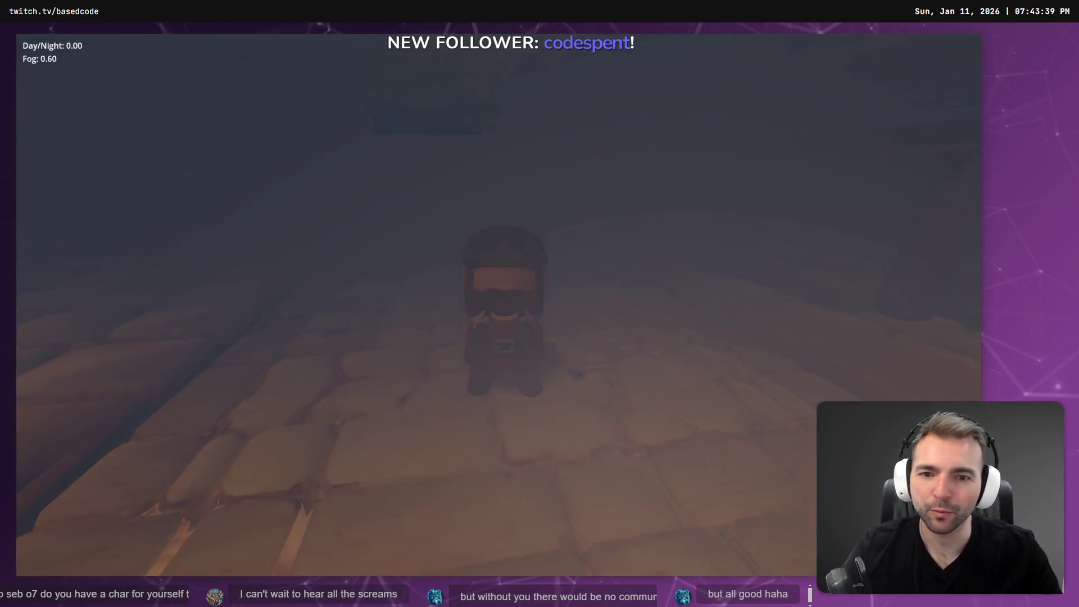
{"action": "key", "text": "a"}
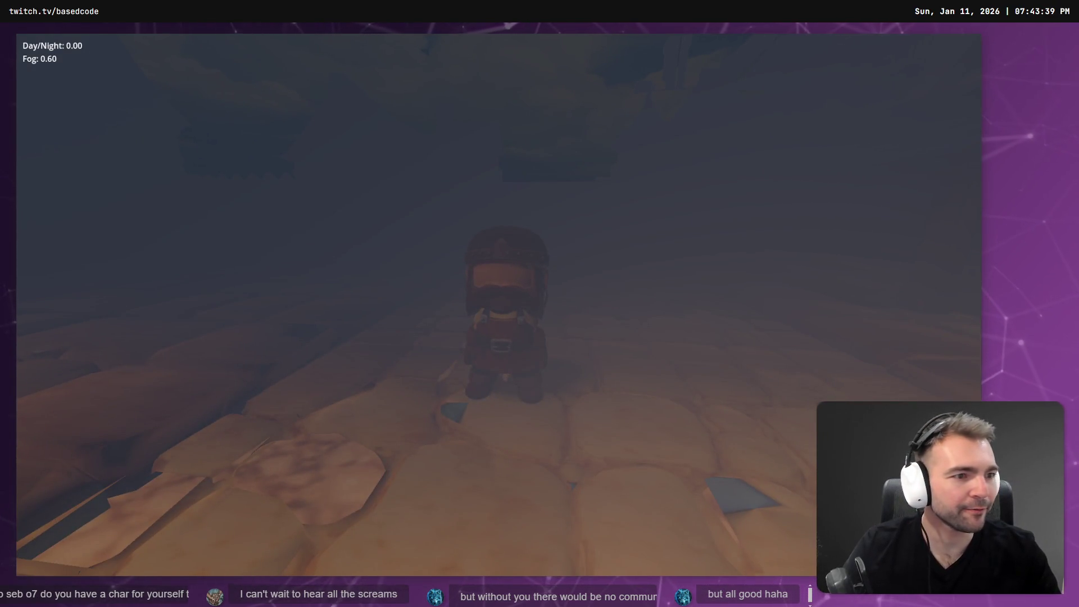
- Give MoonDirectionalLight3D a near-white silver colour and Energy 0.2, then save and rerun the game
{"action": "key", "text": "Escape"}
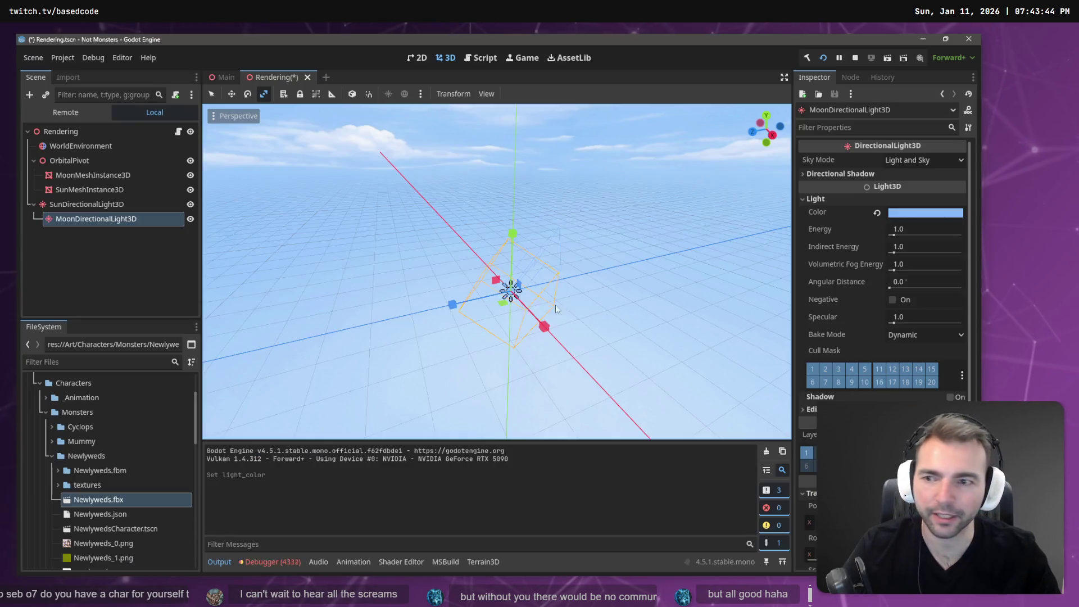
{"action": "left_click", "coordinate": [920, 214]}
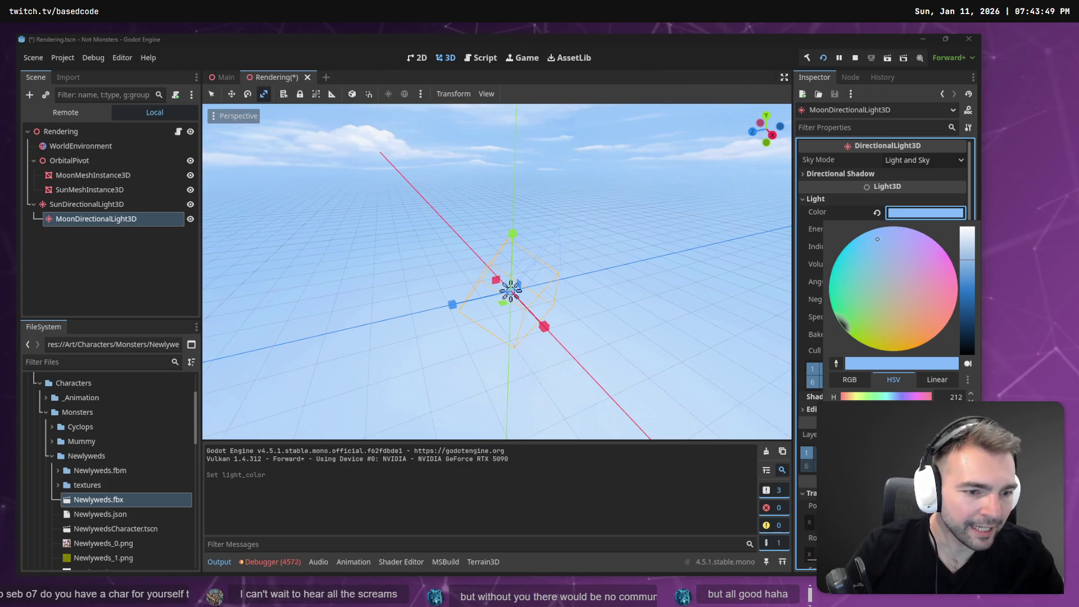
{"action": "left_click", "coordinate": [733, 472]}
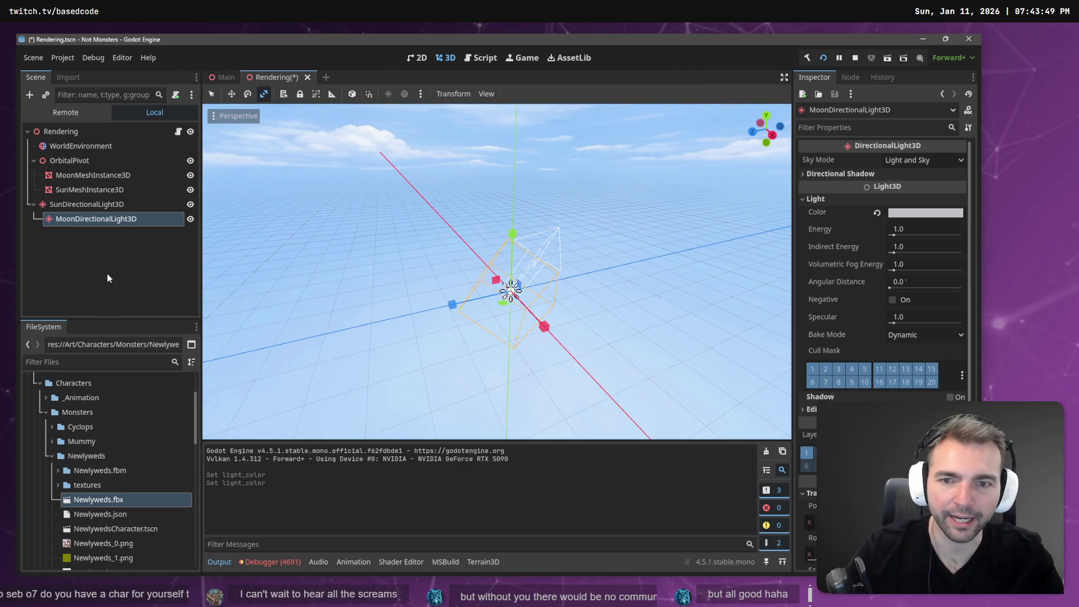
{"action": "left_click", "coordinate": [916, 228]}
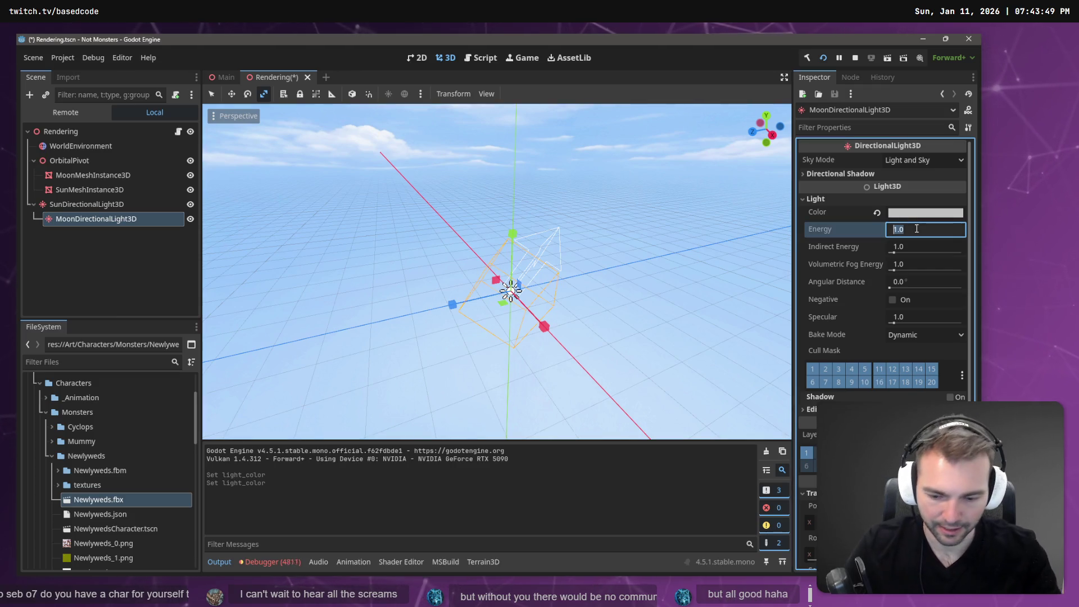
{"action": "type", "text": "0.2"}
{"action": "key", "text": "F5"}
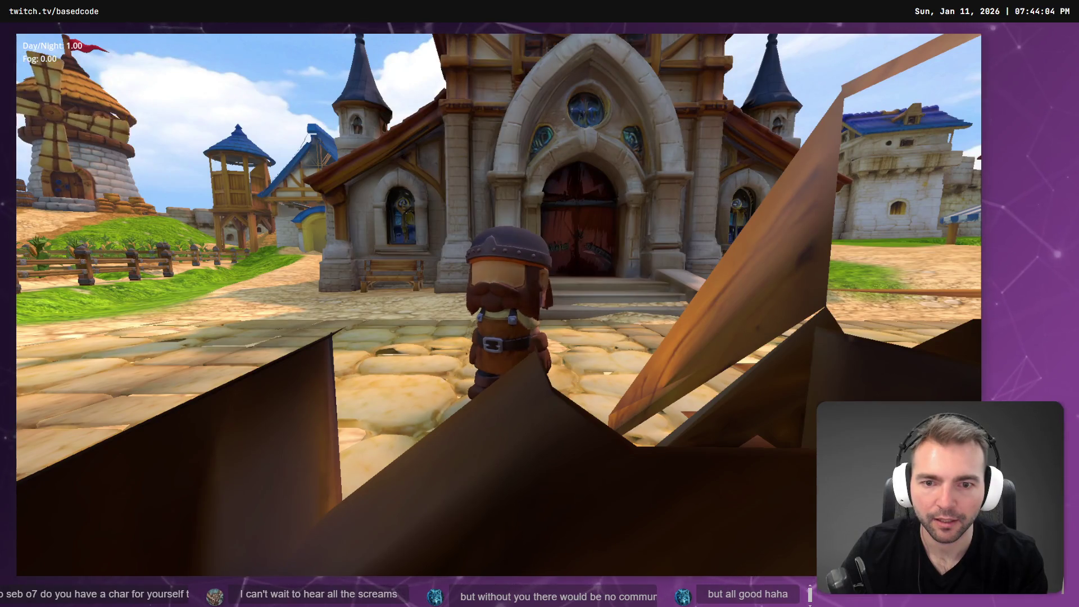
- Walk the character through the foggy night to check the silver moonlight, then stop the game
{"action": "key", "text": "w"}
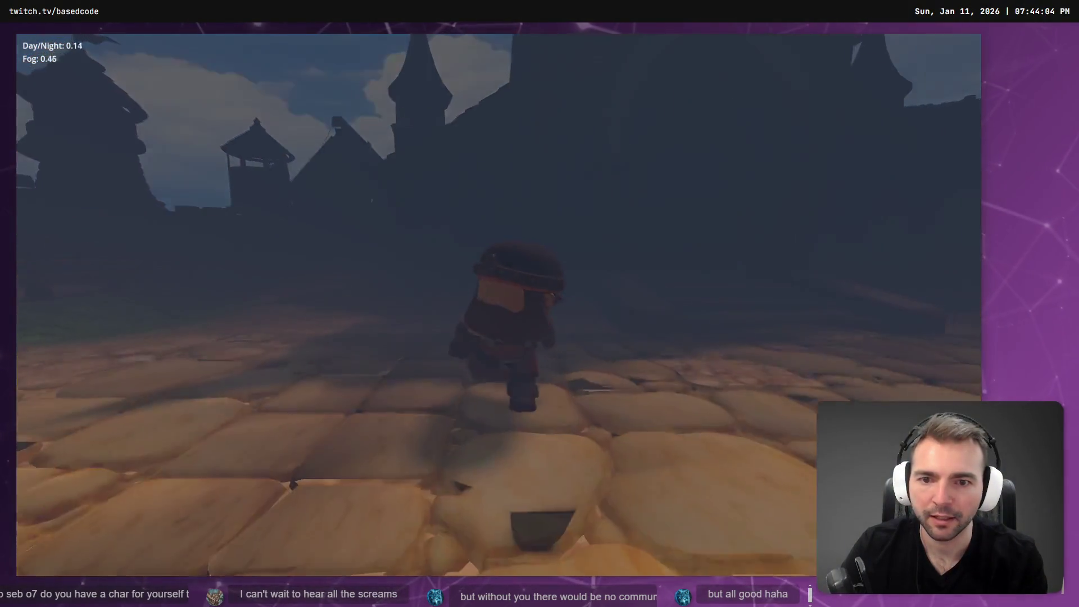
{"action": "key", "text": "w"}
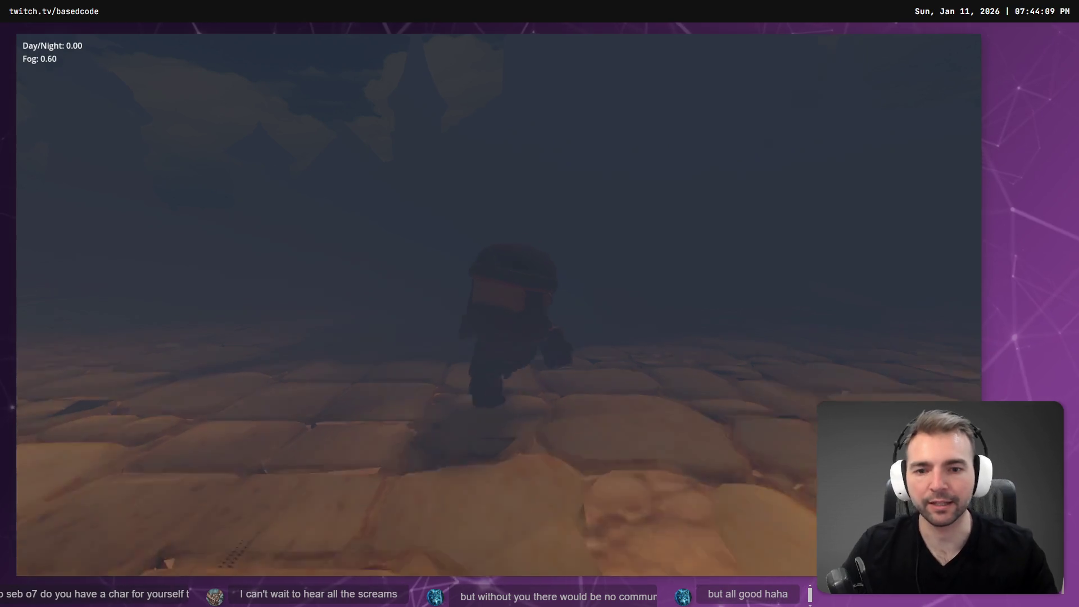
{"action": "key", "text": "w"}
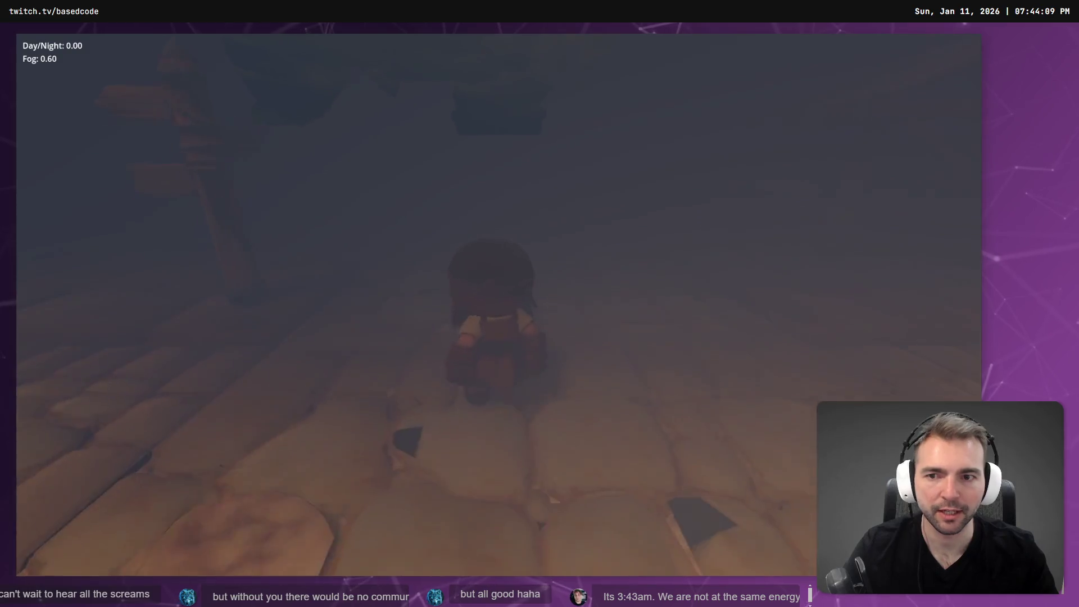
{"action": "key", "text": "F8"}
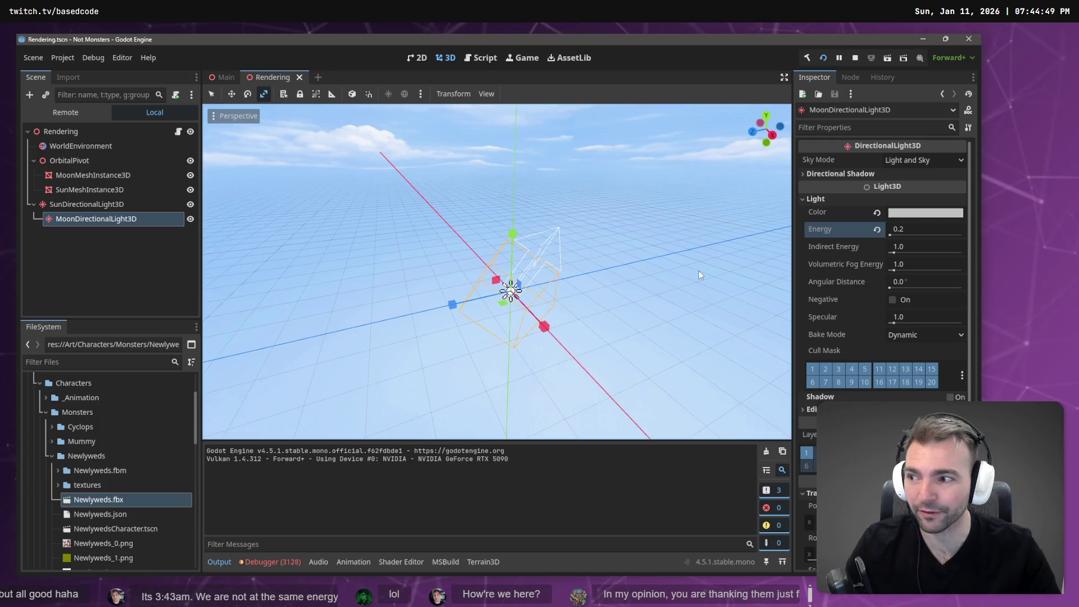
- Set the moon light's Indirect Energy to 0.1 and darken its colour to grey
{"action": "left_click", "coordinate": [935, 247]}
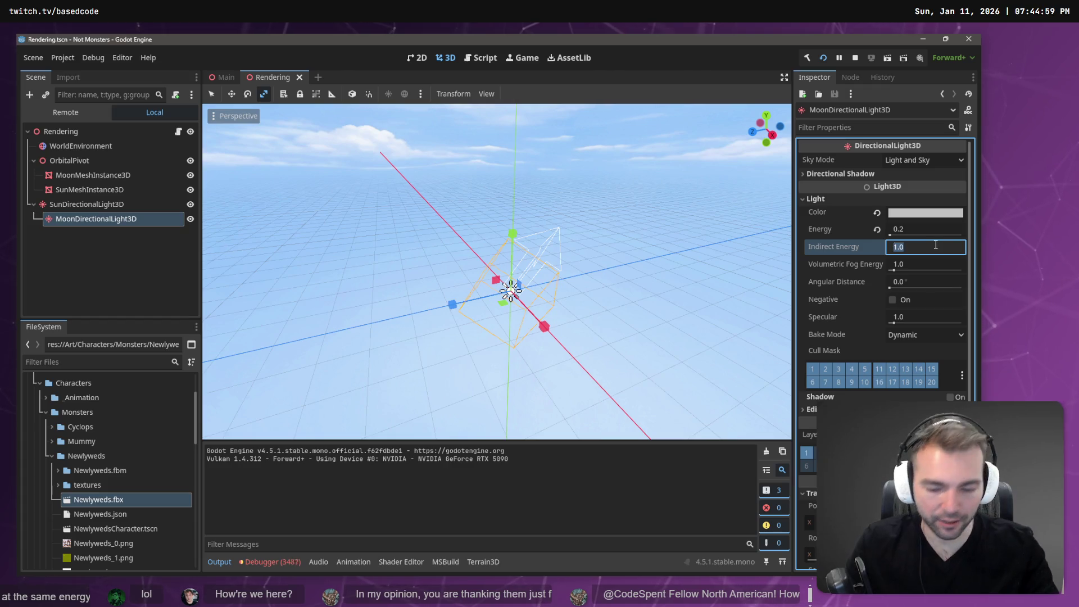
{"action": "type", "text": "0.1"}
{"action": "key", "text": "Return"}
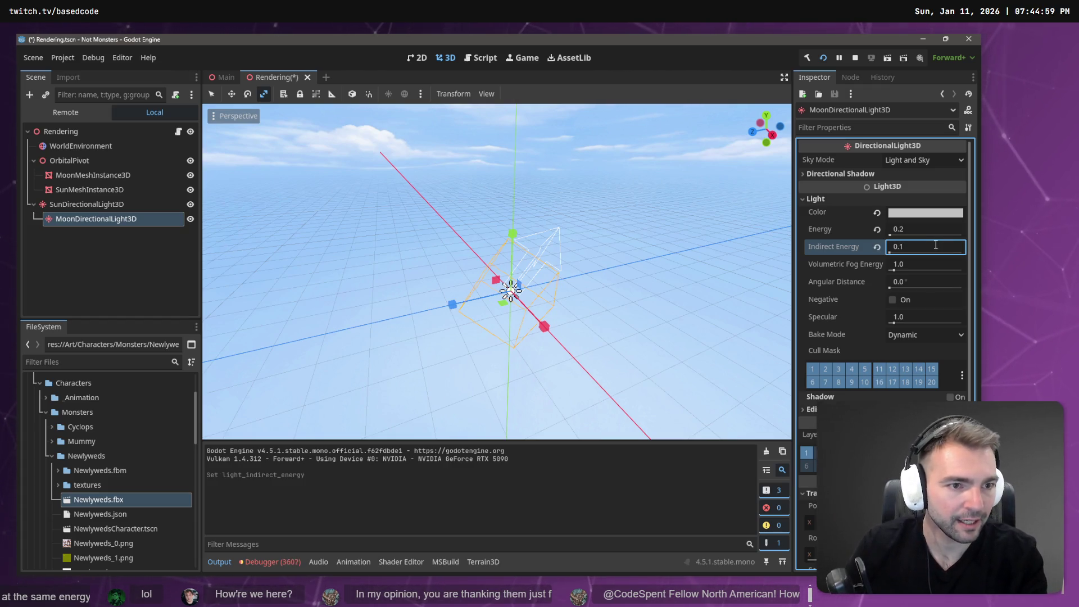
{"action": "left_click", "coordinate": [923, 215]}
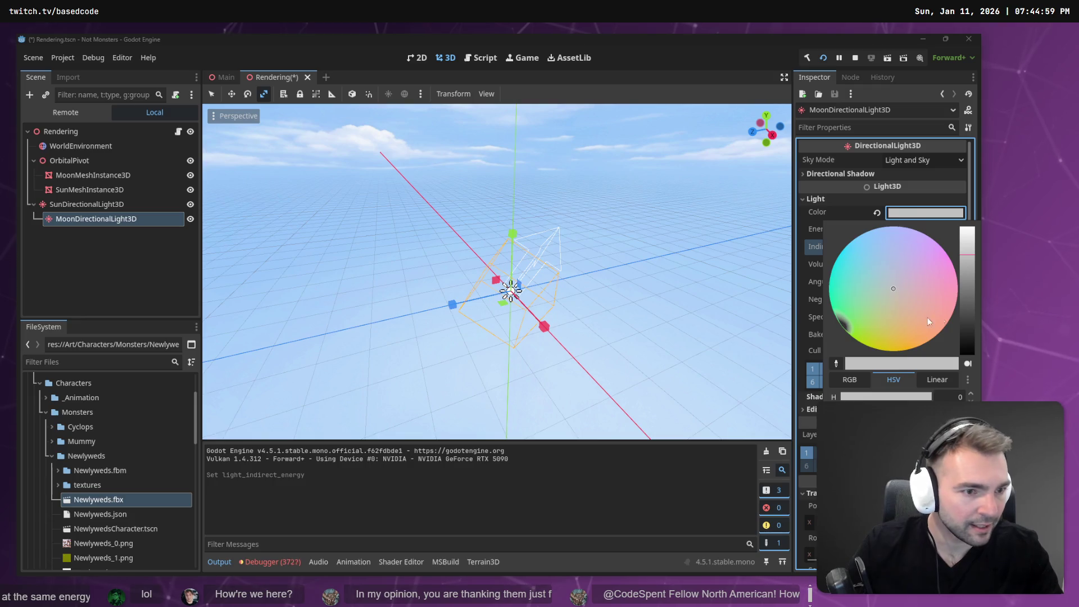
{"action": "left_click_drag", "start_coordinate": [969, 275], "coordinate": [971, 328]}
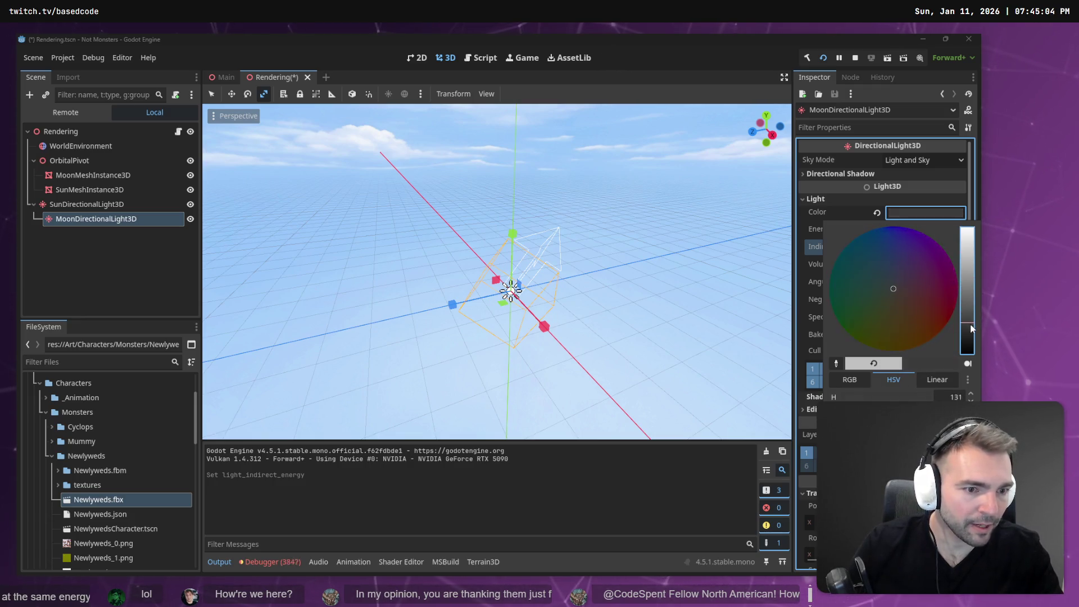
- Test the darker moonlight in game, lower Energy to 0.1, and bring up DayNightCycle.cs
{"action": "key", "text": "F5"}
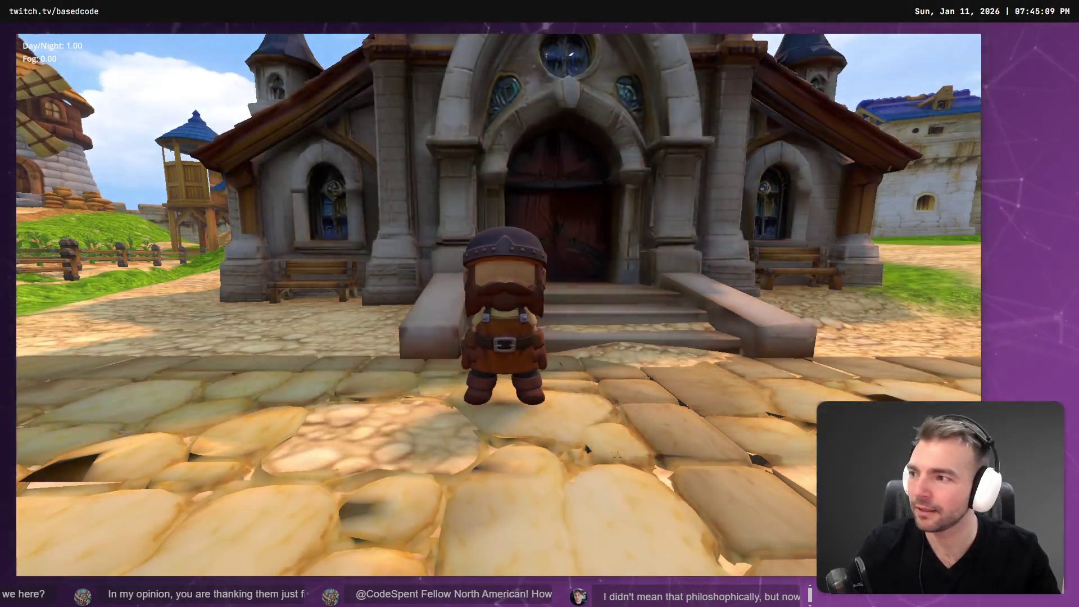
{"action": "key", "text": "w"}
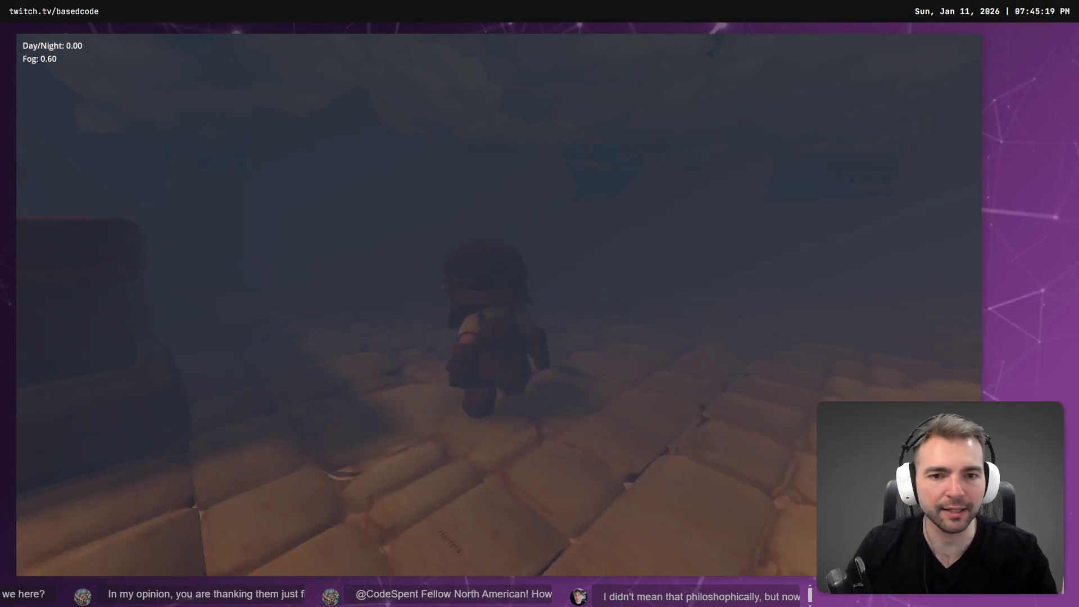
{"action": "key", "text": "F8"}
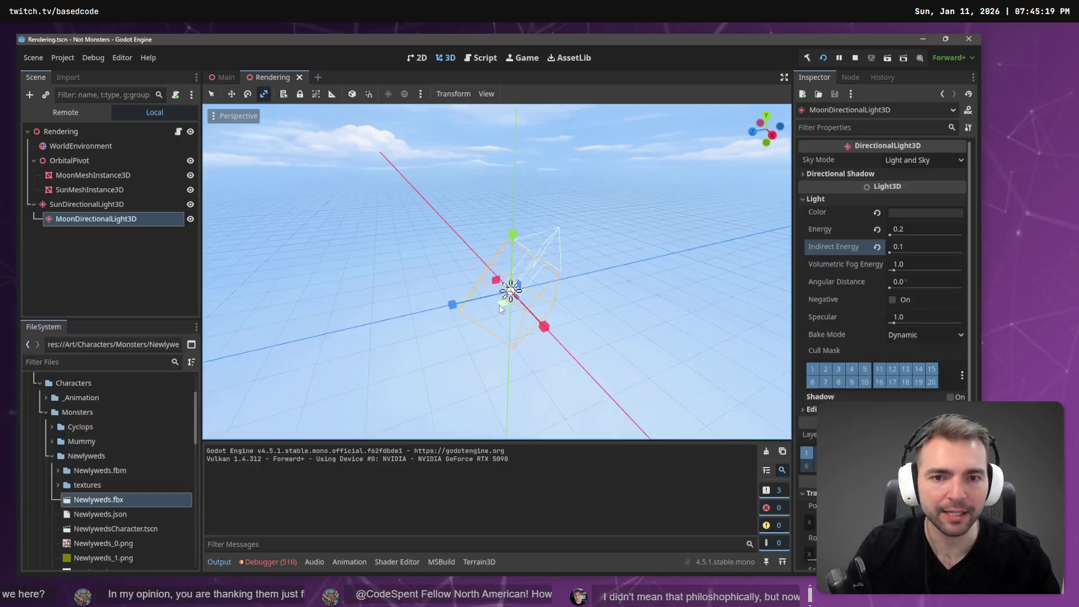
{"action": "left_click", "coordinate": [928, 227]}
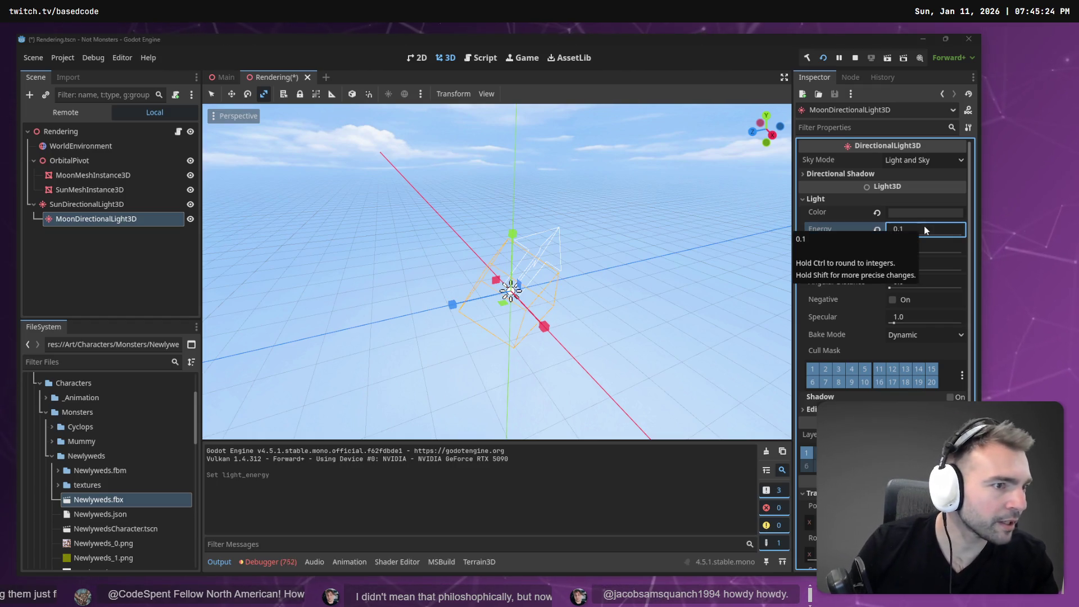
{"action": "key", "text": "alt+Tab"}
{"action": "scroll", "coordinate": [751, 208], "scroll_direction": "up", "scroll_amount": 20}
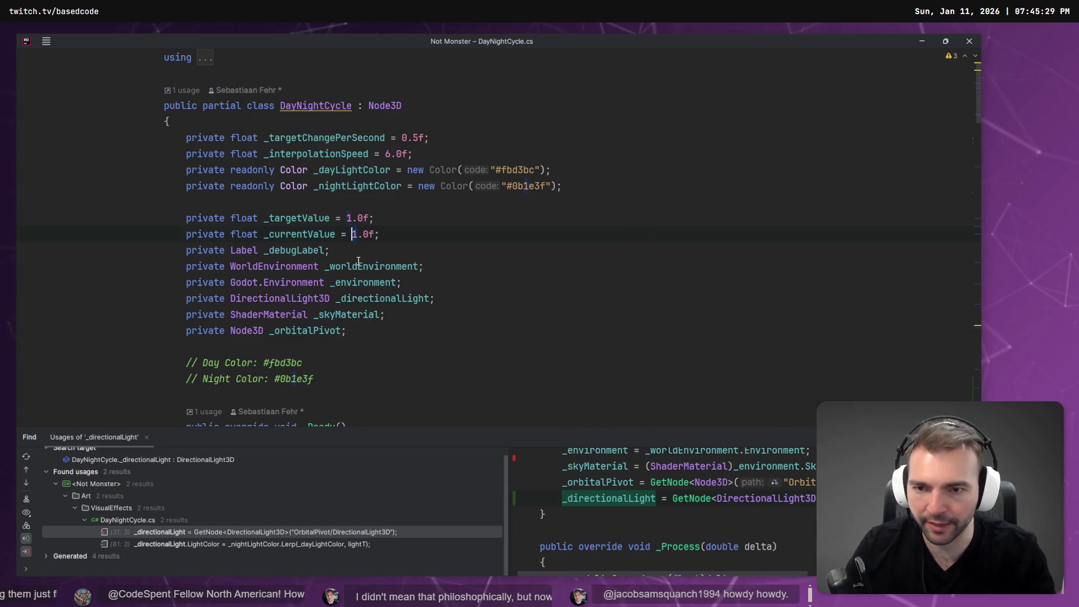
- Start _currentValue and _targetValue at 0.0f instead of 1.0f, then save and rerun the game
{"action": "key", "text": "Delete"}
{"action": "type", "text": "0"}
{"action": "key", "text": "alt+Tab"}
{"action": "key", "text": "alt+Tab"}
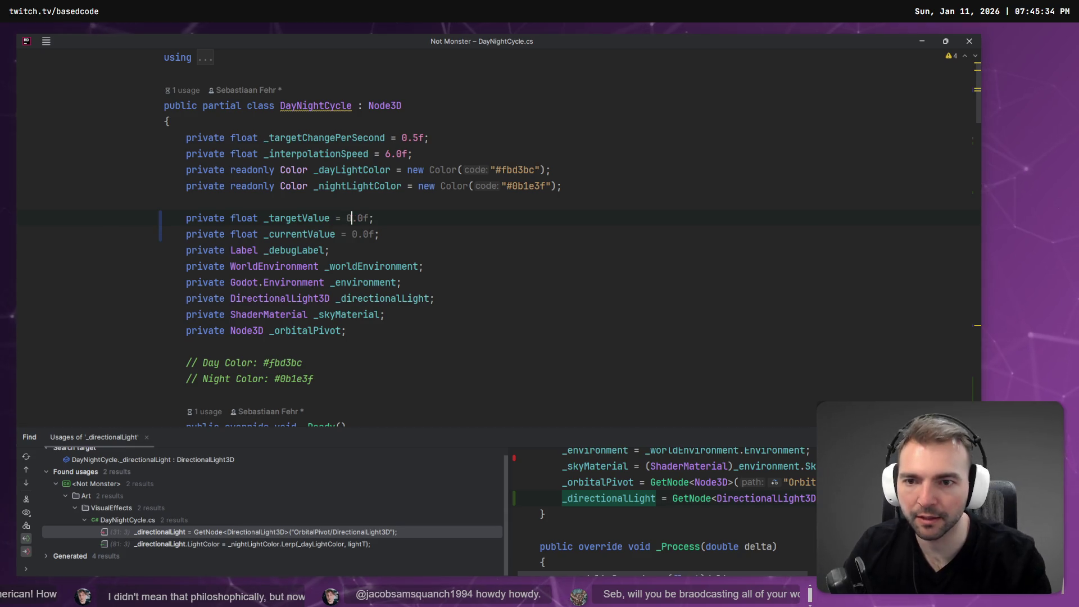
{"action": "key", "text": "alt+Tab"}
{"action": "key", "text": "F5"}
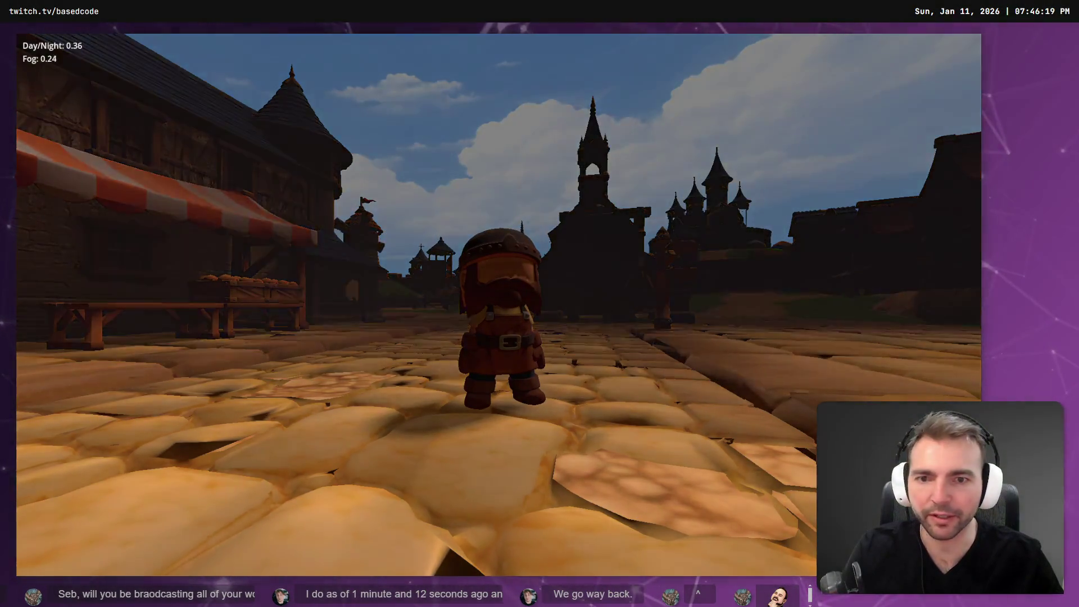
- Close the game and jump from the Debugger error to the _directionalLight lookup in DayNightCycle.cs
{"action": "key", "text": "Escape"}
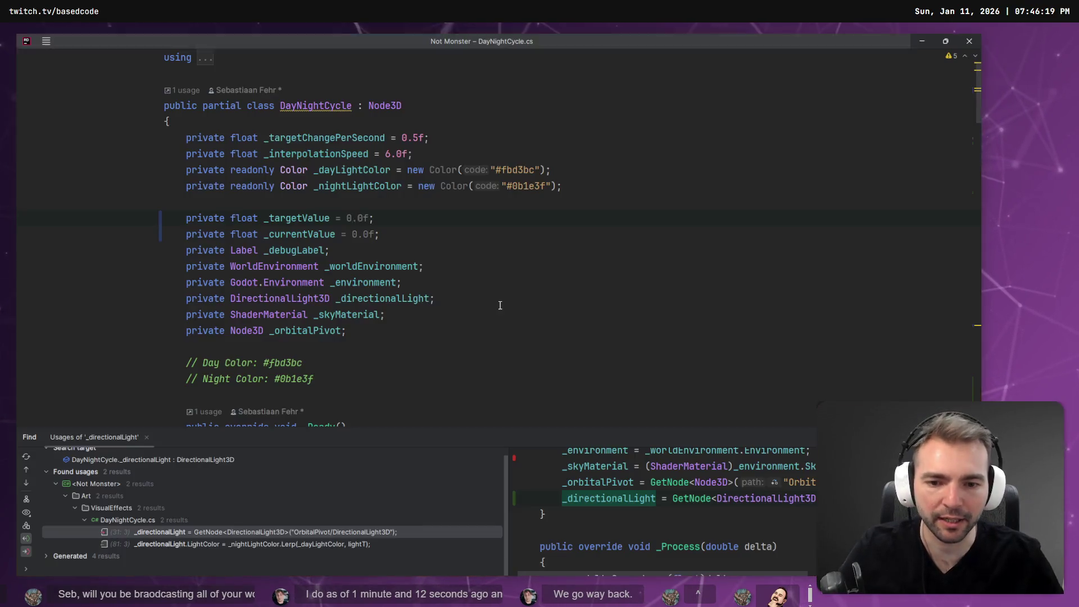
{"action": "key", "text": "alt+Tab"}
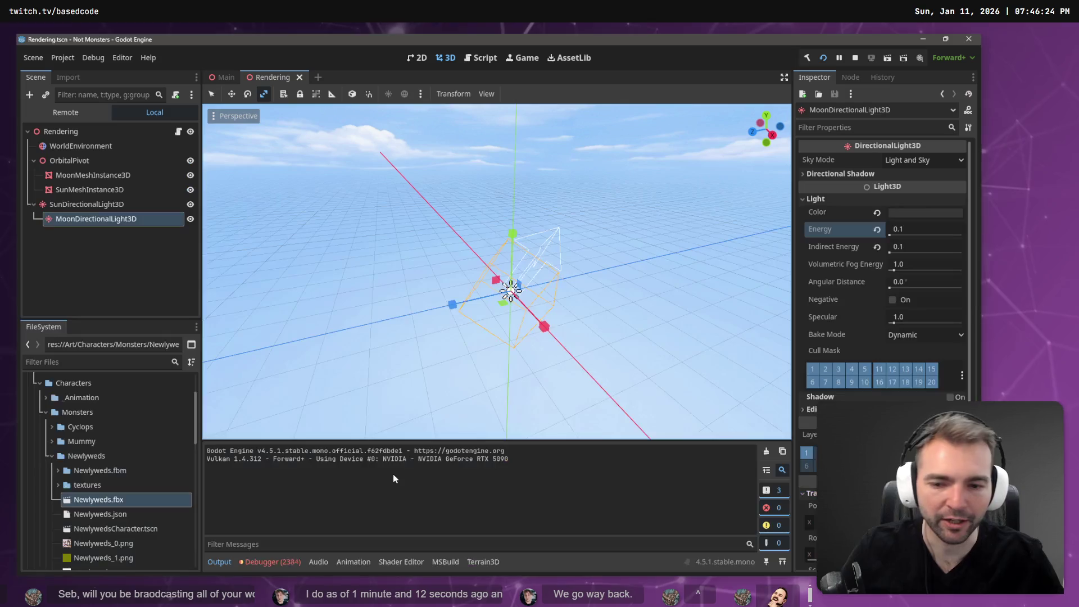
{"action": "left_click", "coordinate": [282, 565]}
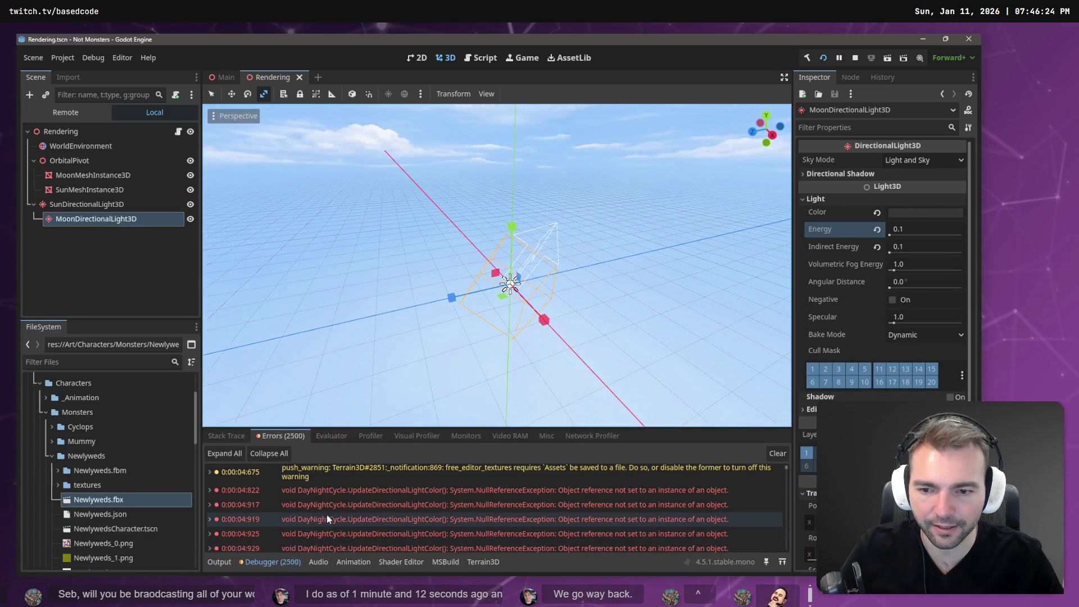
{"action": "left_click", "coordinate": [430, 493]}
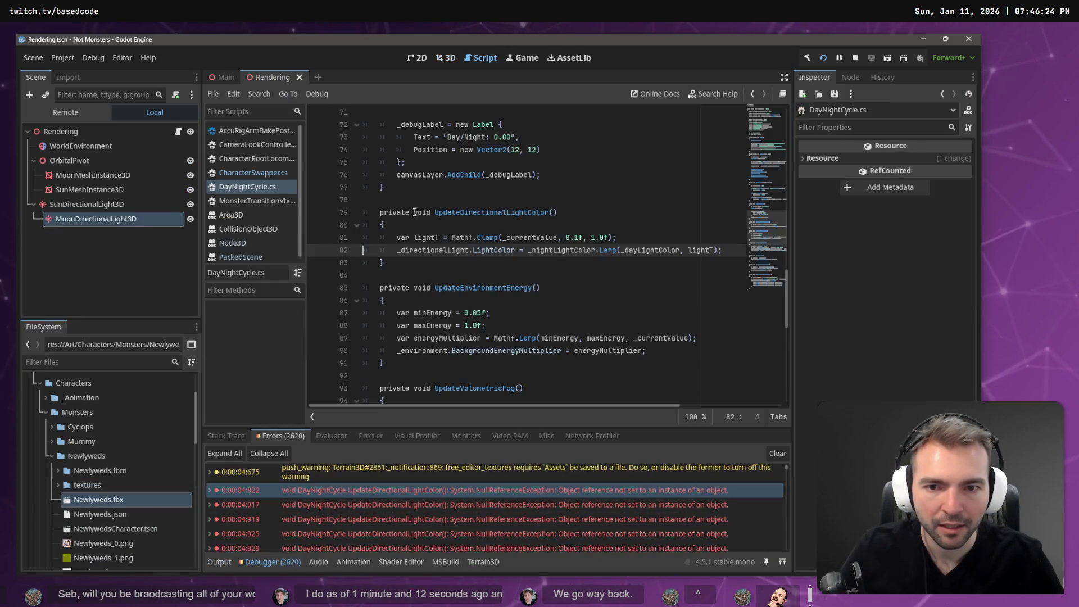
{"action": "double_click", "coordinate": [427, 250]}
{"action": "scroll", "coordinate": [448, 277], "scroll_direction": "up", "scroll_amount": 15}
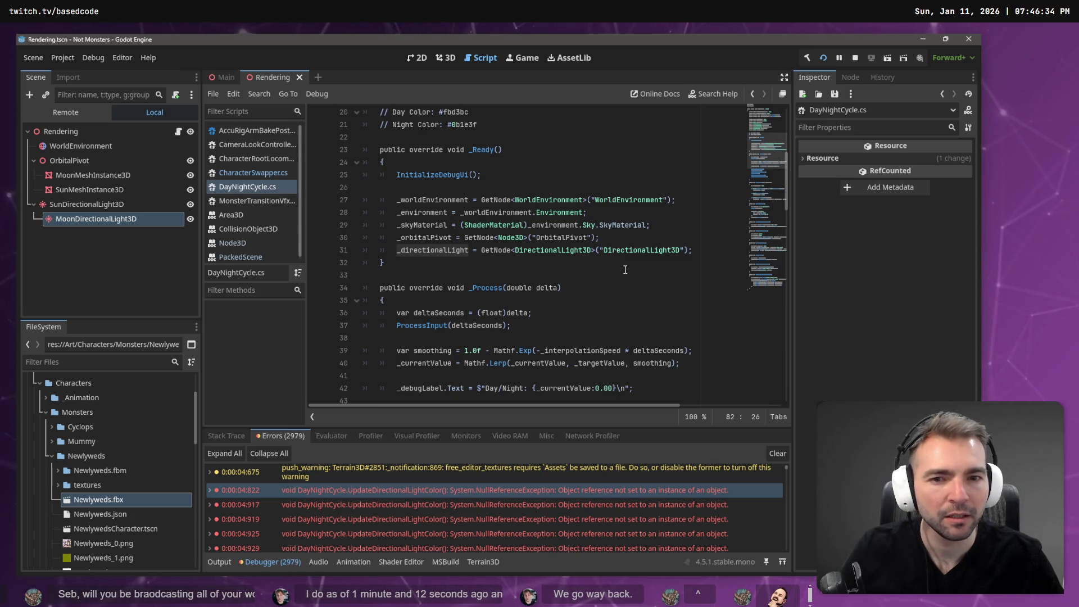
{"action": "left_click", "coordinate": [417, 247]}
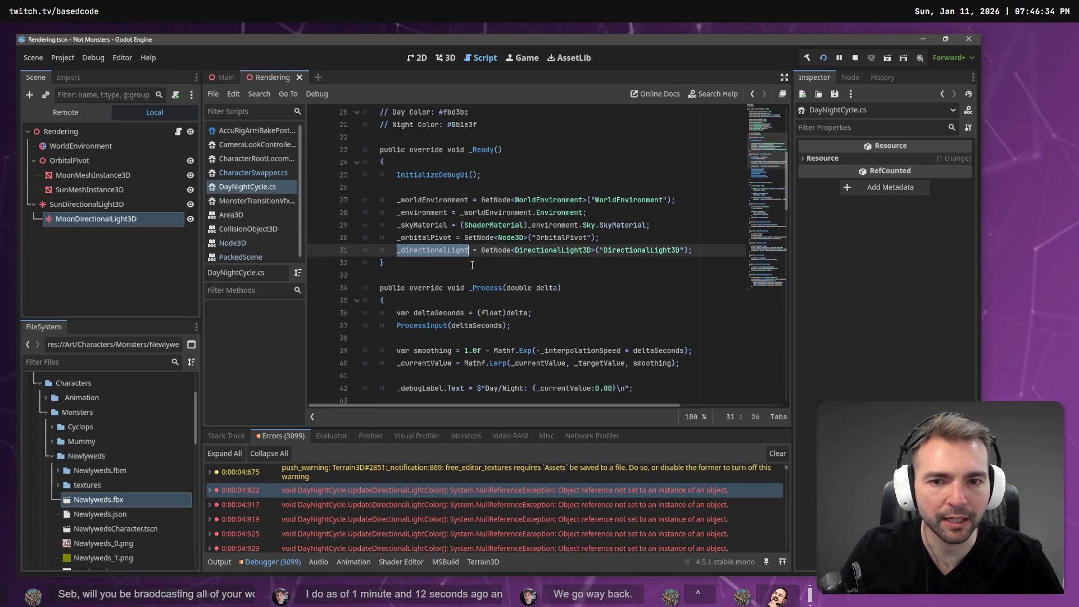
- Compare the running game, code editor, and Main and Rendering scenes to locate the sun light node
{"action": "key", "text": "alt+Tab"}
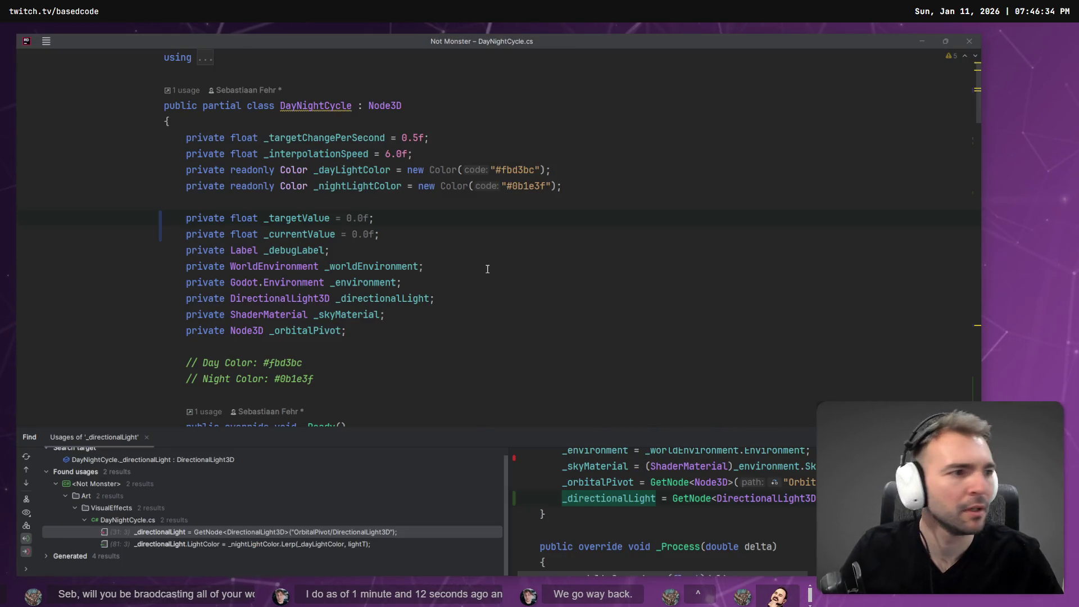
{"action": "key", "text": "alt+Tab"}
{"action": "key", "text": "alt+Tab"}
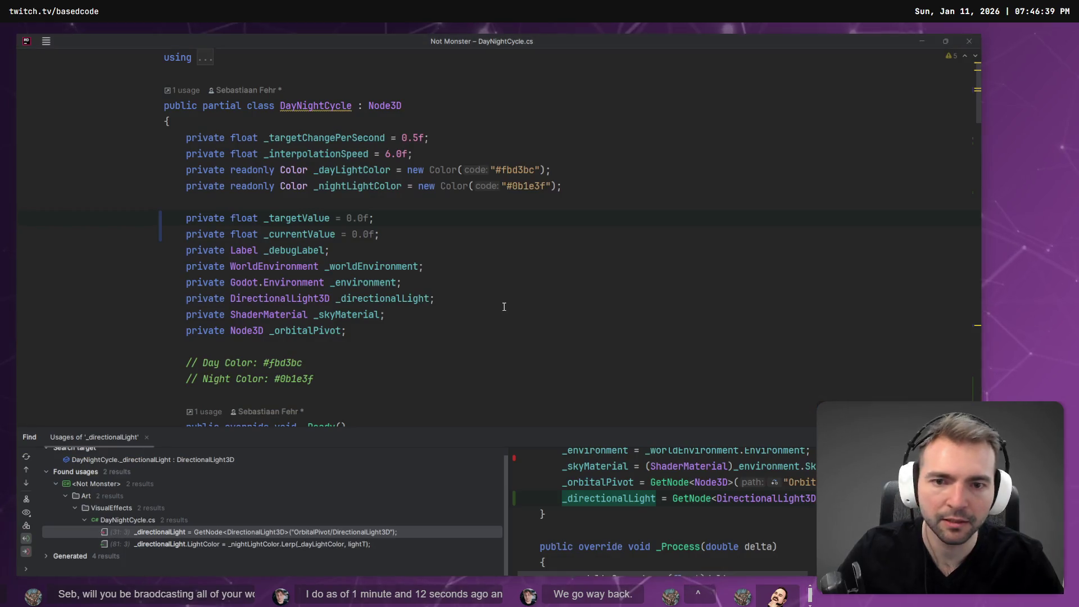
{"action": "key", "text": "alt+Tab"}
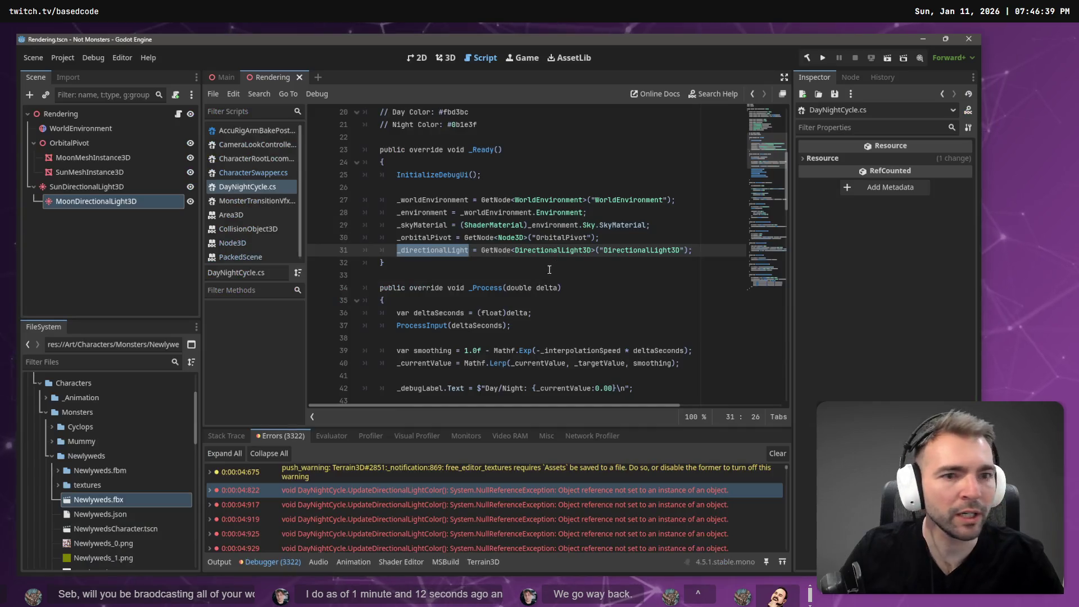
{"action": "left_click", "coordinate": [224, 79]}
{"action": "left_click", "coordinate": [281, 77]}
- Put the copied SunDirectionalLight3D name into line 31's GetNode path and run the game
{"action": "left_click", "coordinate": [87, 189]}
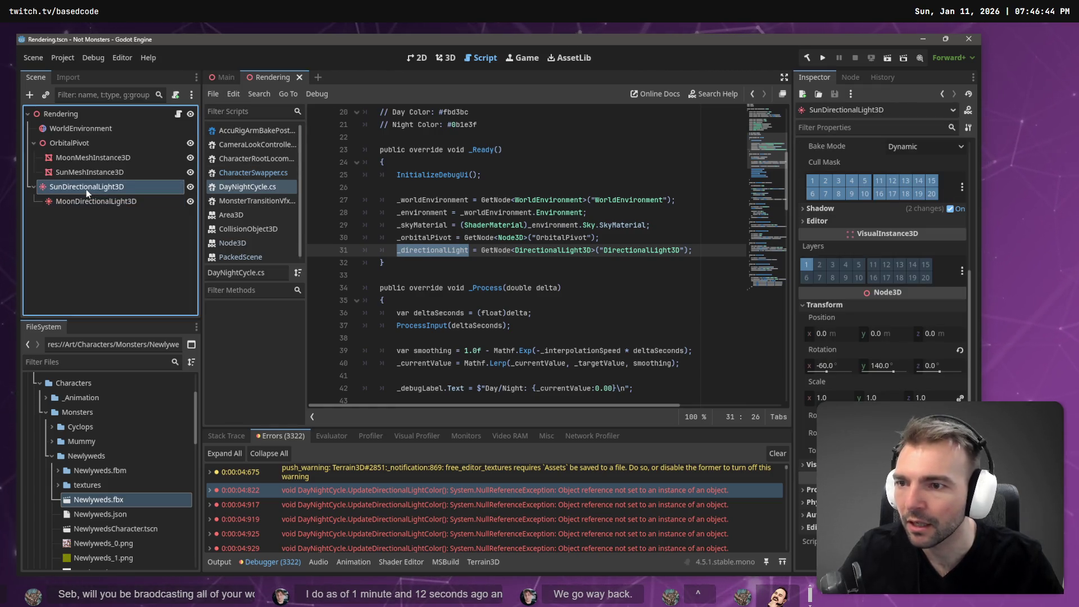
{"action": "double_click", "coordinate": [87, 191]}
{"action": "key", "text": "ctrl+c"}
{"action": "left_click", "coordinate": [613, 250]}
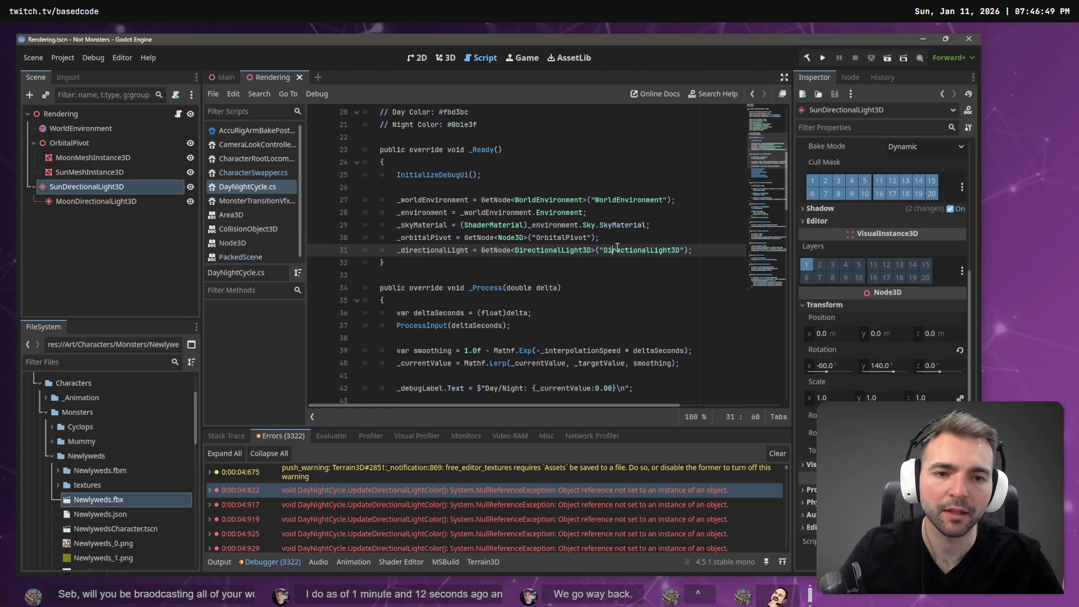
{"action": "key", "text": "ctrl+z"}
{"action": "double_click", "coordinate": [632, 250]}
{"action": "key", "text": "ctrl+v"}
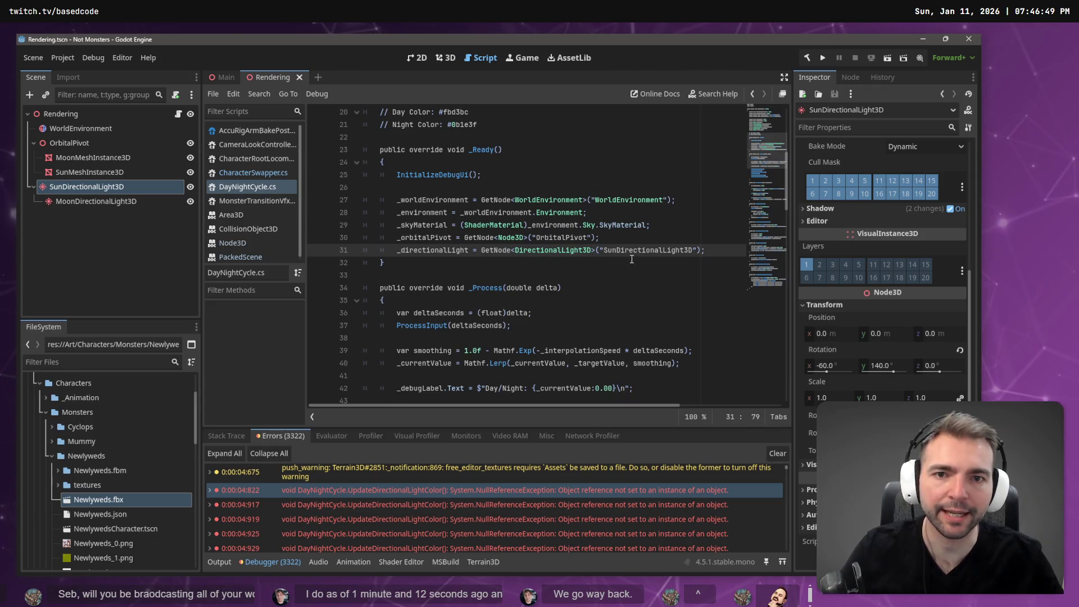
{"action": "key", "text": "F5"}
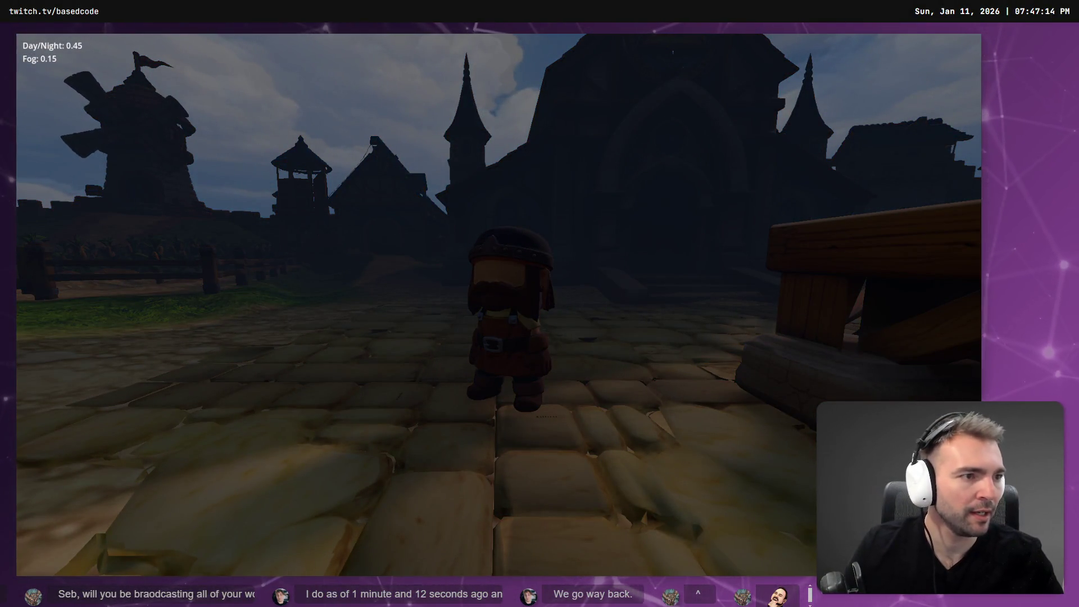
- Stop the running game with F8 and bring up the Main scene
{"action": "key", "text": "F8"}
{"action": "scroll", "coordinate": [863, 264], "scroll_direction": "up", "scroll_amount": 4}
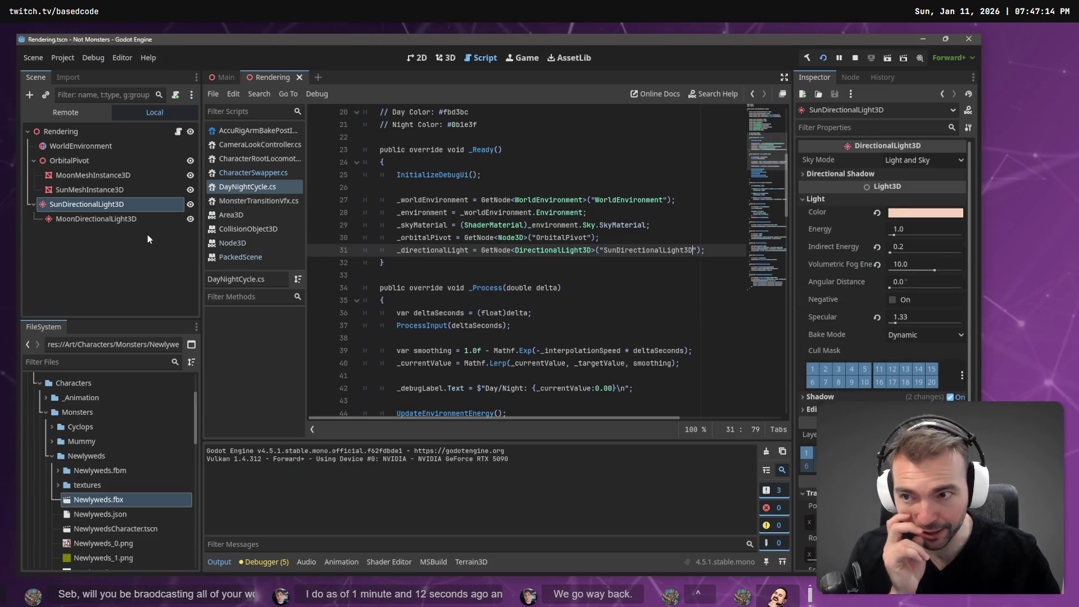
{"action": "left_click", "coordinate": [222, 78]}
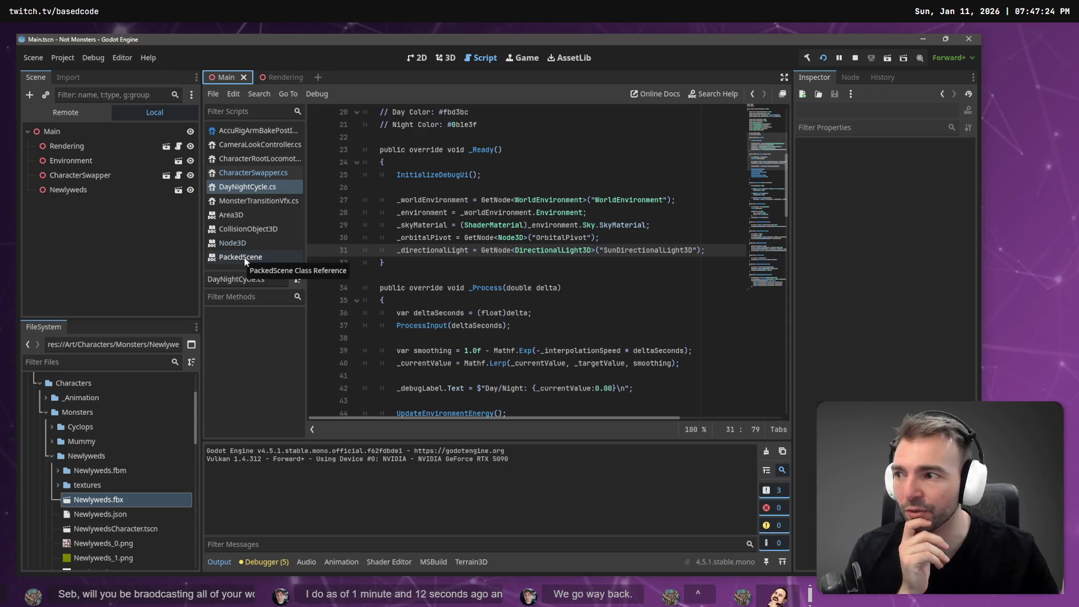
- Open CharacterSwapper.cs and look over its character packing code
{"action": "left_click", "coordinate": [257, 171]}
{"action": "left_click", "coordinate": [599, 225]}
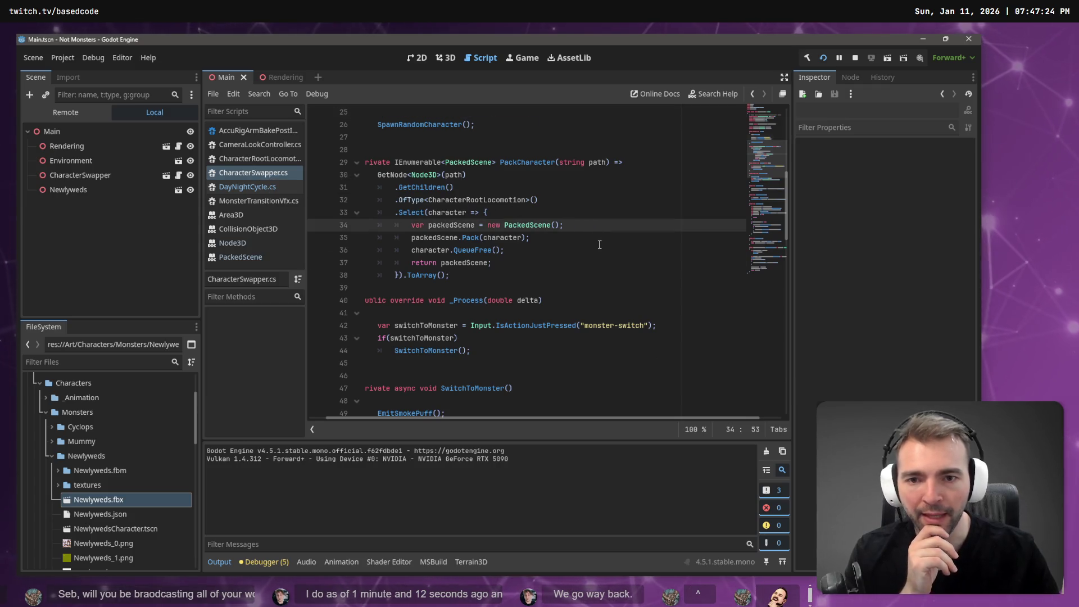
{"action": "scroll", "coordinate": [600, 245], "scroll_direction": "up", "scroll_amount": 8}
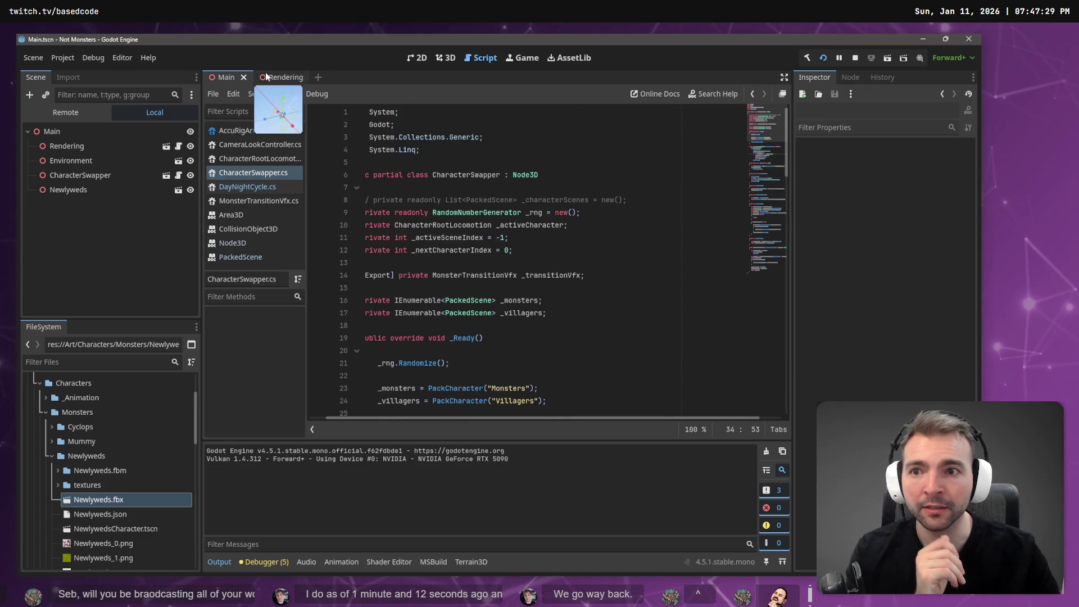
- Fly the 3D viewport camera down the village's cobbled street to the Newlyweds couple
{"action": "left_click", "coordinate": [446, 57]}
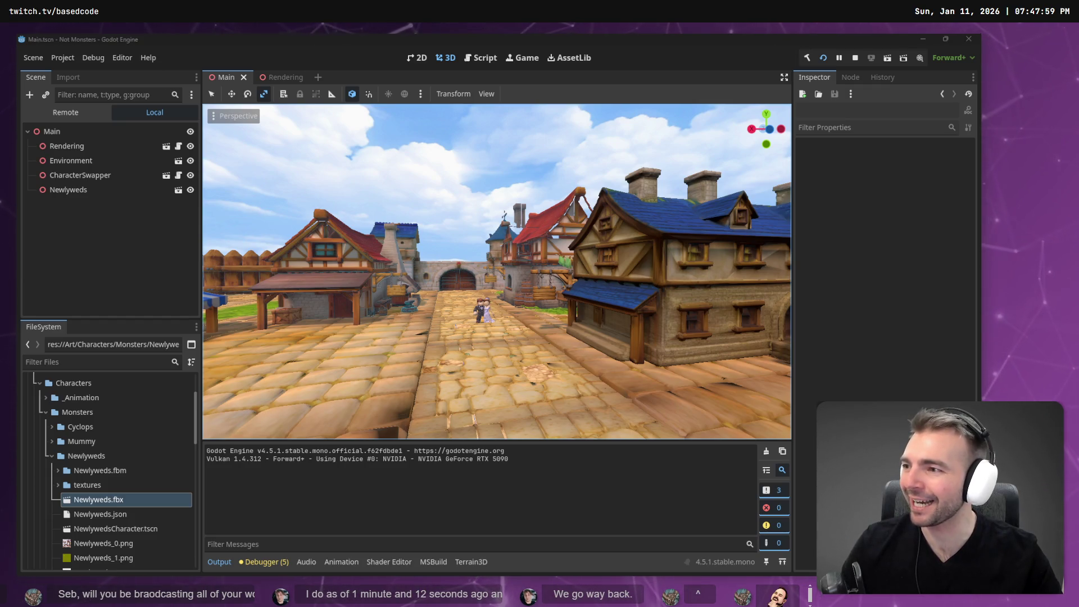
{"action": "right_click", "coordinate": [481, 160]}
{"action": "key", "text": "w"}
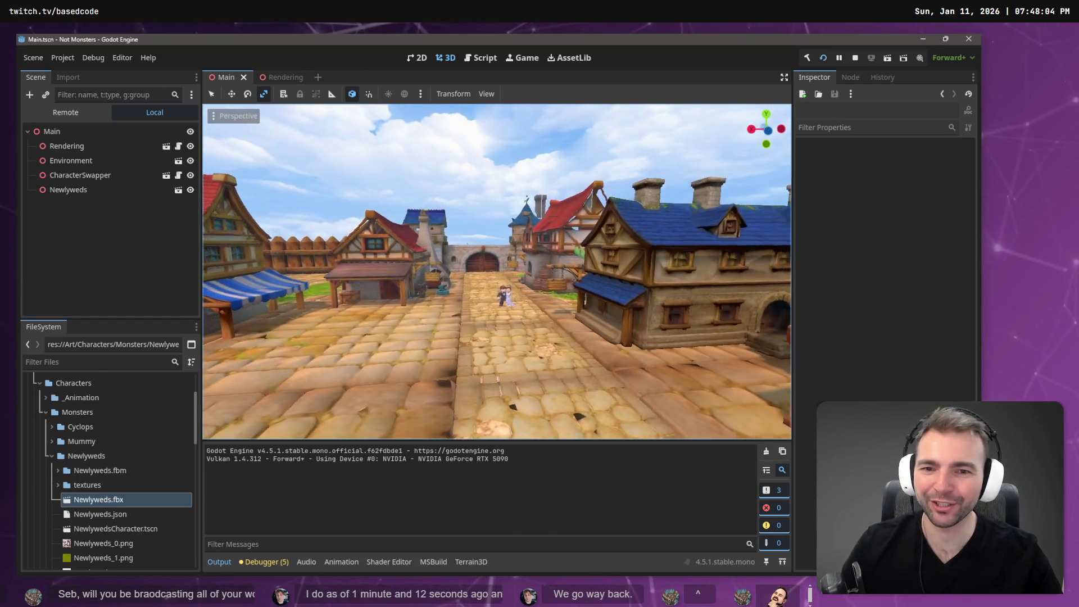
{"action": "key", "text": "w"}
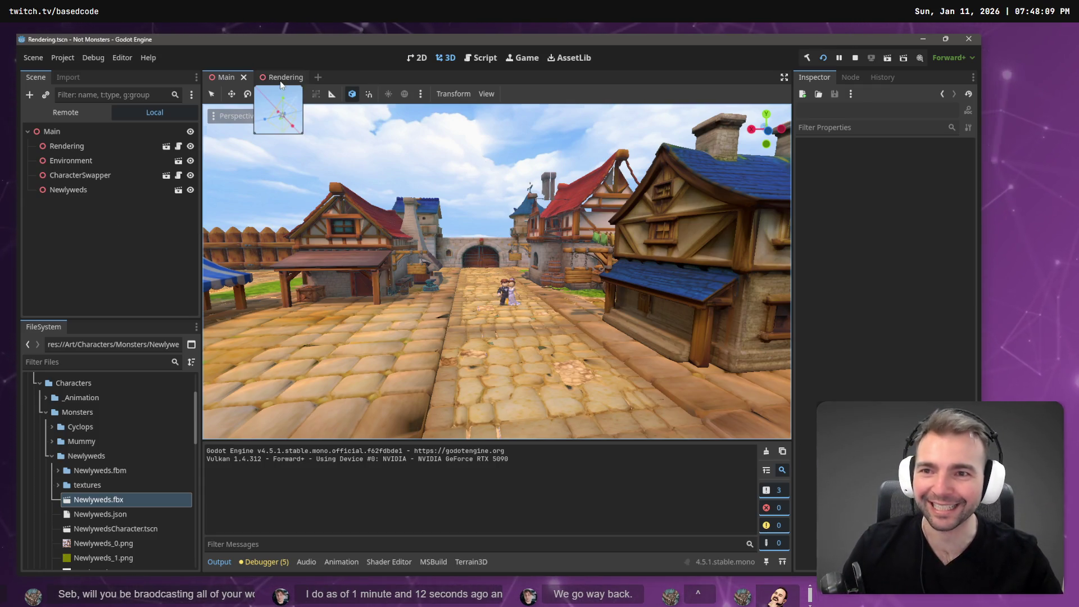
- Select MoonDirectionalLight3D in the Rendering scene, briefly opening and closing its colour picker
{"action": "left_click", "coordinate": [308, 82]}
{"action": "left_click", "coordinate": [113, 239]}
{"action": "left_click", "coordinate": [112, 219]}
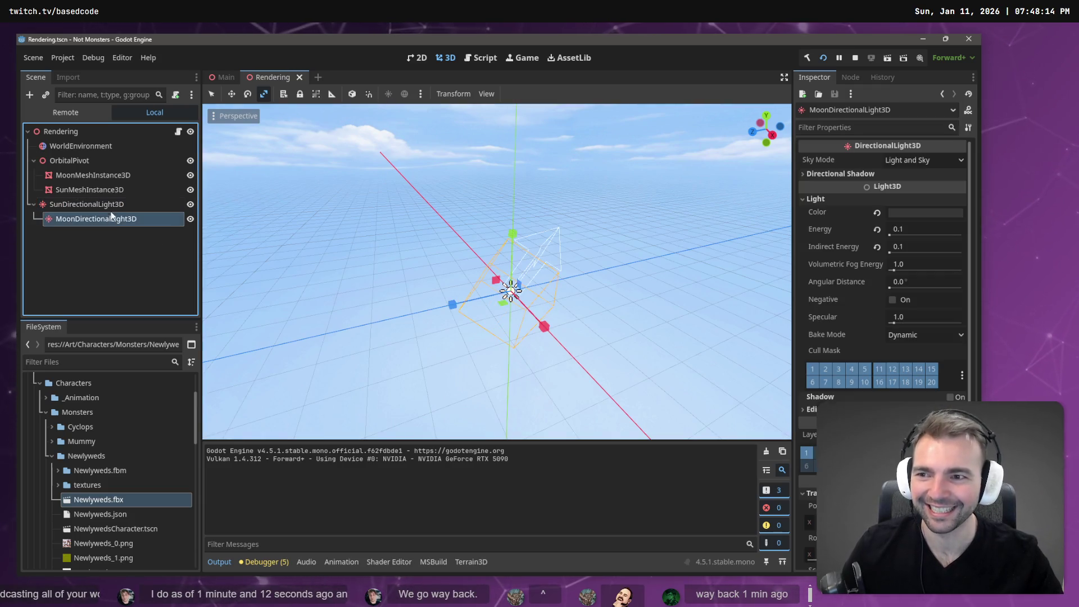
{"action": "left_click", "coordinate": [113, 206]}
{"action": "left_click", "coordinate": [112, 219]}
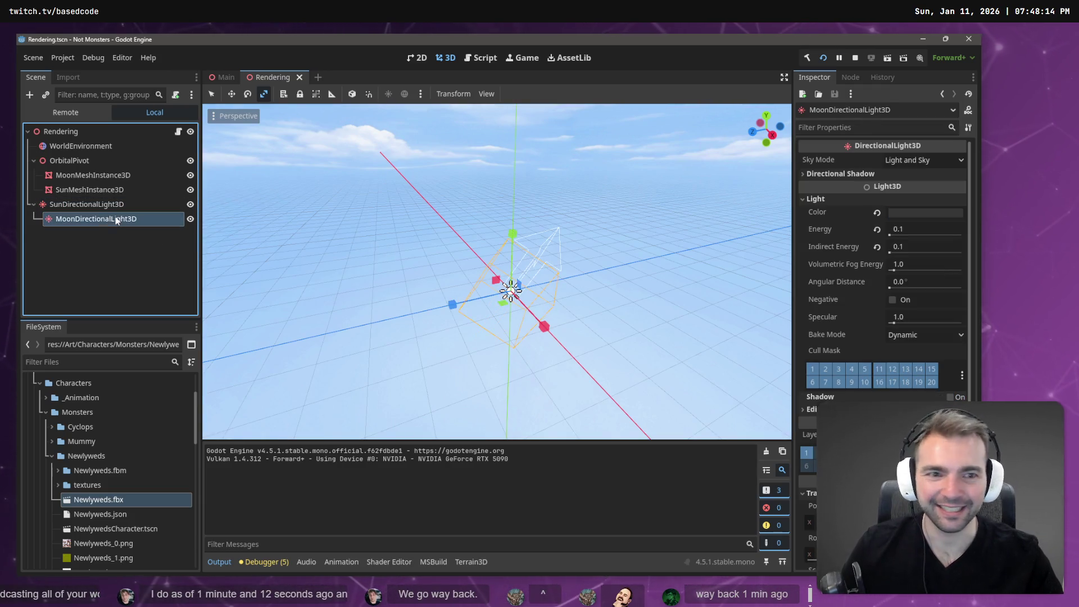
{"action": "left_click", "coordinate": [905, 216]}
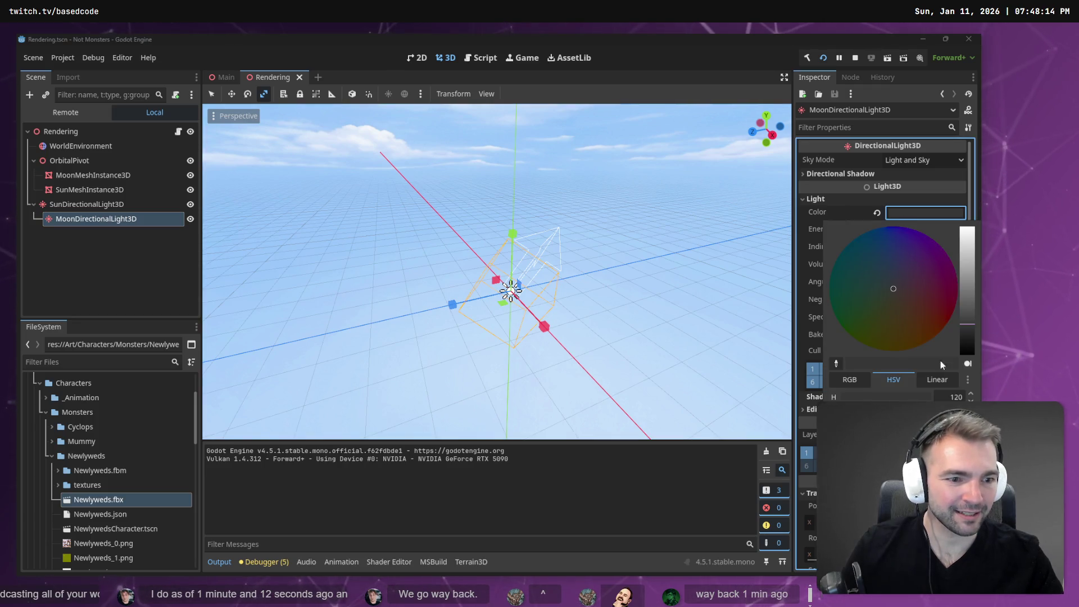
{"action": "key", "text": "super+period"}
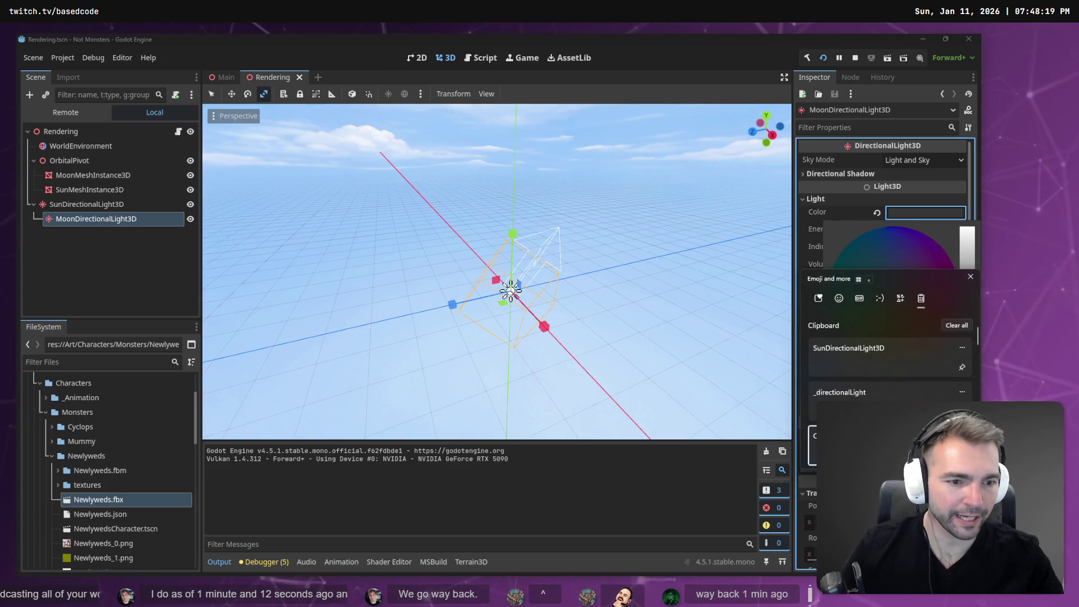
{"action": "key", "text": "Escape"}
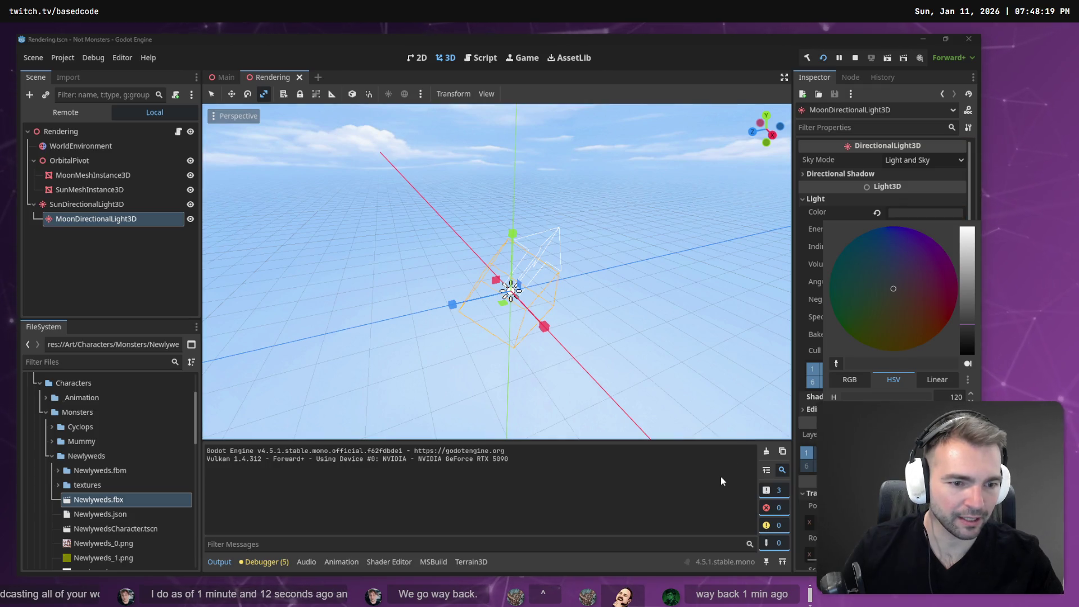
{"action": "key", "text": "Escape"}
- Set the moon light's energy to 1.0 and test-run the game
{"action": "left_click", "coordinate": [912, 230]}
{"action": "type", "text": "1.0"}
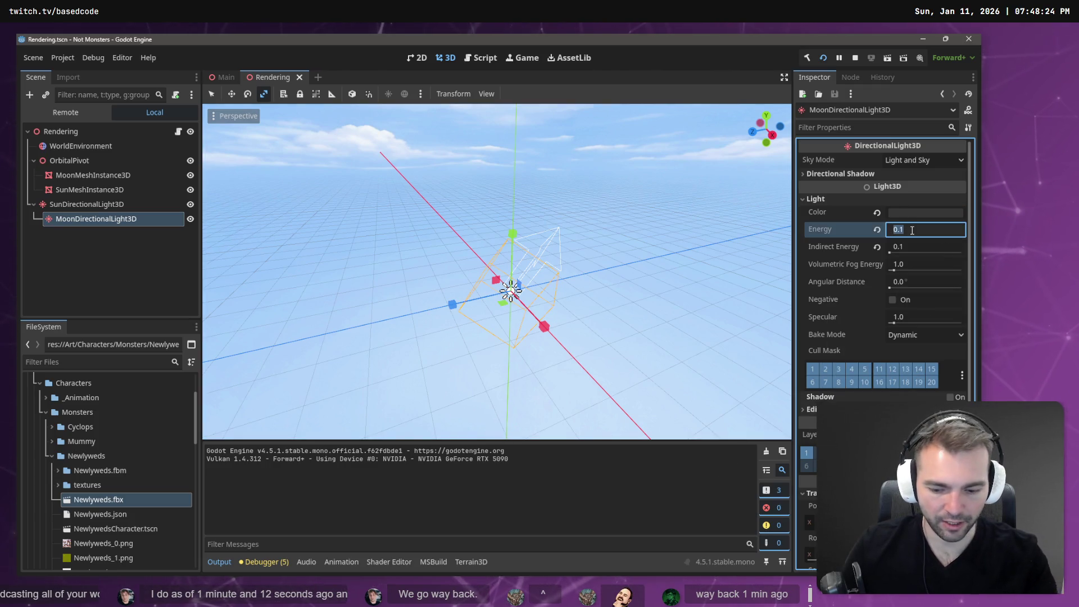
{"action": "key", "text": "F5"}
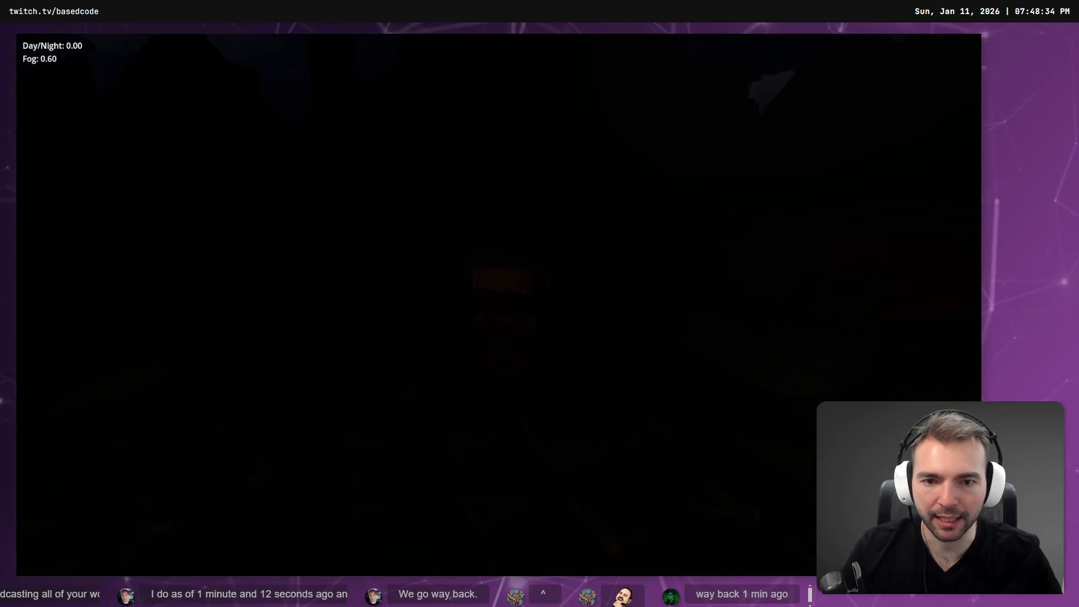
{"action": "key", "text": "Escape"}
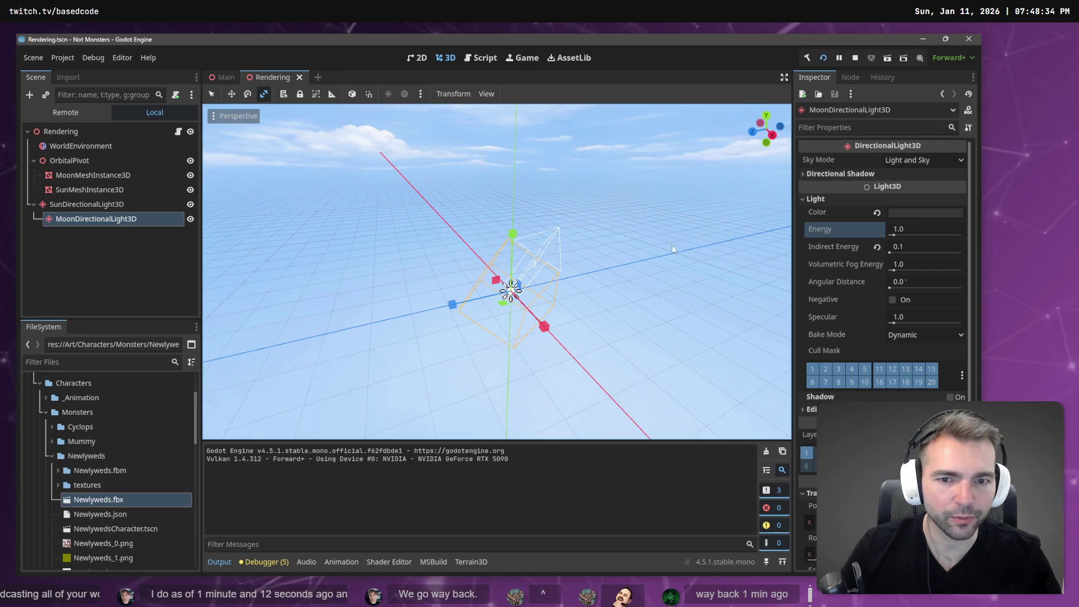
- Give the moon light a light grey colour and relaunch the game to check it
{"action": "left_click", "coordinate": [74, 204]}
{"action": "left_click", "coordinate": [81, 218]}
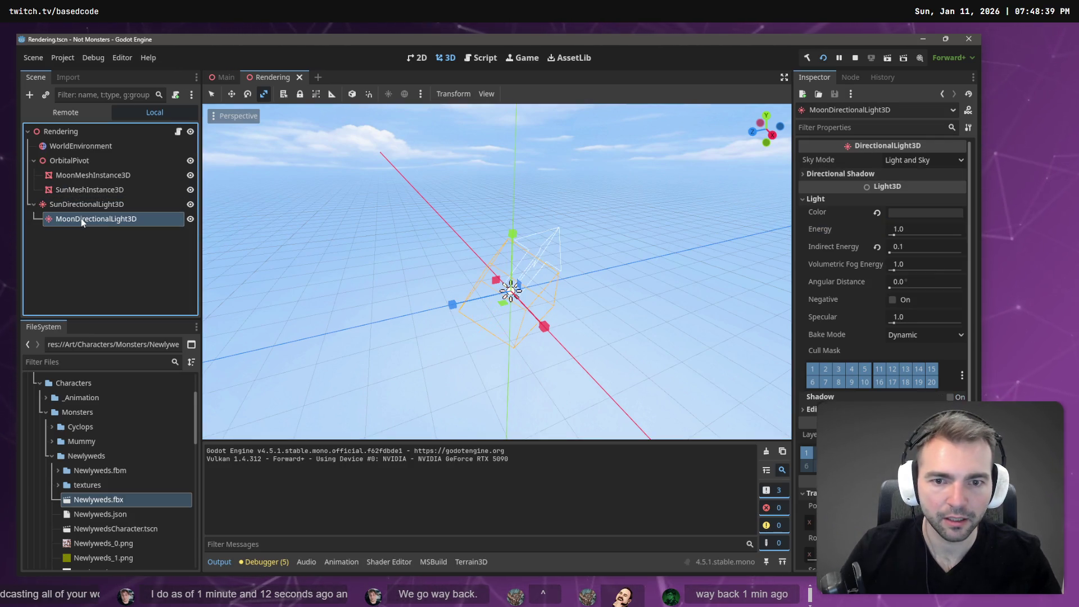
{"action": "key", "text": "F5"}
{"action": "key", "text": "Escape"}
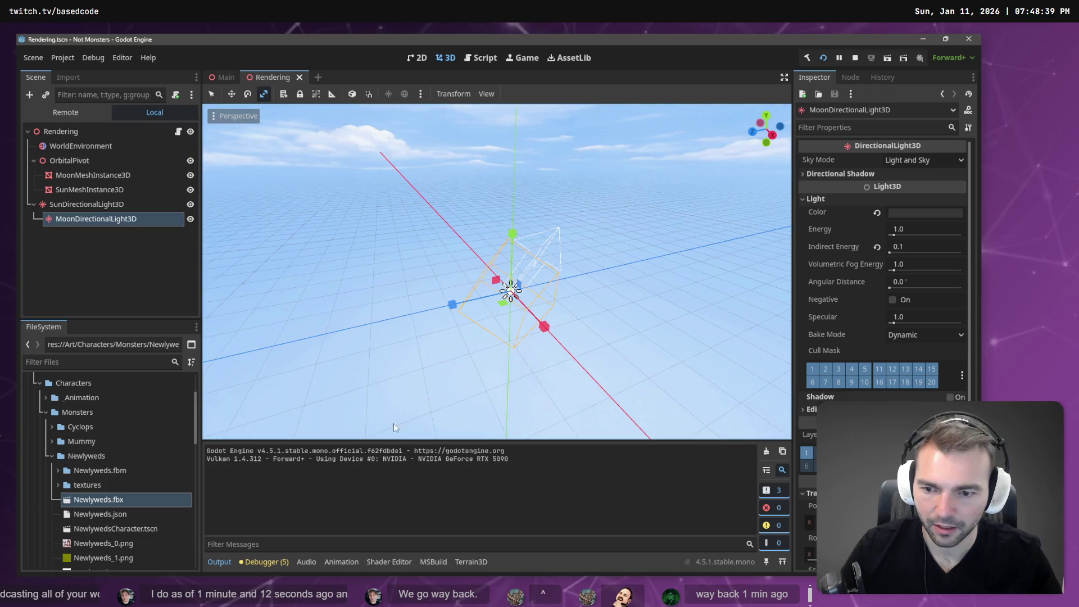
{"action": "left_click", "coordinate": [905, 214]}
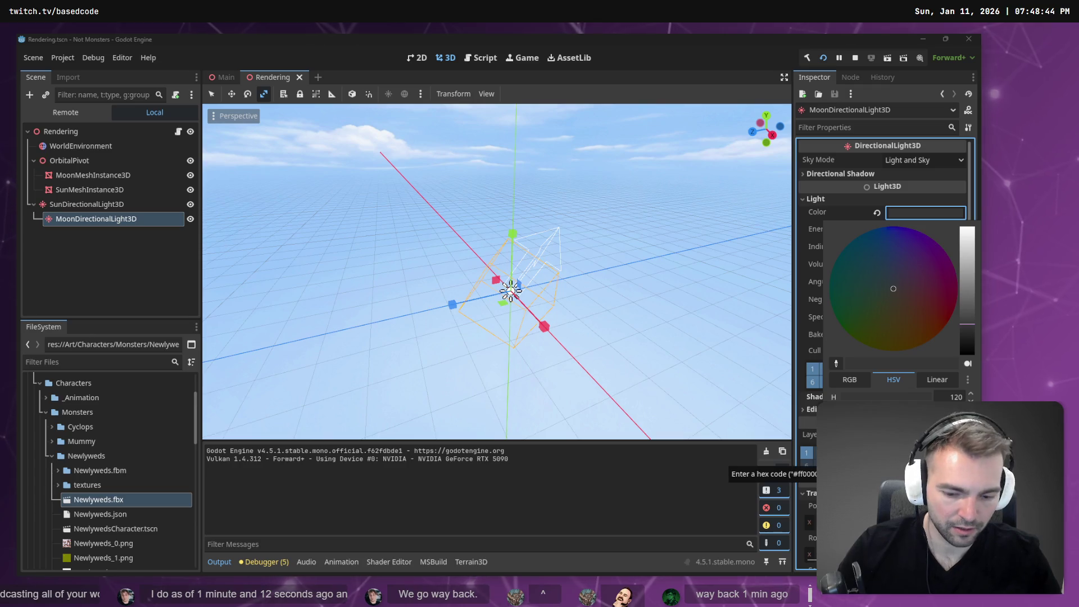
{"action": "left_click", "coordinate": [747, 466]}
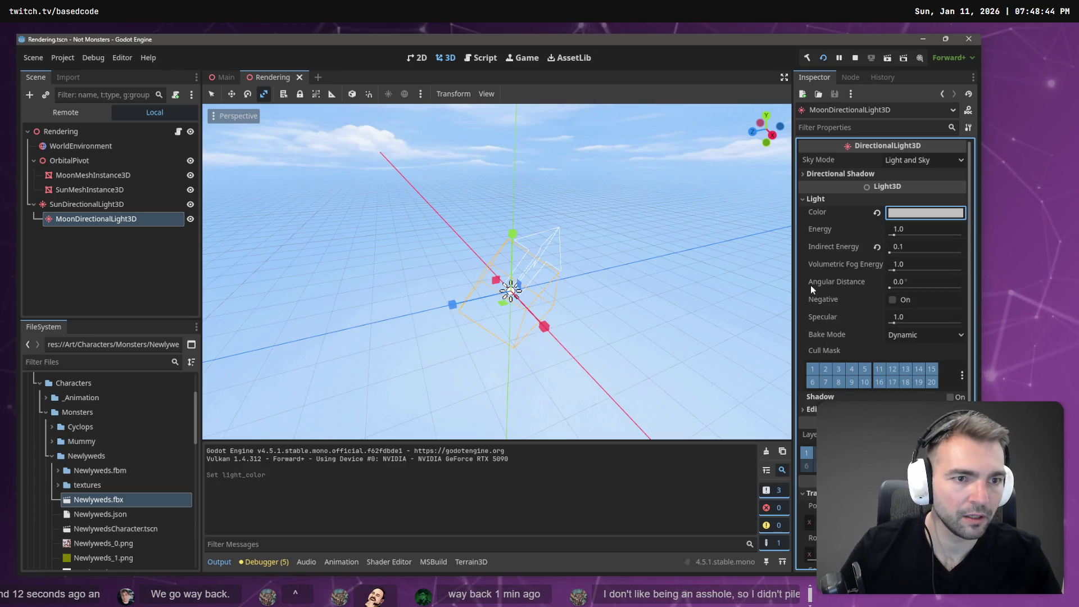
{"action": "key", "text": "F5"}
- Look around the dark game scene toward the sky, then stop the game
{"action": "key", "text": "w"}
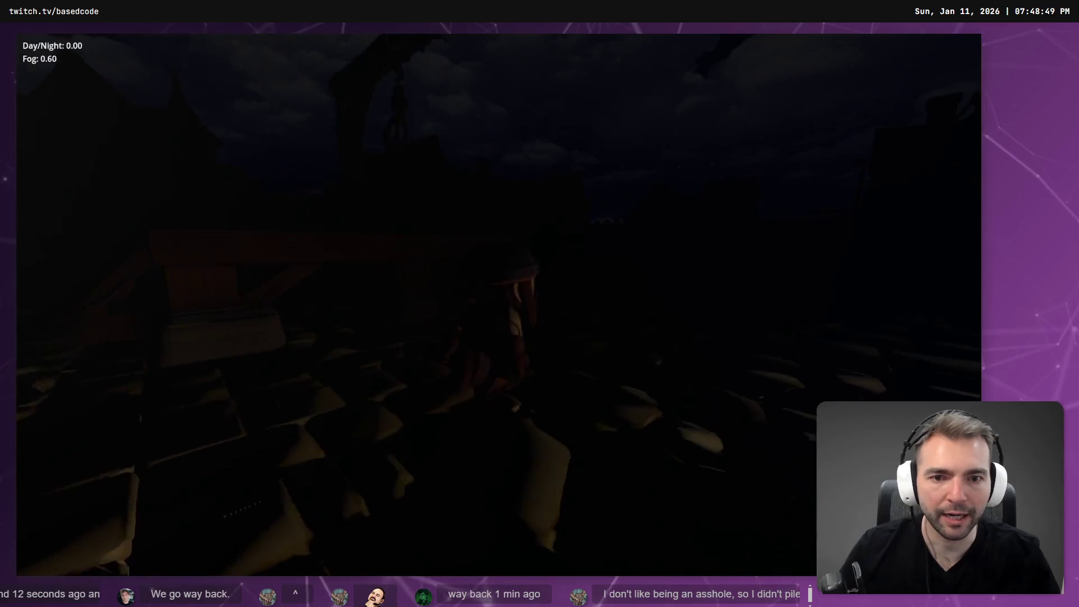
{"action": "key", "text": "w"}
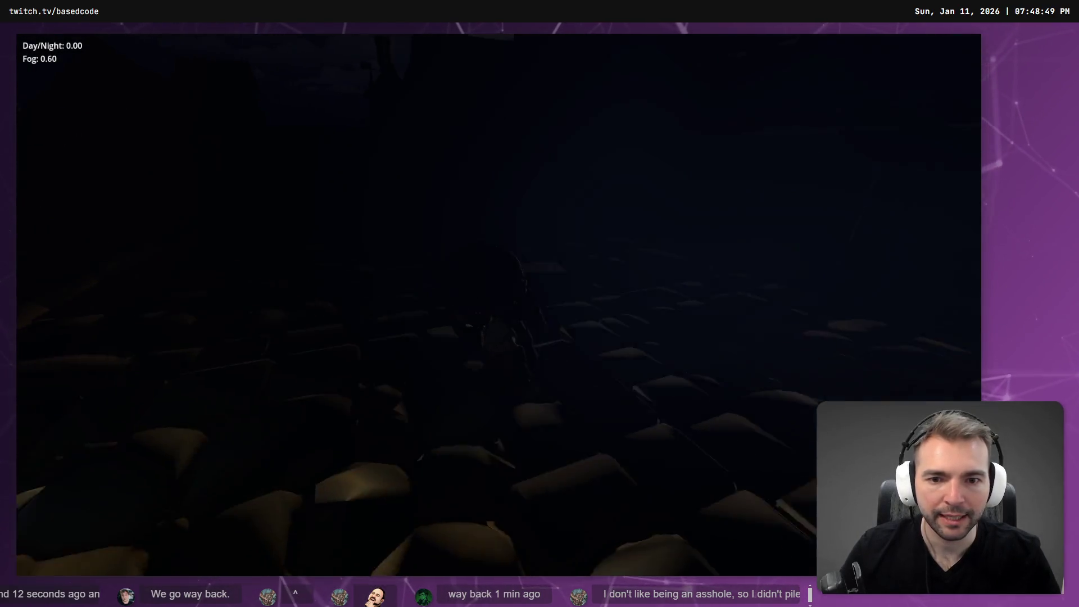
{"action": "key", "text": "s"}
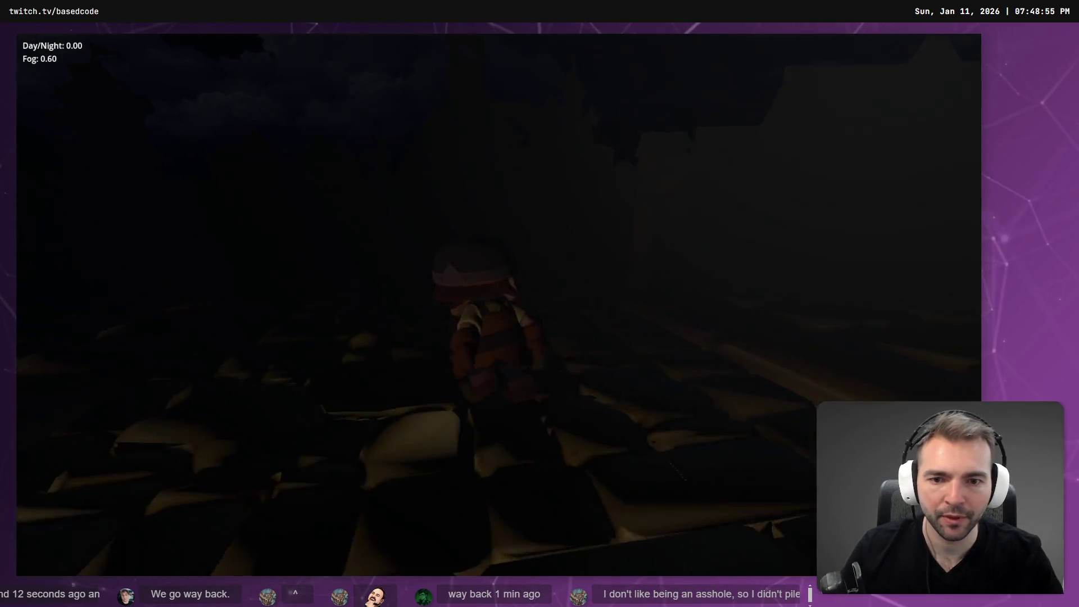
{"action": "key", "text": "F8"}
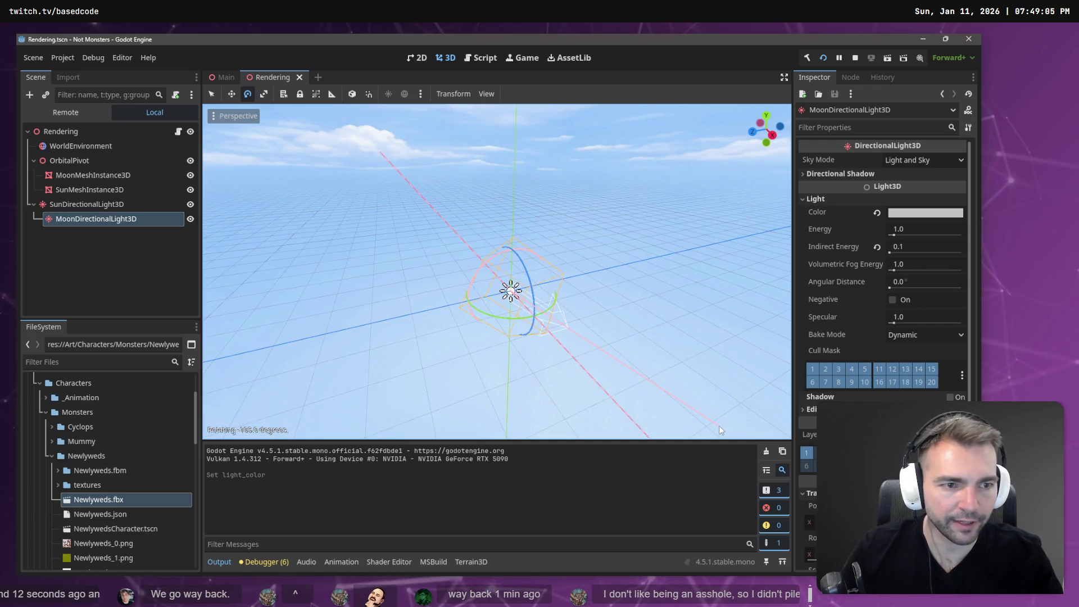
- Rotate the moon light to about -135° and walk through the night town in a test run
{"action": "mouse_move", "coordinate": [720, 426]}
{"action": "left_mouse_down"}
{"action": "mouse_move", "coordinate": [707, 470]}
{"action": "mouse_move", "coordinate": [617, 550]}
{"action": "left_mouse_up"}
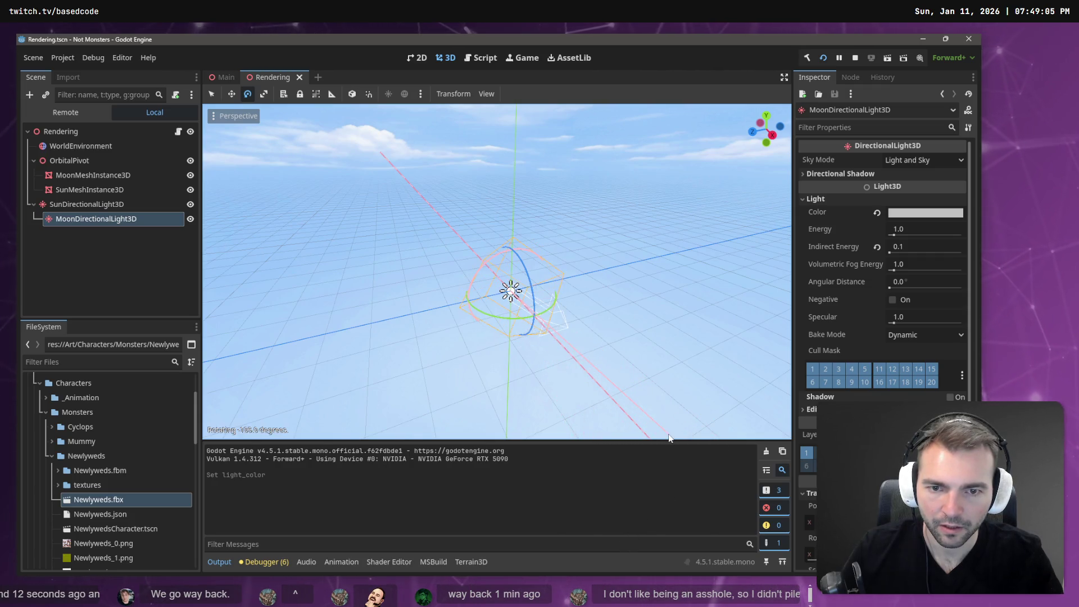
{"action": "key", "text": "F5"}
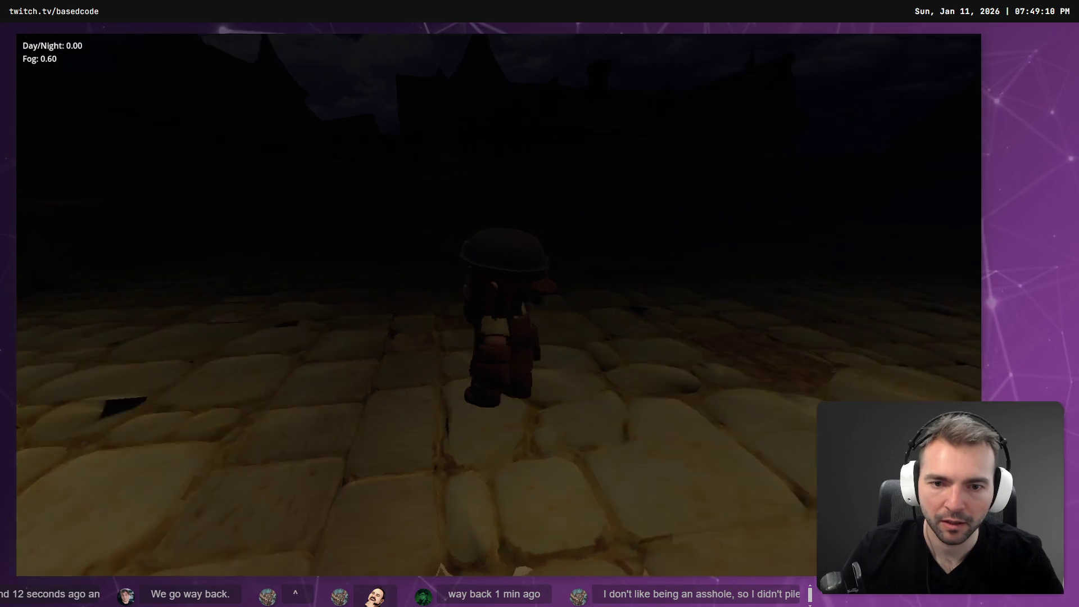
{"action": "key", "text": "w"}
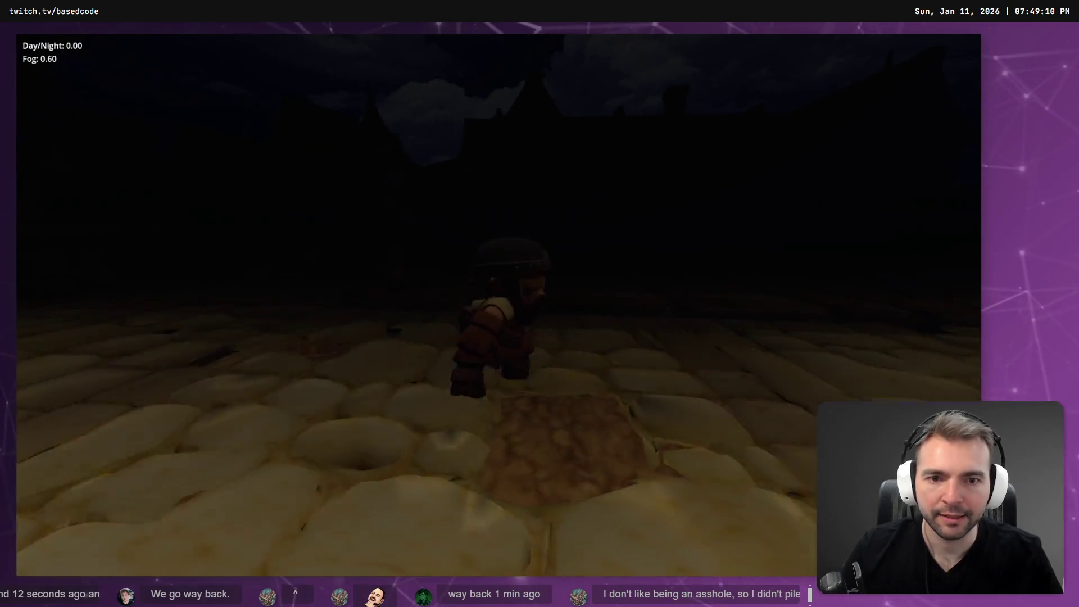
{"action": "key", "text": "w"}
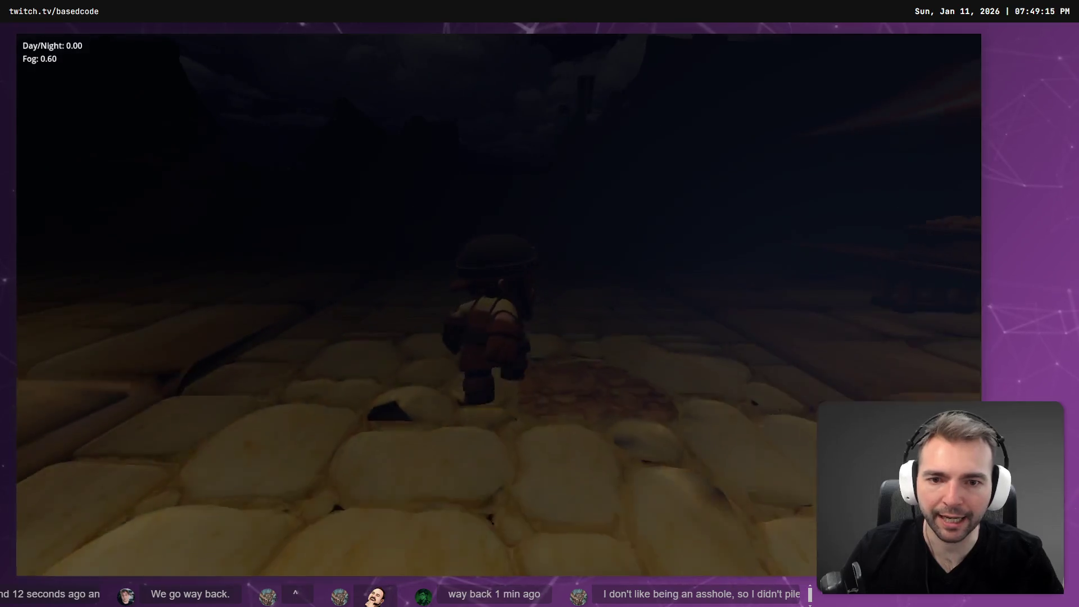
{"action": "key", "text": "w"}
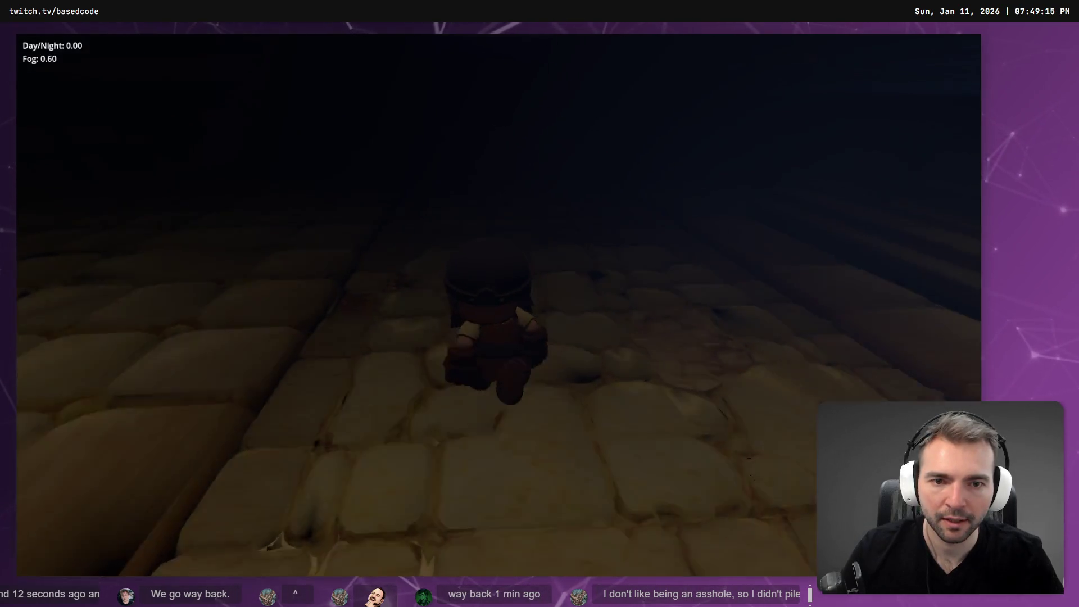
{"action": "key", "text": "w"}
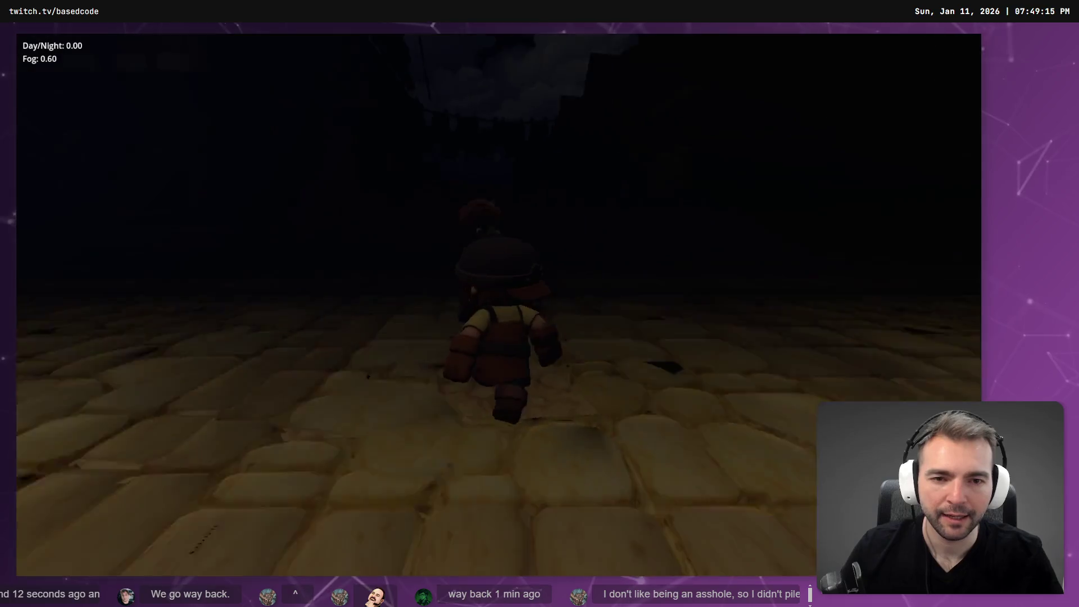
{"action": "key", "text": "w"}
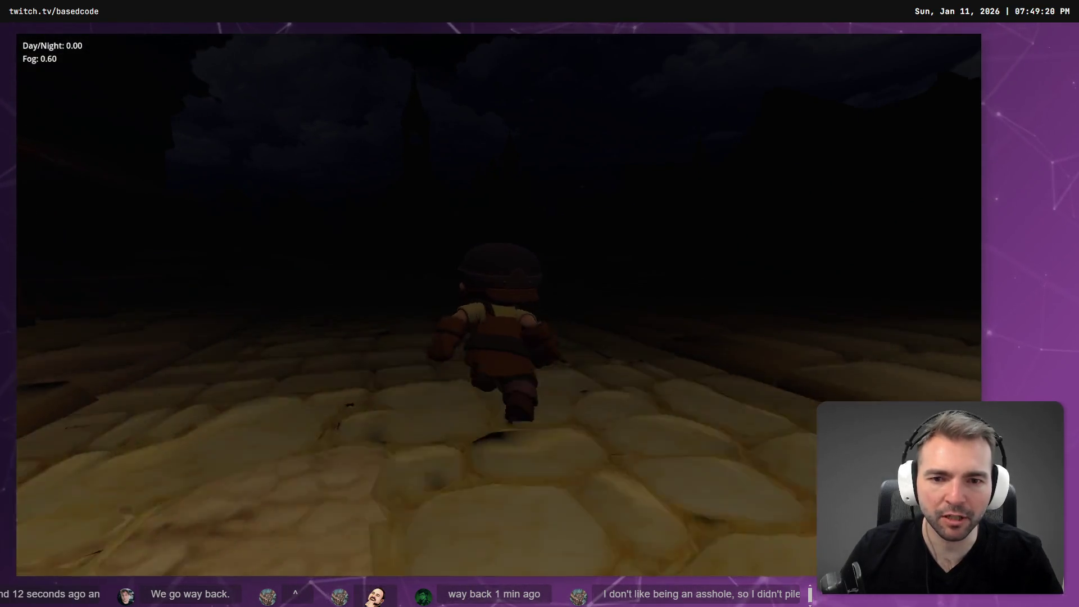
{"action": "key", "text": "w"}
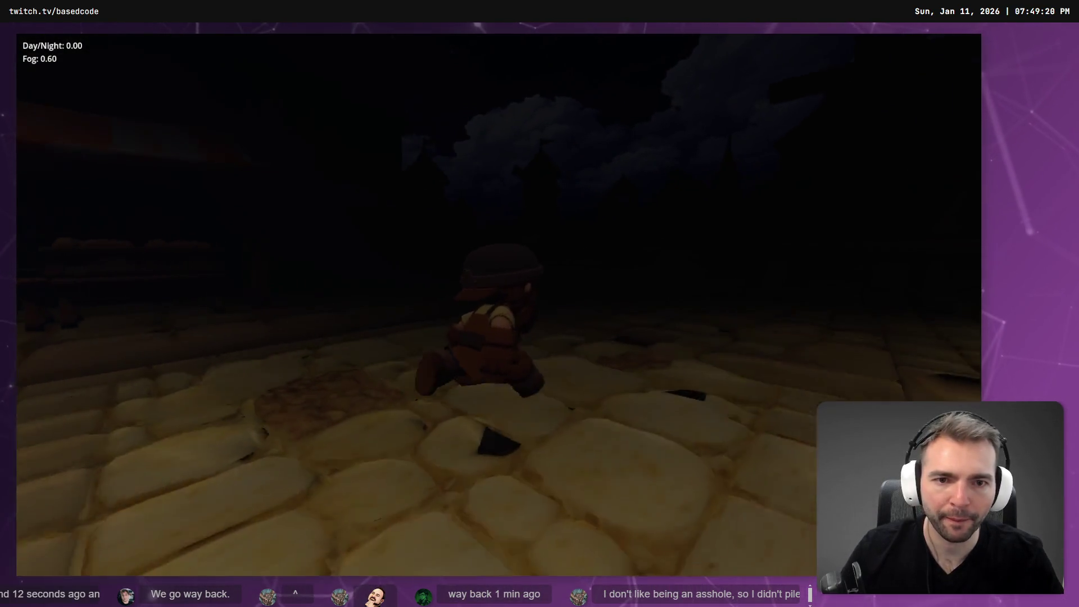
{"action": "key", "text": "w"}
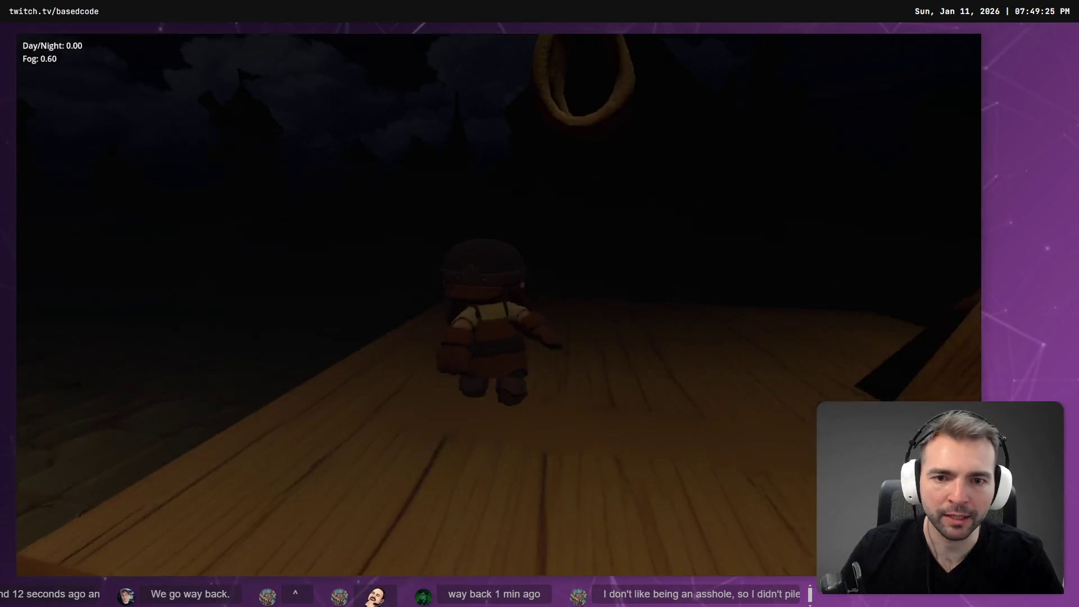
{"action": "key", "text": "w"}
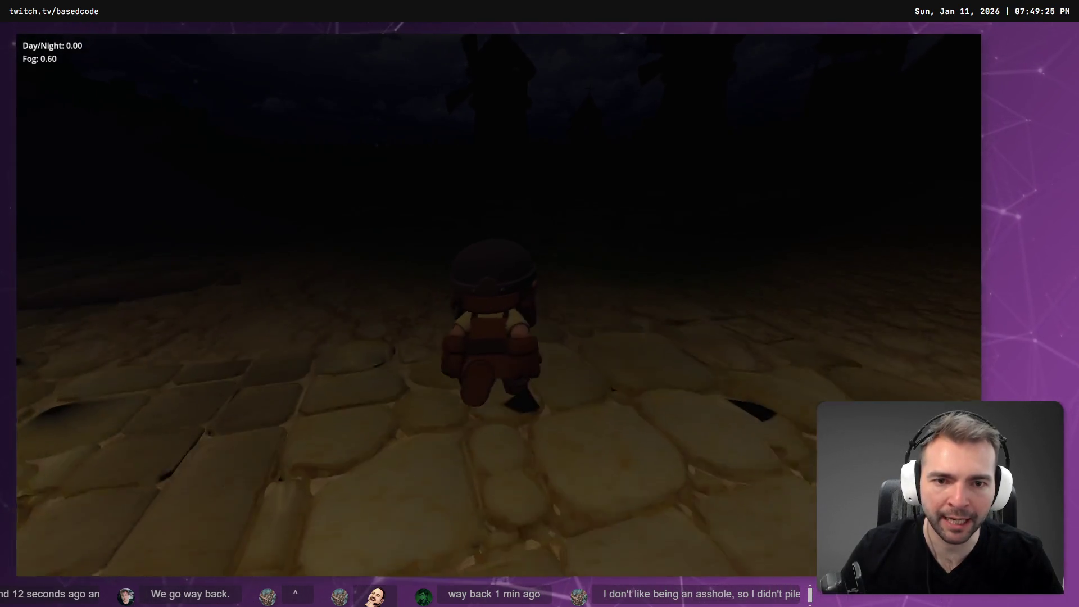
{"action": "key", "text": "w"}
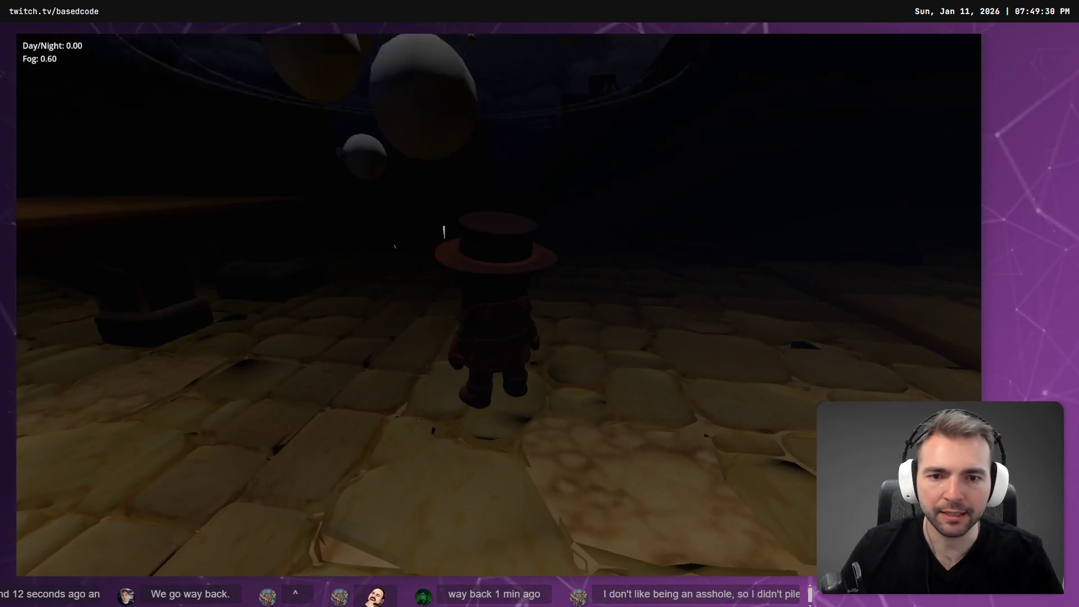
{"action": "key", "text": "F8"}
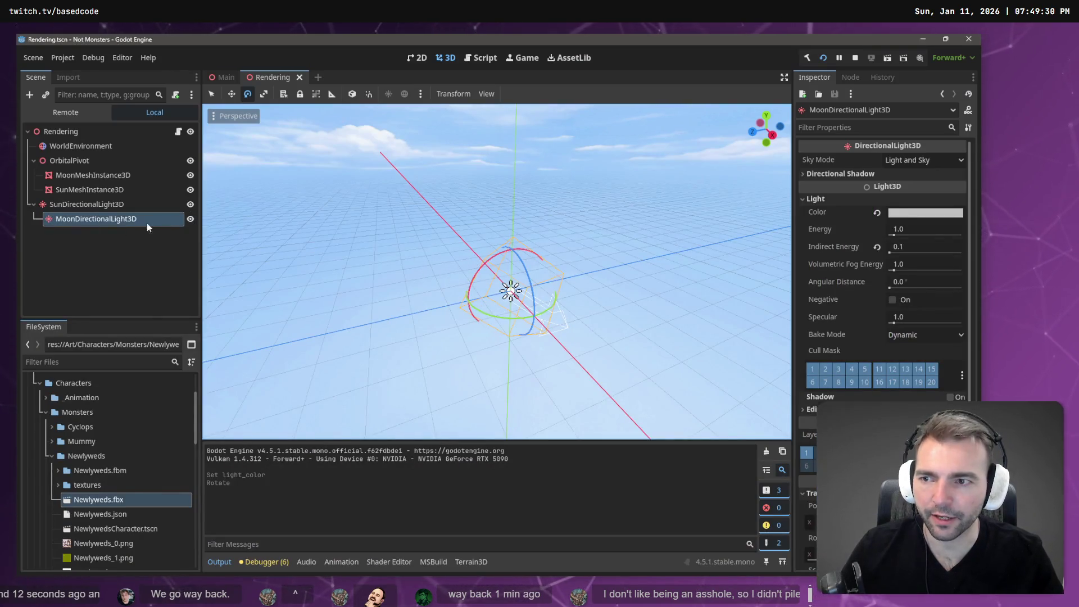
{"action": "left_click", "coordinate": [140, 224]}
{"action": "key", "text": "Delete"}
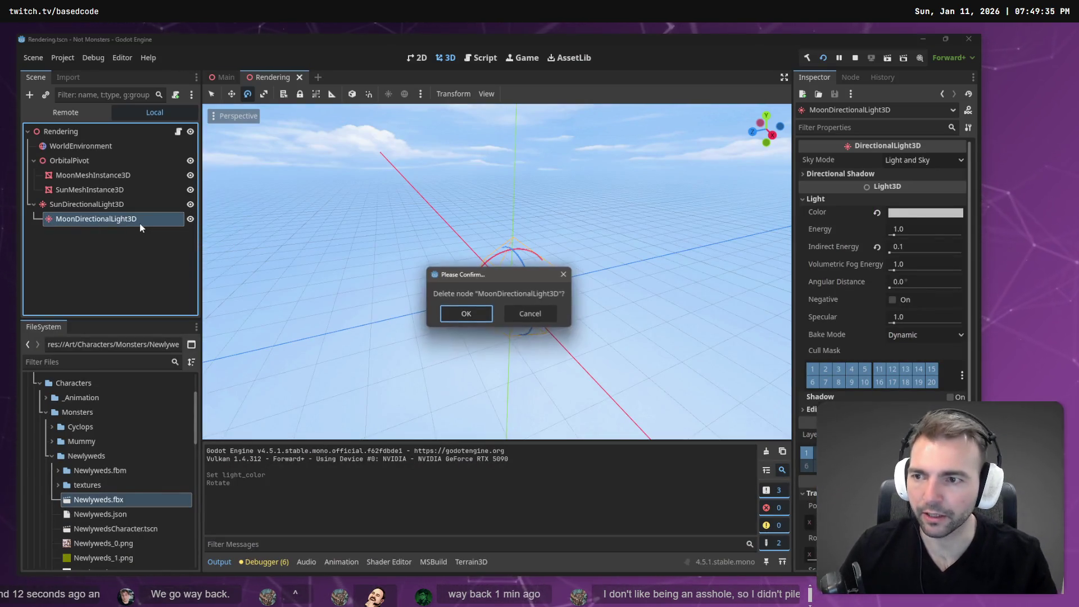
{"action": "key", "text": "Return"}
{"action": "key", "text": "F5"}
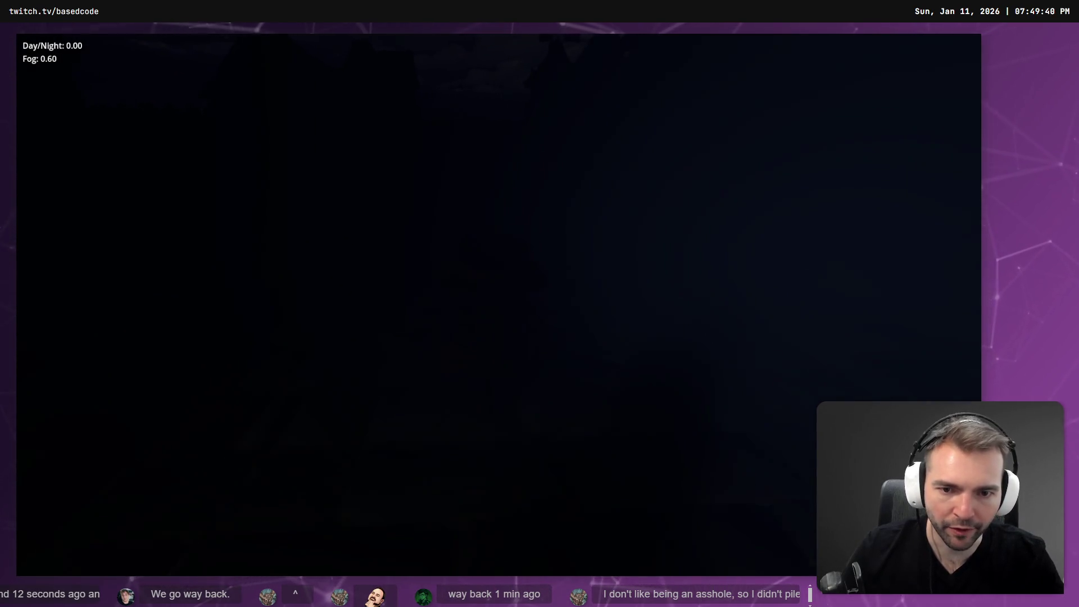
{"action": "key", "text": "Escape"}
{"action": "key", "text": "F5"}
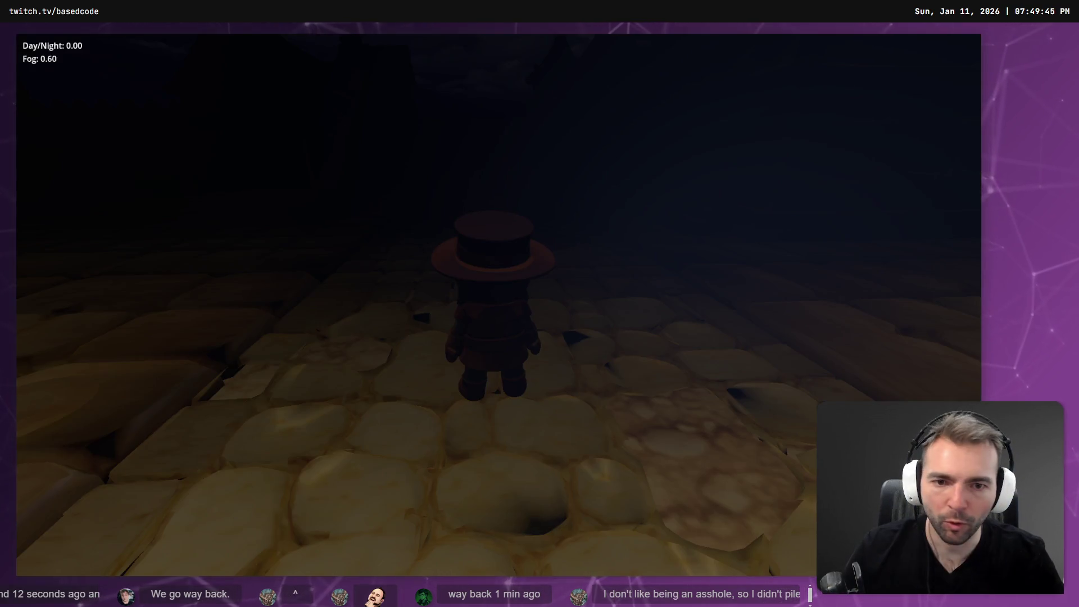
{"action": "key", "text": "Escape"}
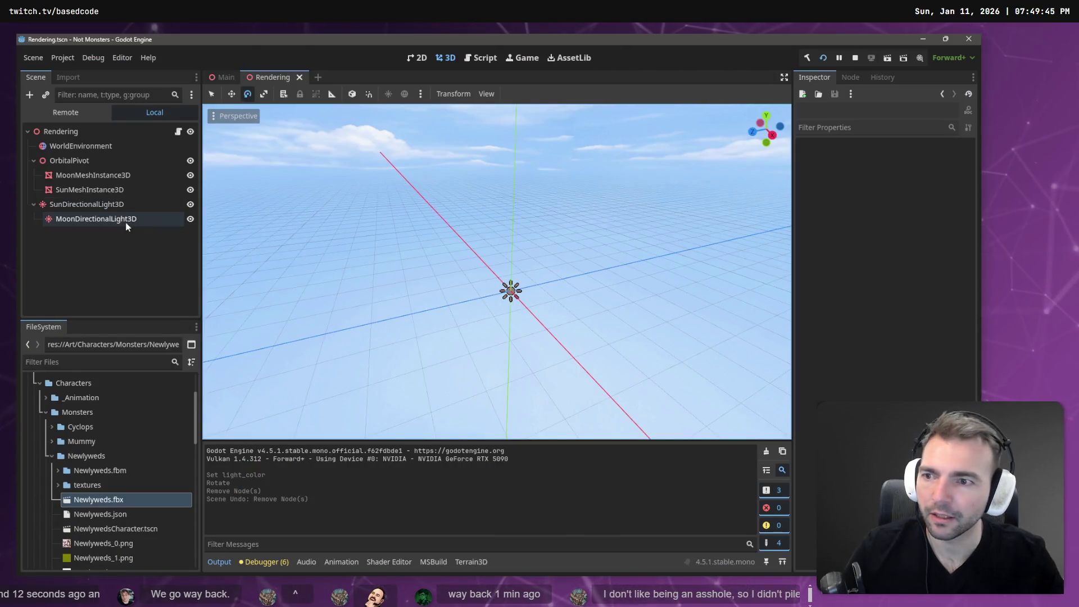
- Set the moon light's Energy to 0.1 and test the dimmer moon
{"action": "left_click", "coordinate": [126, 224]}
{"action": "left_click", "coordinate": [922, 227]}
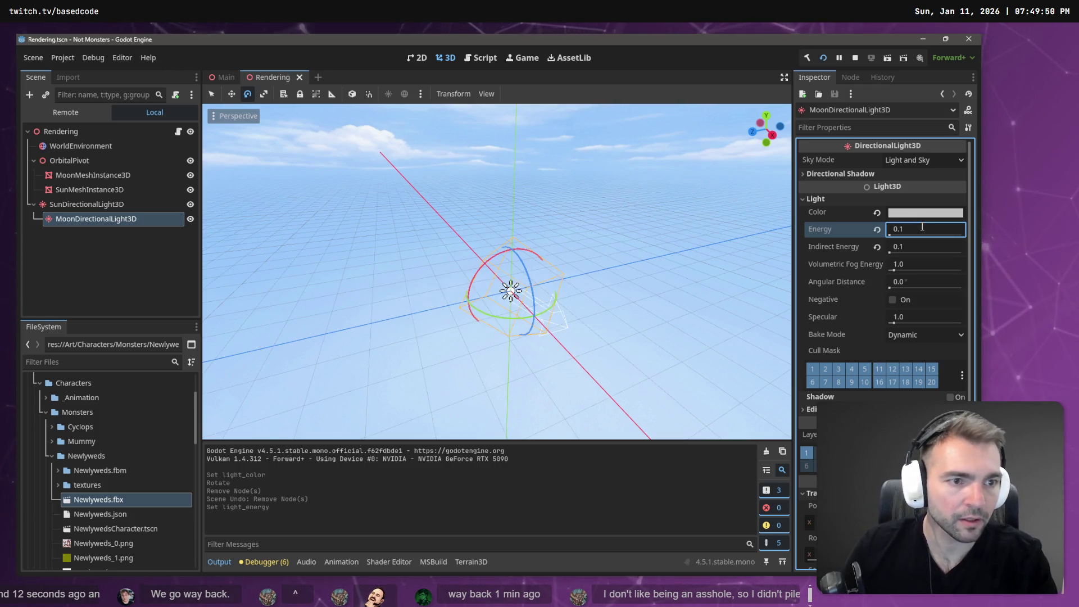
{"action": "key", "text": "F5"}
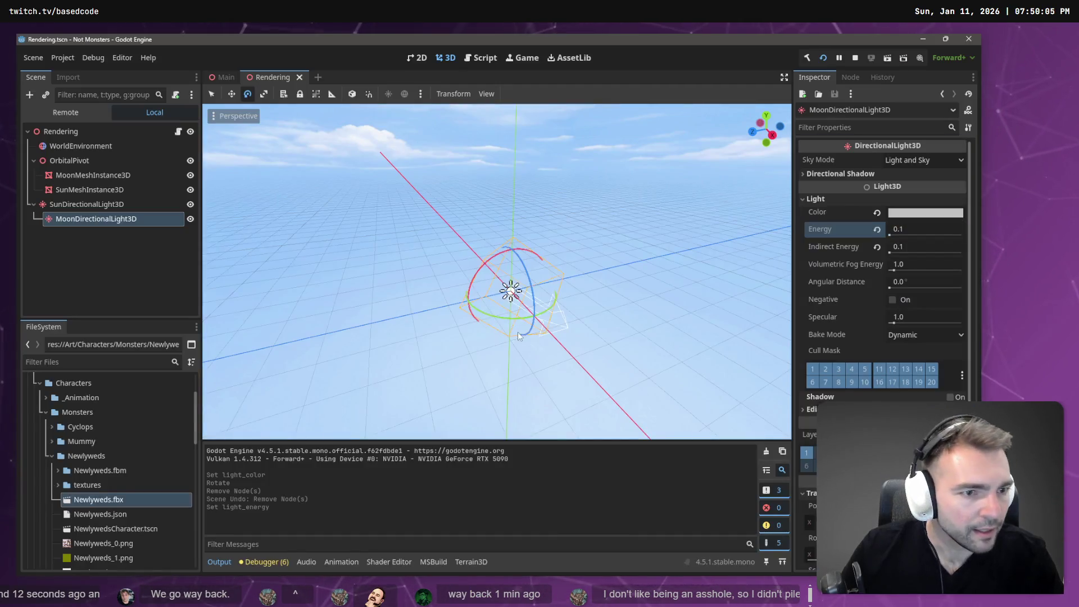
- Set Indirect Energy 1.0 and Volumetric Fog Energy 10.0, then test the night fog
{"action": "left_click", "coordinate": [918, 245]}
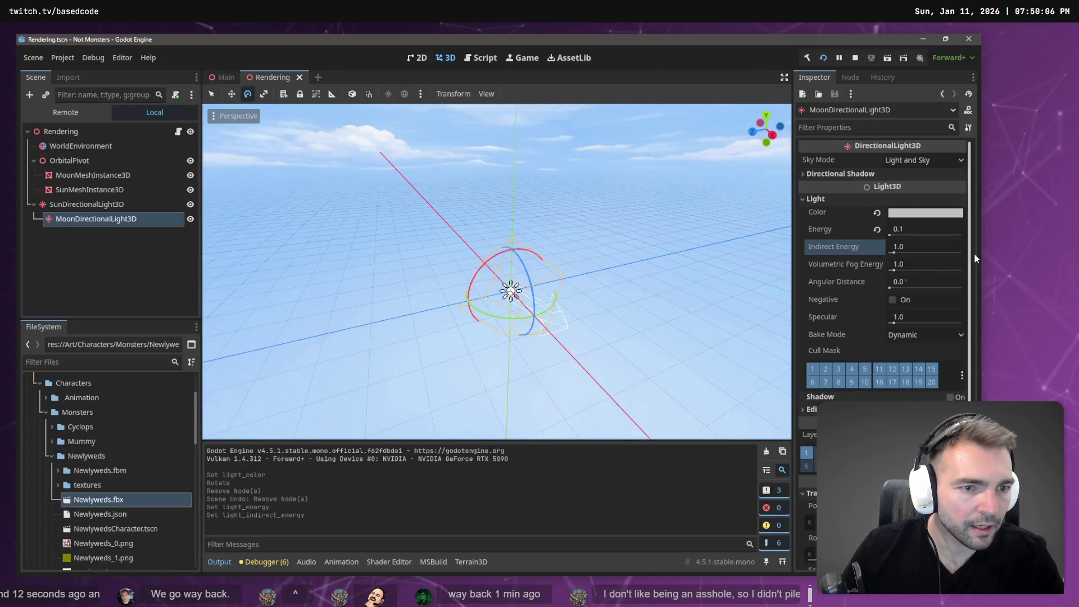
{"action": "left_click", "coordinate": [931, 266]}
{"action": "type", "text": "2"}
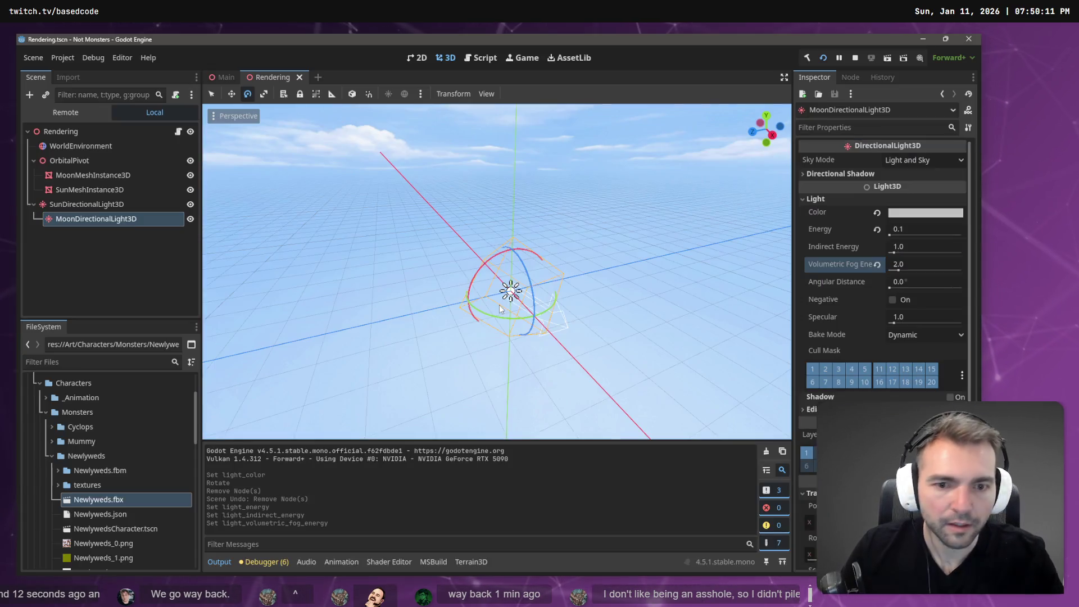
{"action": "left_click", "coordinate": [928, 266]}
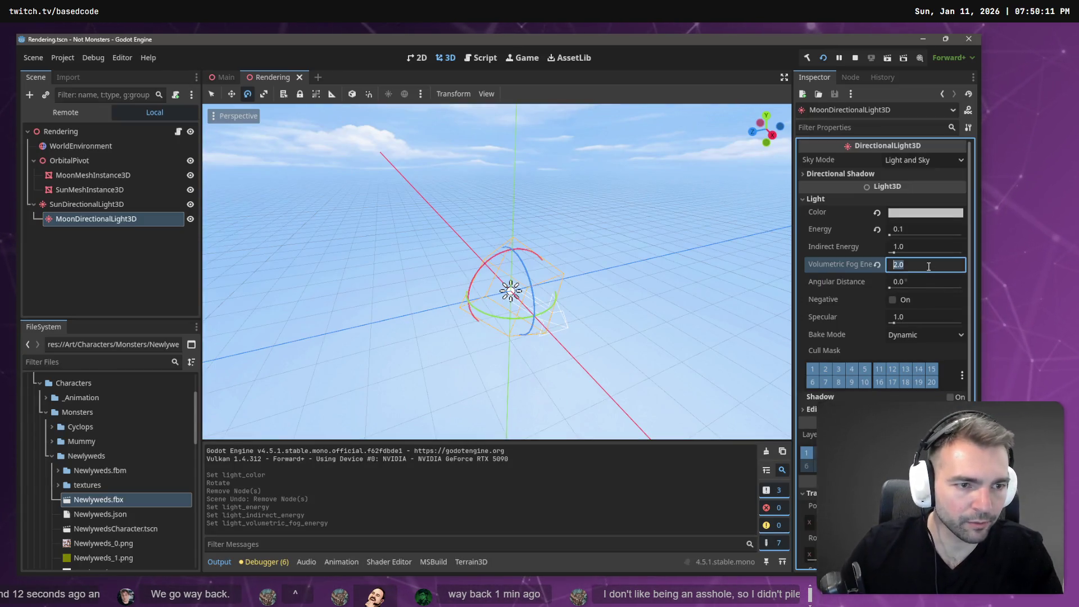
{"action": "type", "text": "1"}
{"action": "key", "text": "F5"}
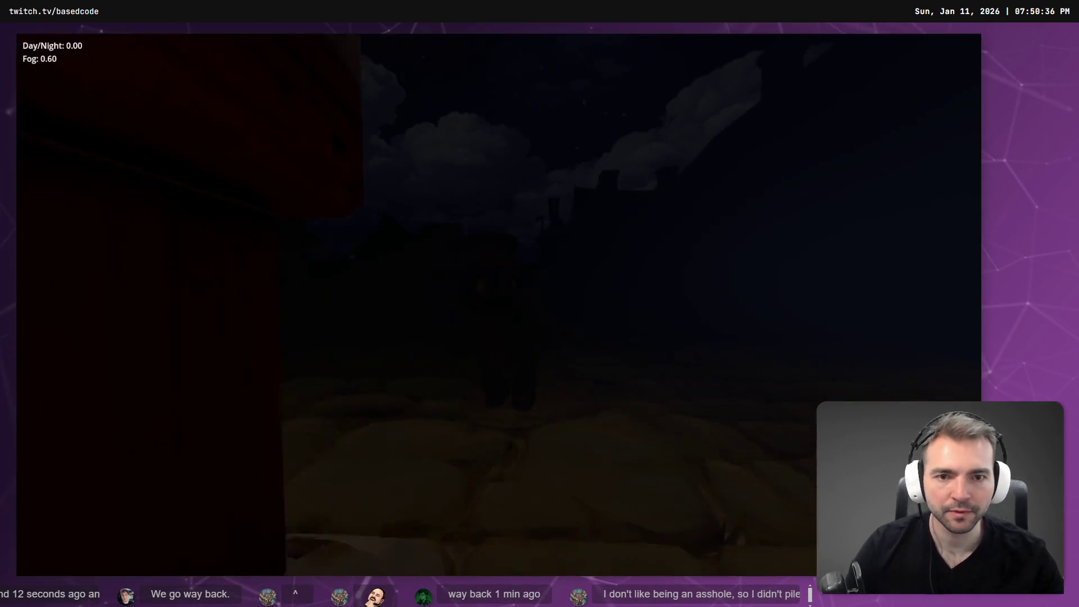
{"action": "key", "text": "Escape"}
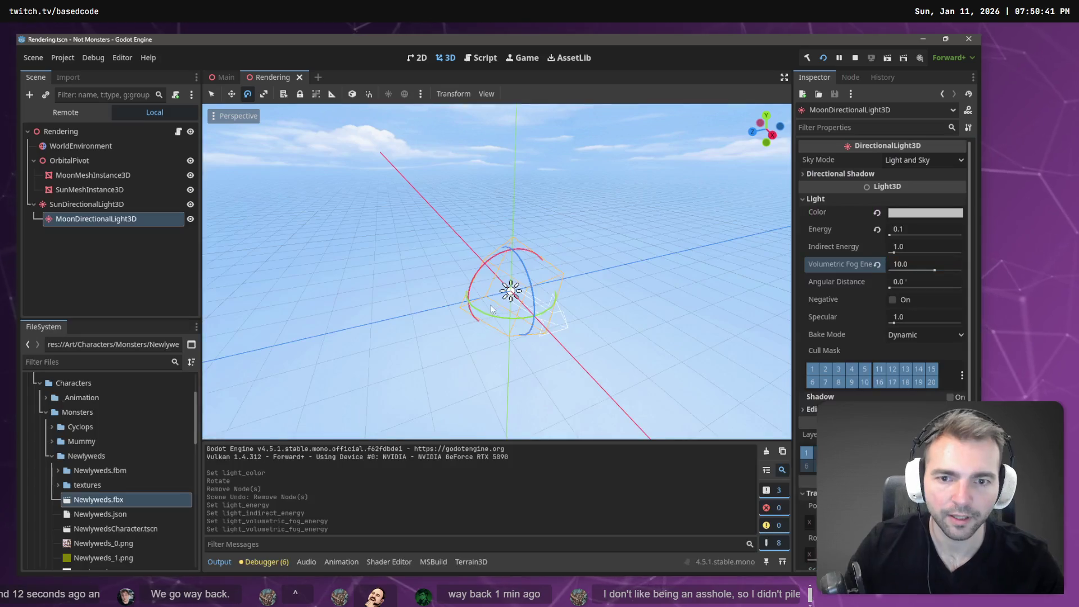
- Give MoonMeshInstance3D a new StandardMaterial3D in surface override slot 0
{"action": "left_click", "coordinate": [112, 178]}
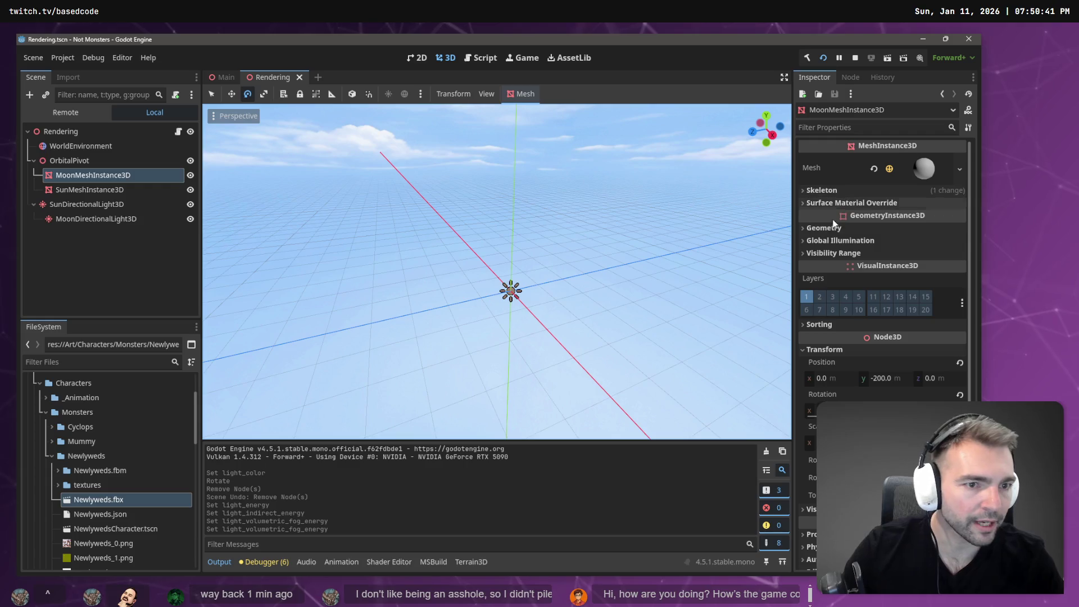
{"action": "left_click", "coordinate": [853, 204]}
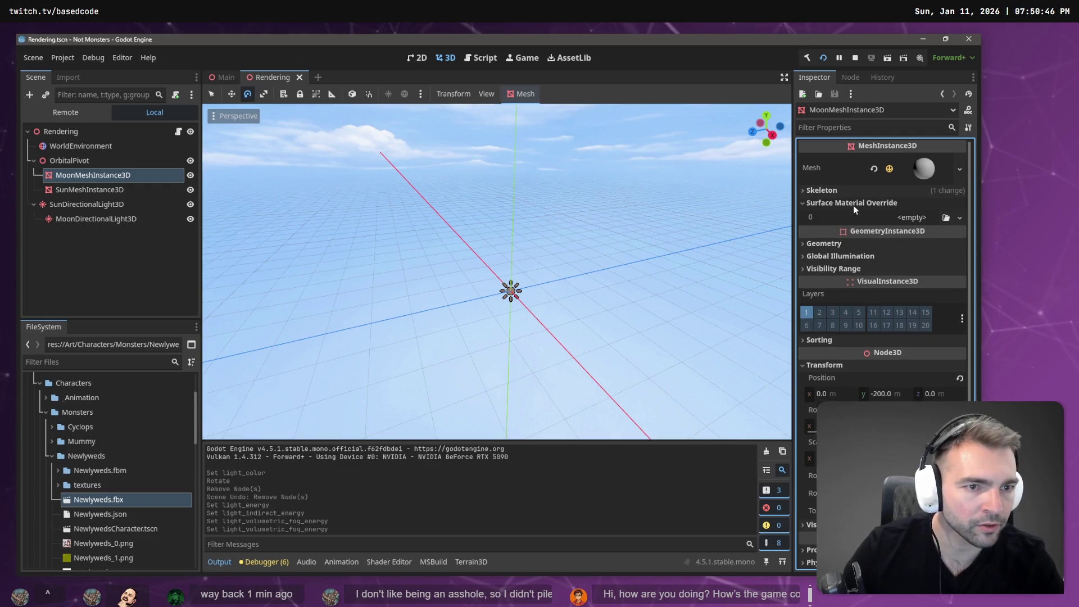
{"action": "left_click", "coordinate": [960, 219]}
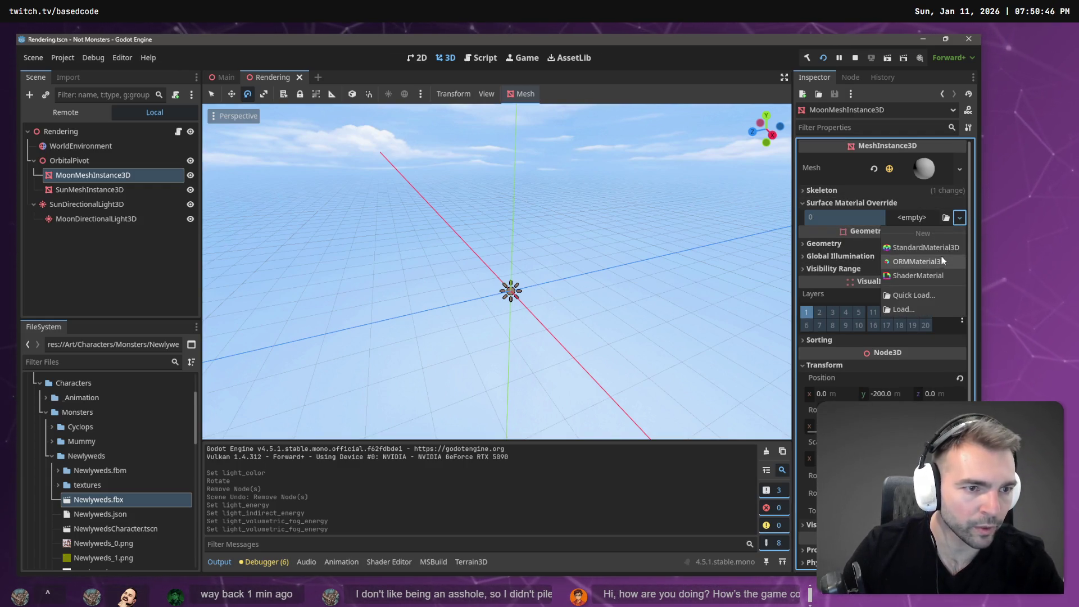
{"action": "left_click", "coordinate": [948, 250]}
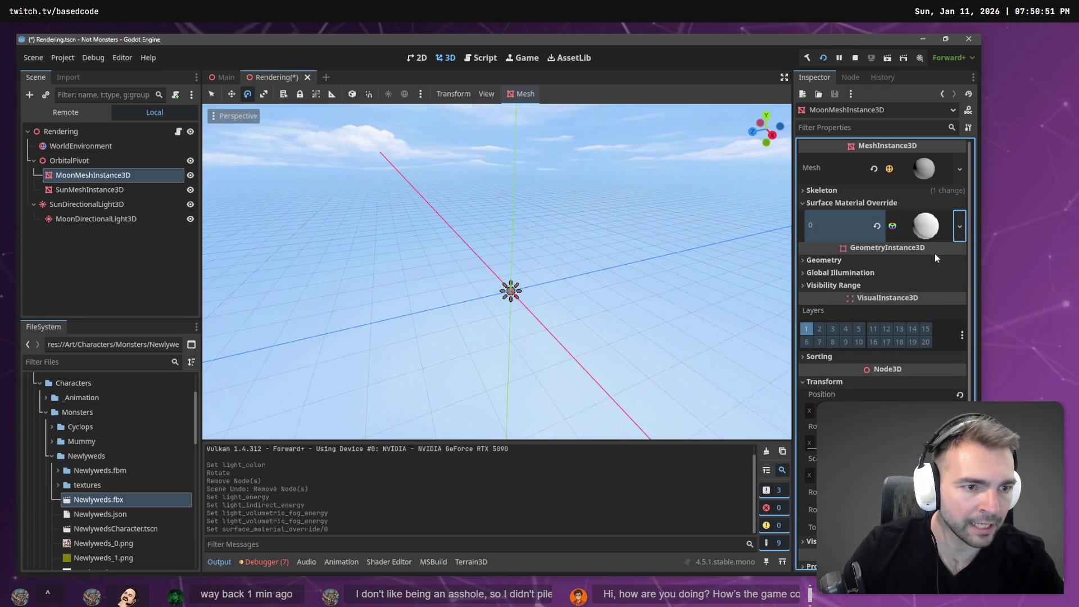
{"action": "left_click", "coordinate": [921, 226]}
{"action": "scroll", "coordinate": [841, 396], "scroll_direction": "down", "scroll_amount": 5}
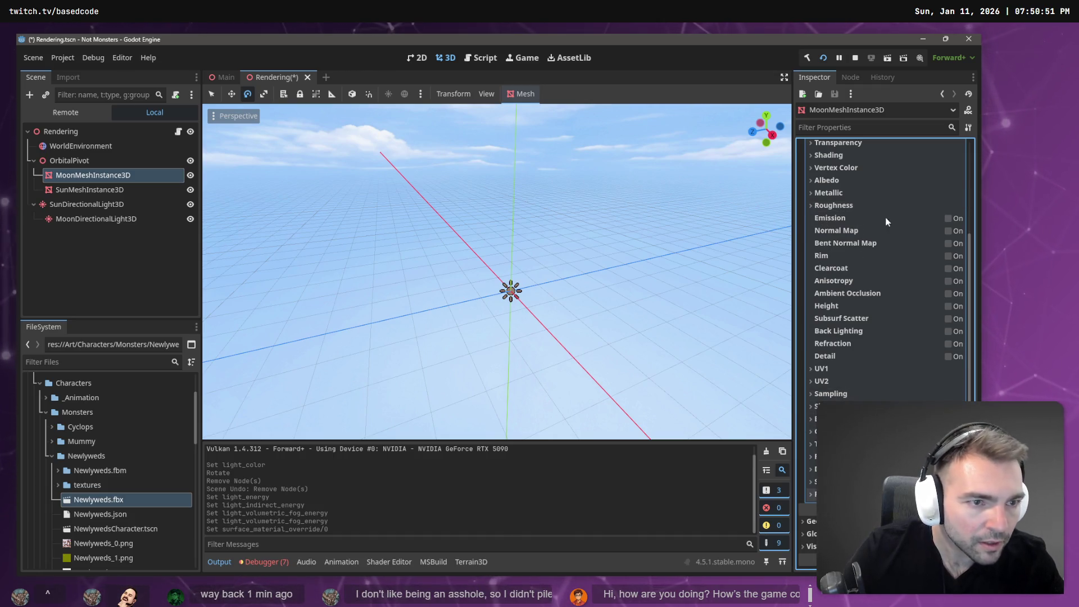
- Enable white emission at energy multiplier 10 on the moon material and test-run the game
{"action": "left_click", "coordinate": [948, 218]}
{"action": "left_click", "coordinate": [905, 232]}
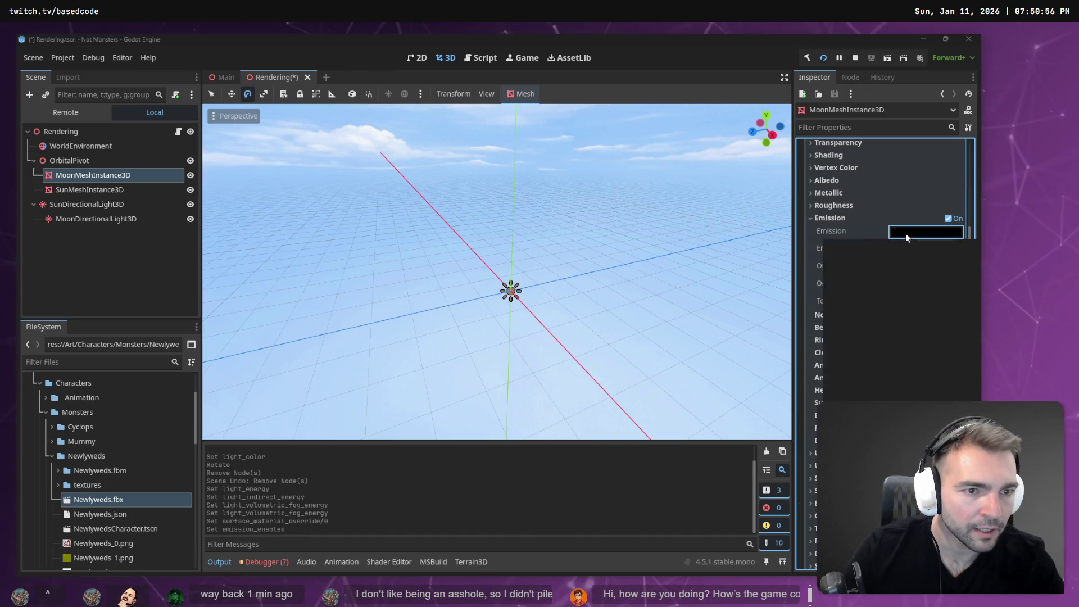
{"action": "left_click_drag", "start_coordinate": [966, 326], "coordinate": [969, 237]}
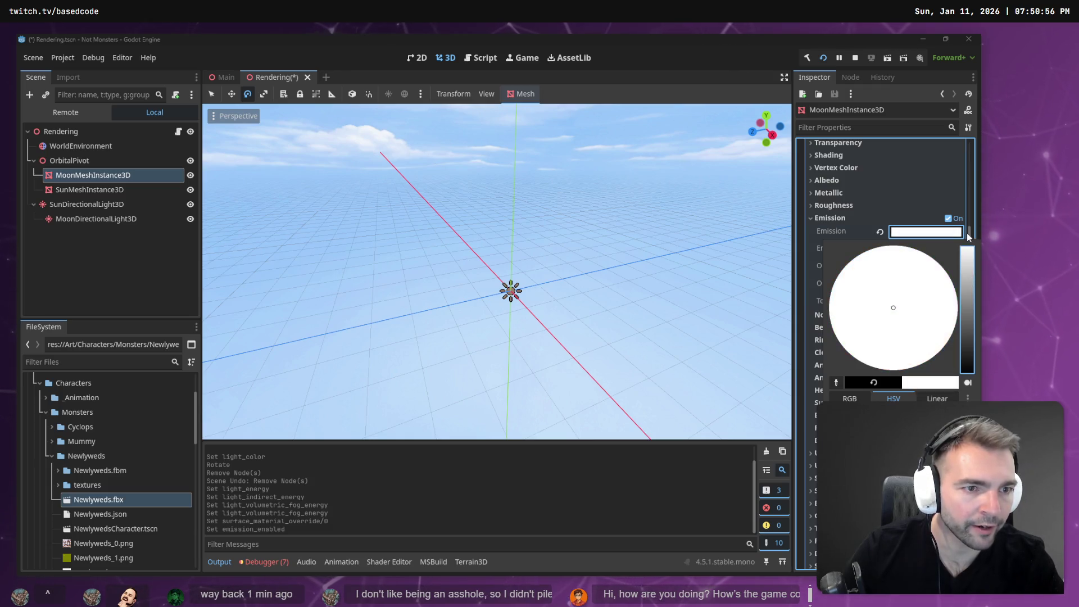
{"action": "left_click", "coordinate": [852, 233]}
{"action": "left_click", "coordinate": [907, 248]}
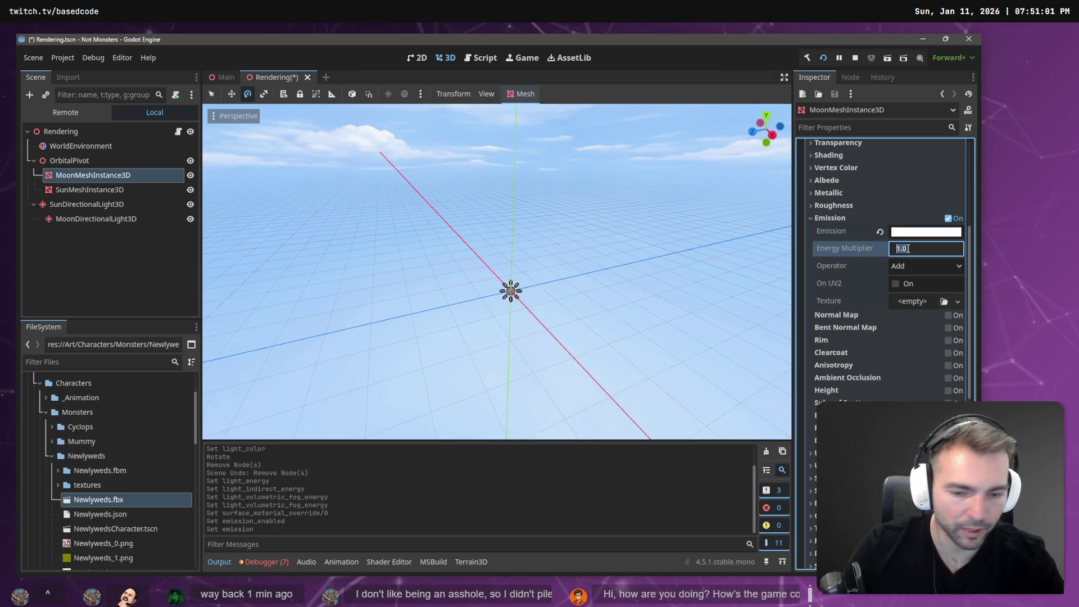
{"action": "type", "text": "10"}
{"action": "key", "text": "Return"}
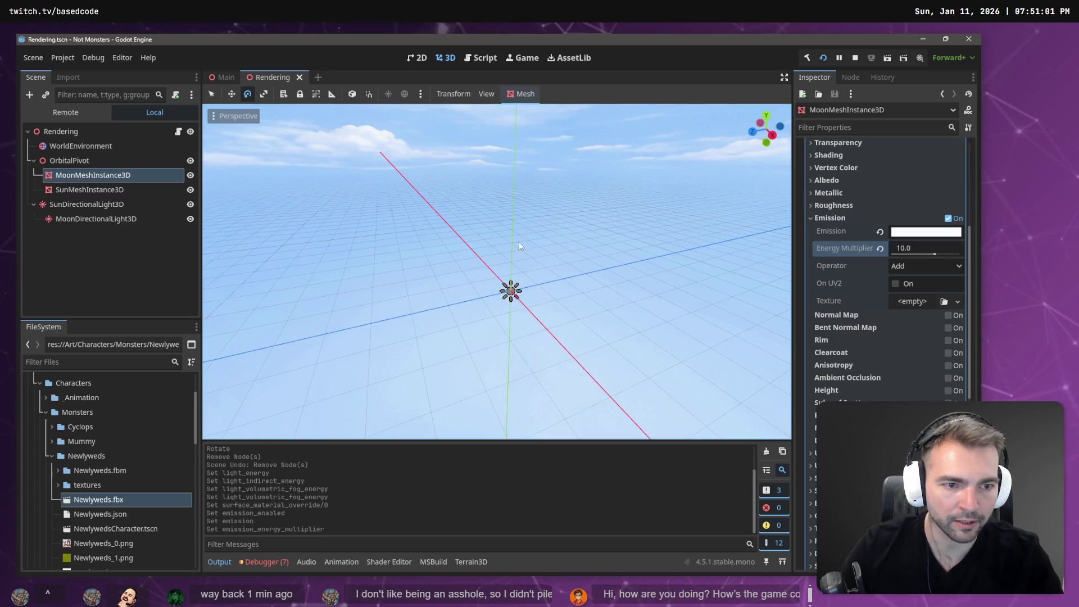
{"action": "key", "text": "F5"}
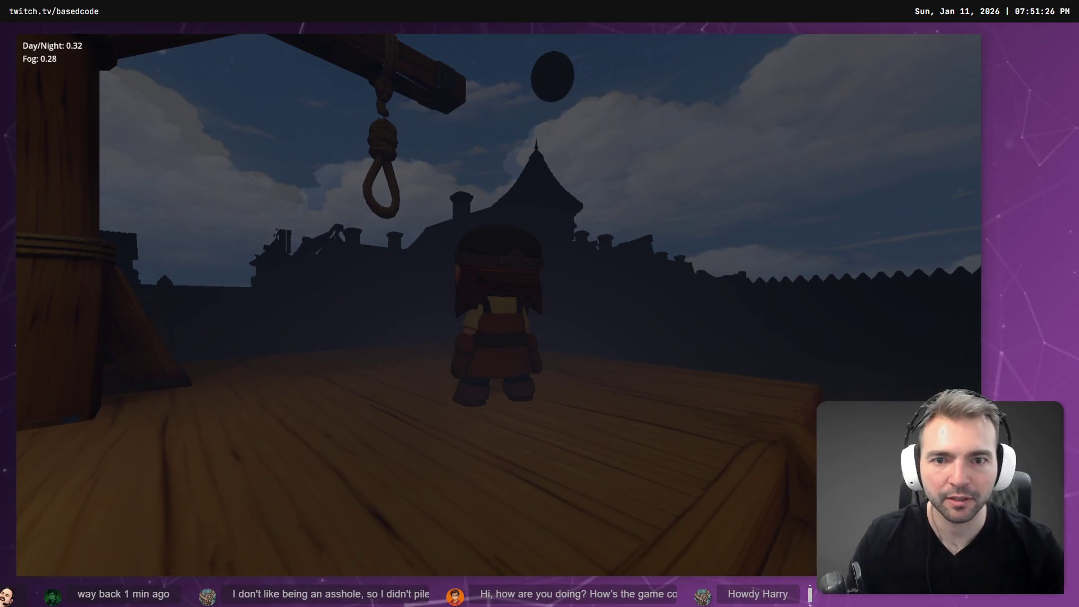
{"action": "key", "text": "alt+Tab"}
- Frame the glowing white moon mesh in the viewport from several angles
{"action": "left_click", "coordinate": [80, 145]}
{"action": "double_click", "coordinate": [92, 175]}
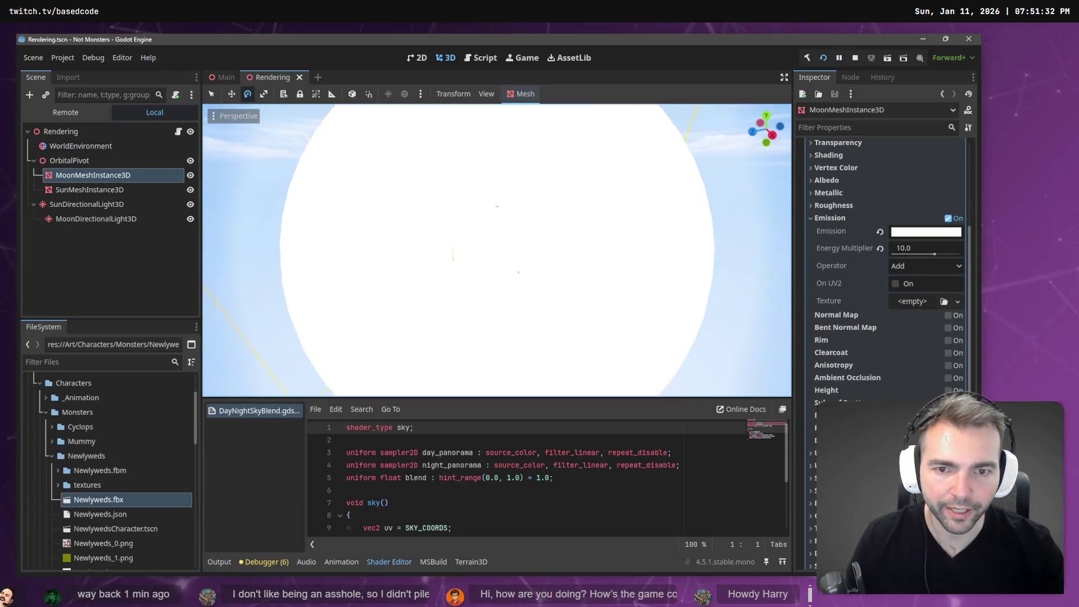
{"action": "scroll", "coordinate": [497, 250], "scroll_direction": "down", "scroll_amount": 5}
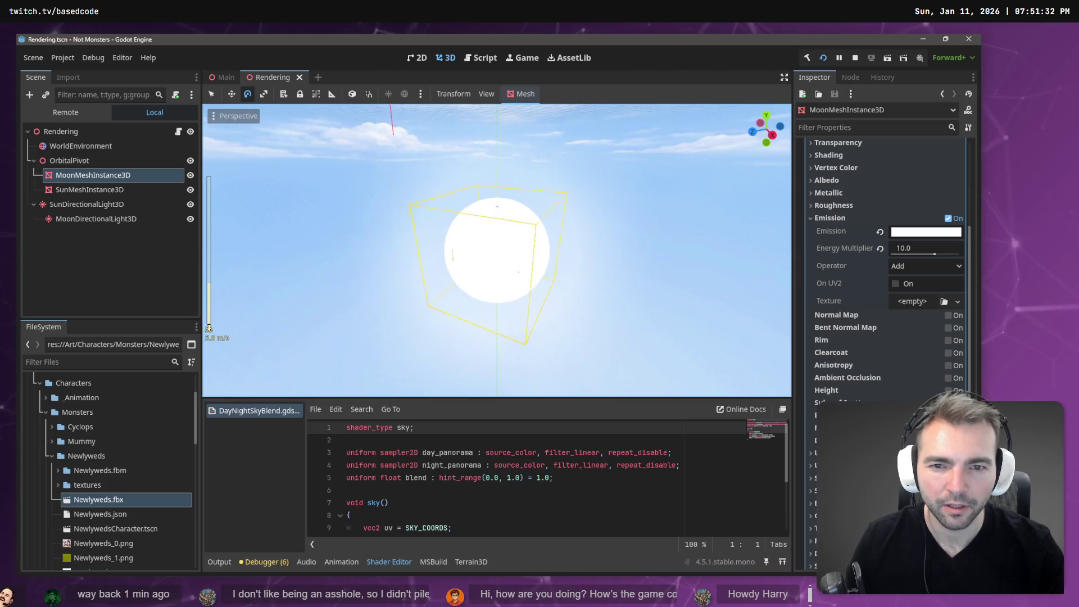
{"action": "key", "text": "s"}
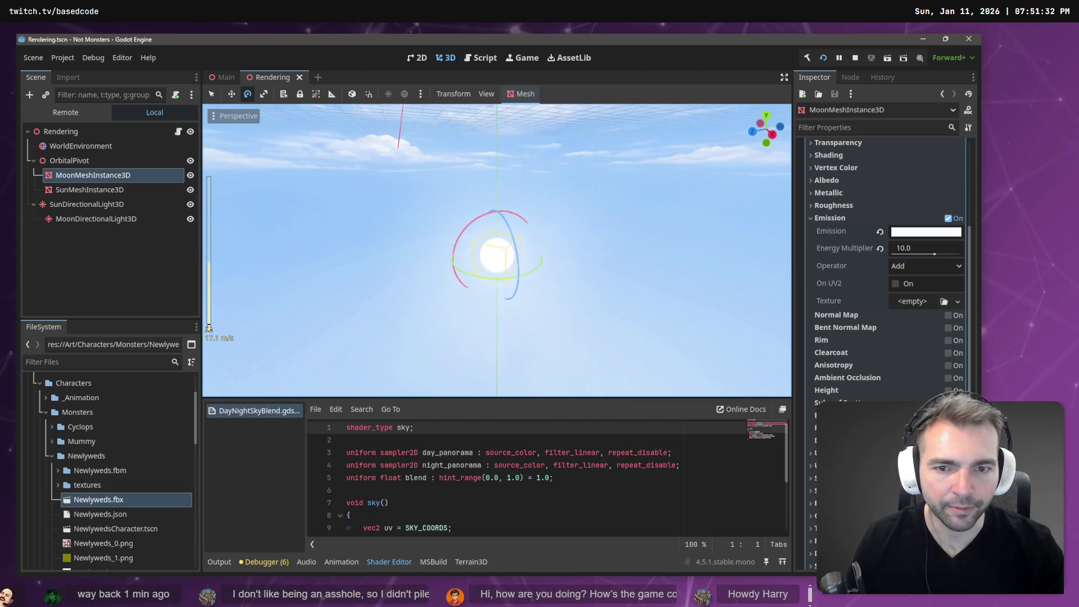
{"action": "scroll", "coordinate": [498, 250], "scroll_direction": "up", "scroll_amount": 8}
{"action": "key", "text": "d"}
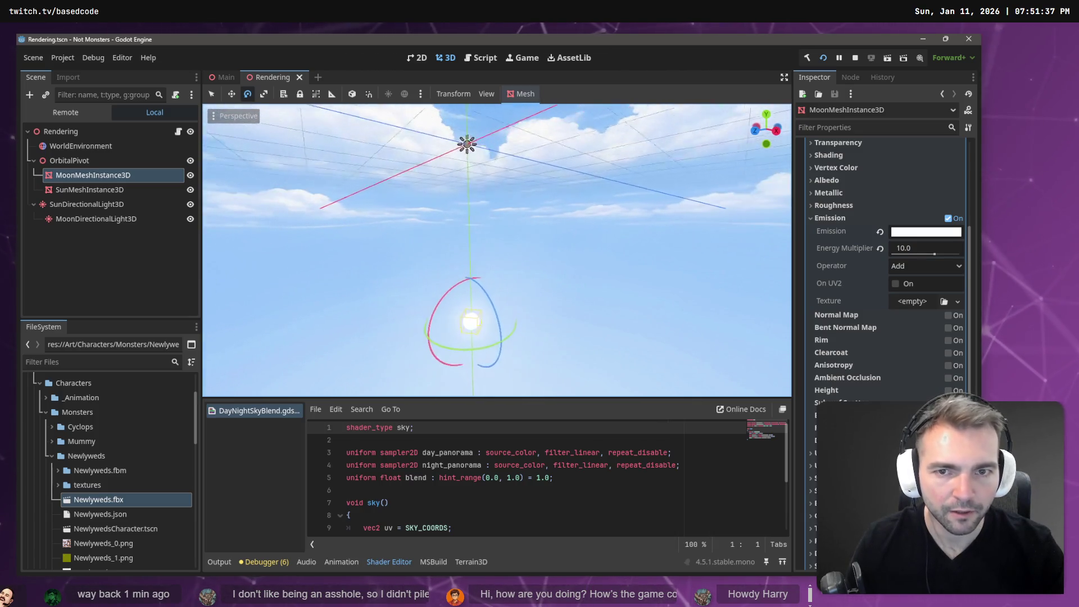
{"action": "key", "text": "f"}
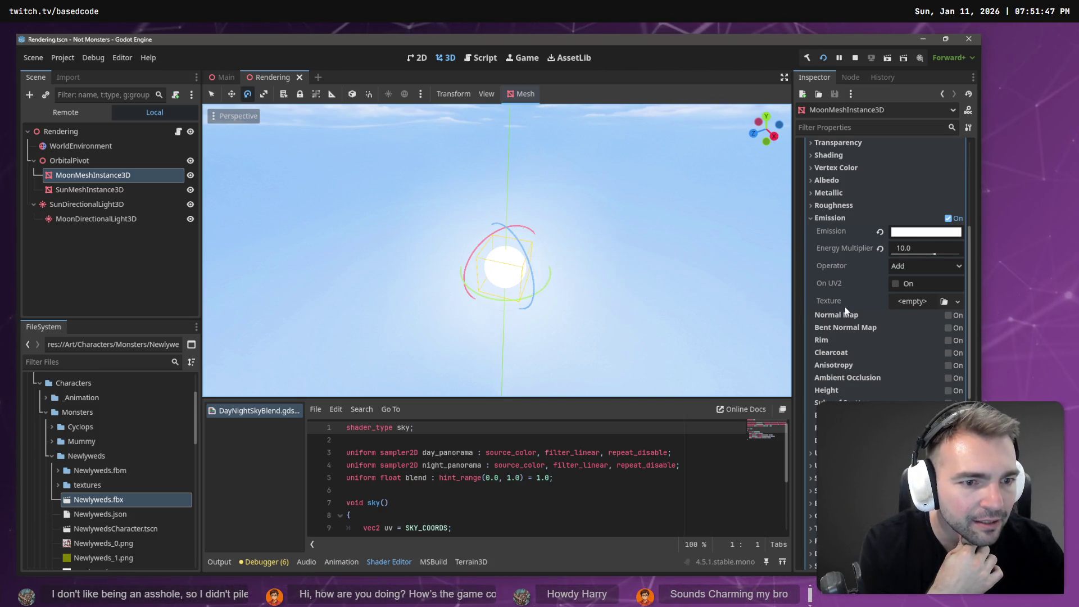
{"action": "scroll", "coordinate": [850, 310], "scroll_direction": "up", "scroll_amount": 3}
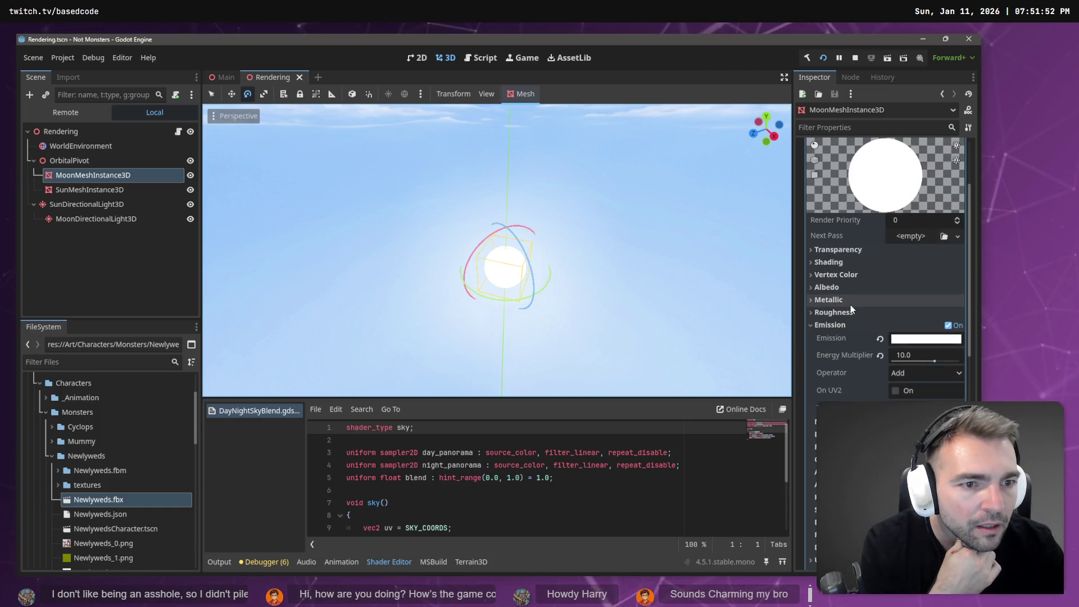
{"action": "scroll", "coordinate": [869, 281], "scroll_direction": "up", "scroll_amount": 3}
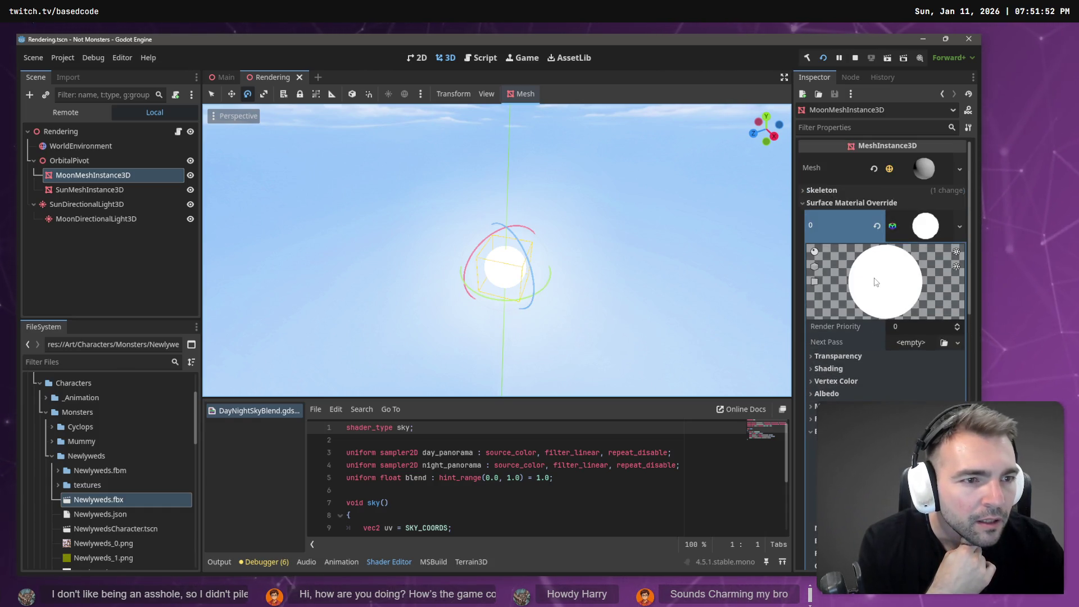
{"action": "scroll", "coordinate": [875, 281], "scroll_direction": "down", "scroll_amount": 6}
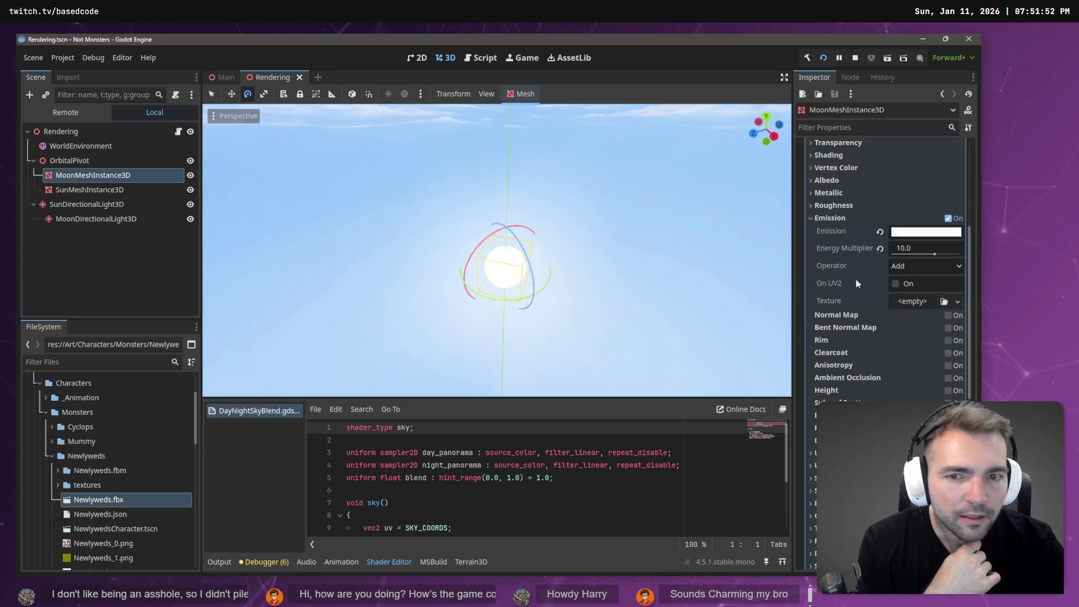
{"action": "left_click", "coordinate": [132, 264]}
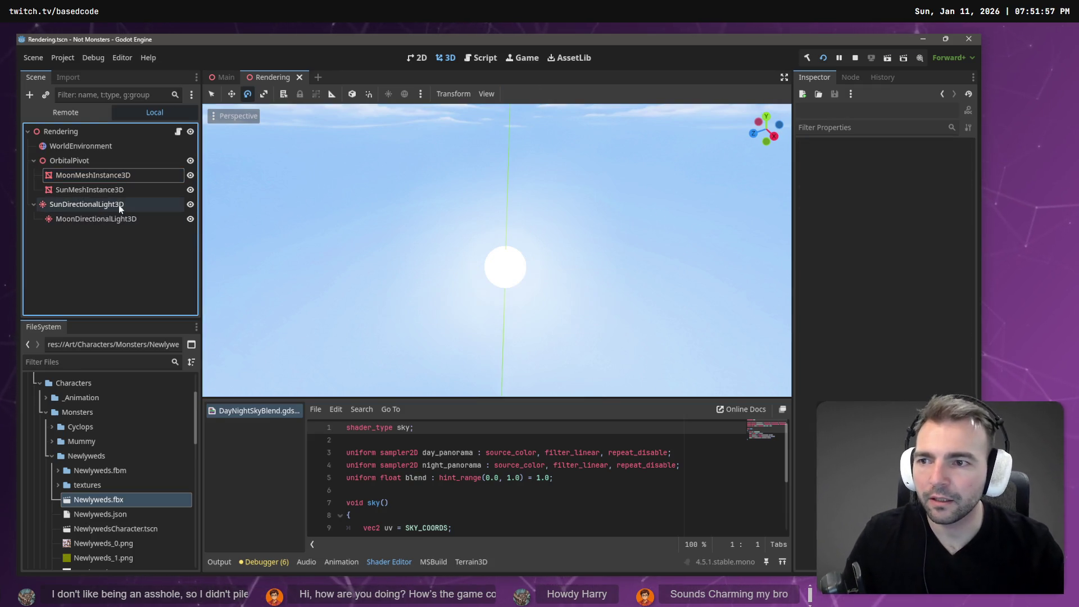
- Tilt the Main scene view toward the sun, select its Rendering node, then return to Rendering
{"action": "left_click", "coordinate": [223, 78]}
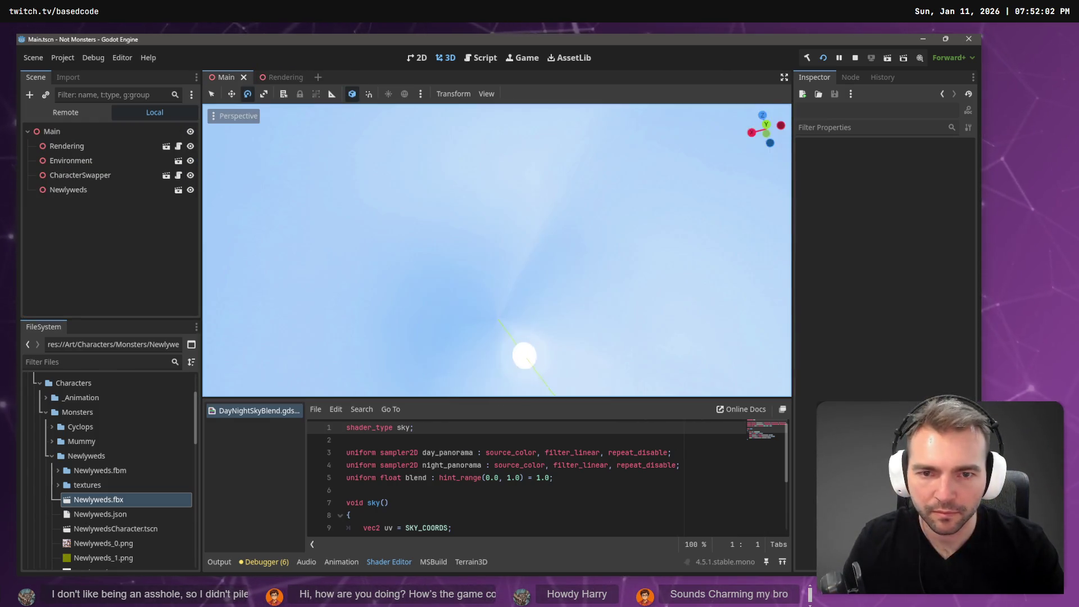
{"action": "key", "text": "t"}
{"action": "left_click_drag", "start_coordinate": [649, 292], "coordinate": [649, 291]}
{"action": "left_click", "coordinate": [551, 299]}
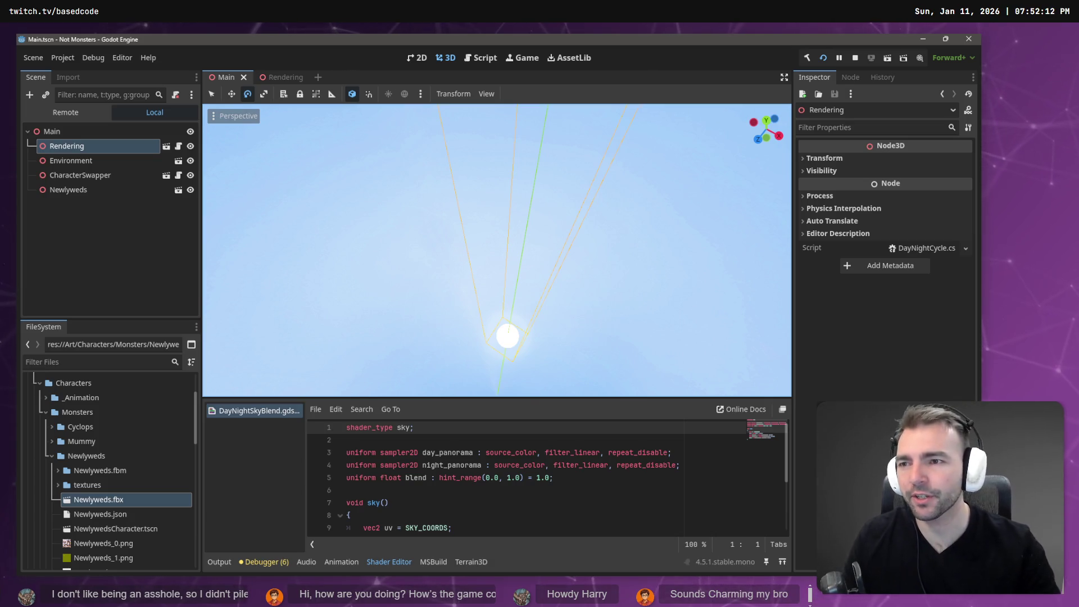
{"action": "left_click", "coordinate": [290, 78]}
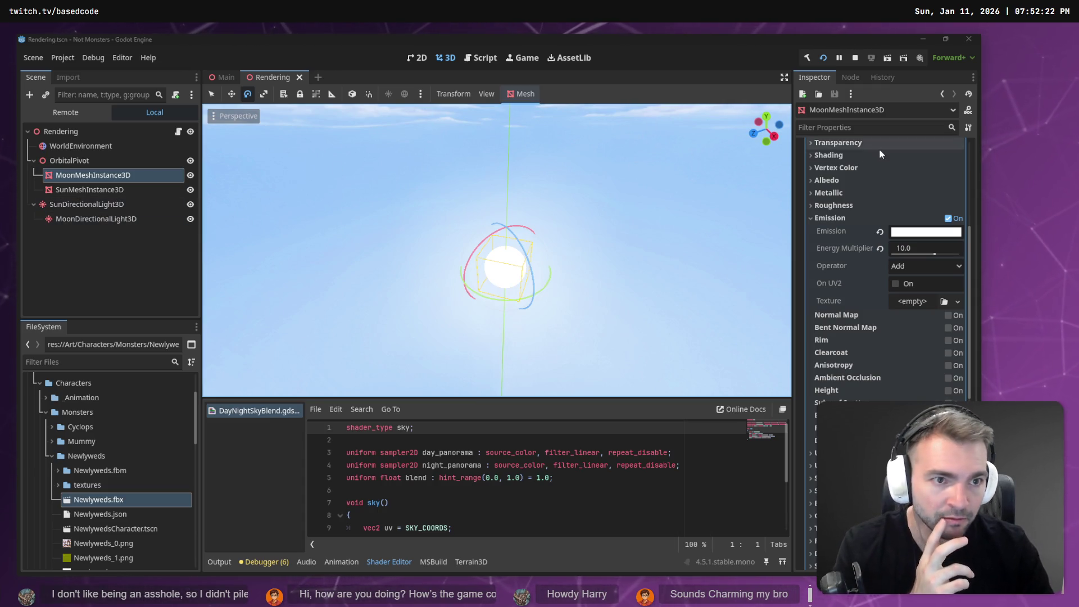
- Review the moon material's Transparency and Transform settings
{"action": "scroll", "coordinate": [878, 149], "scroll_direction": "up", "scroll_amount": 5}
{"action": "left_click", "coordinate": [844, 359]}
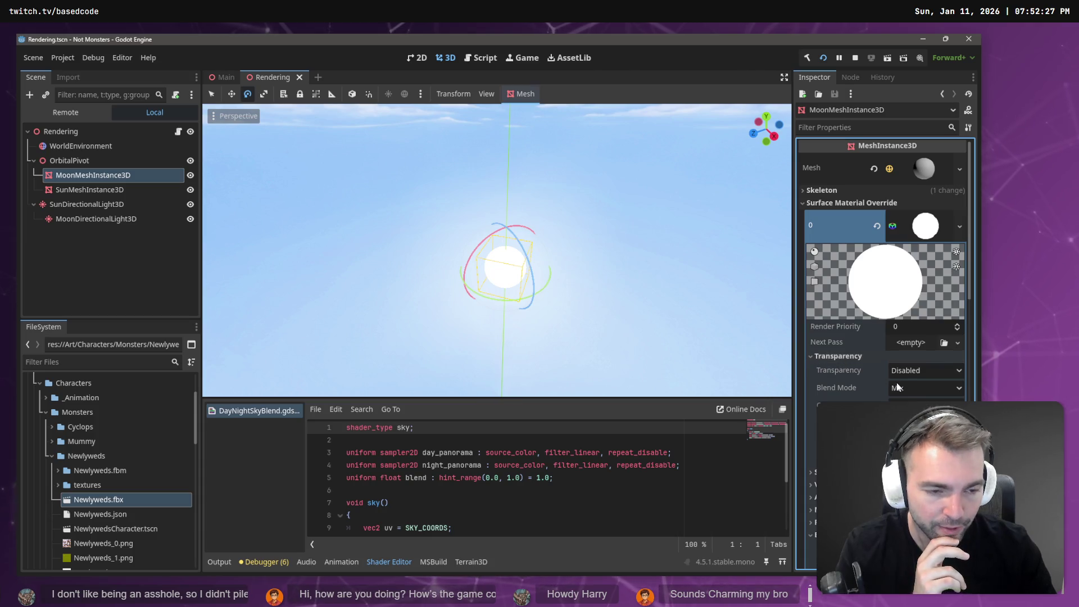
{"action": "left_click", "coordinate": [849, 360]}
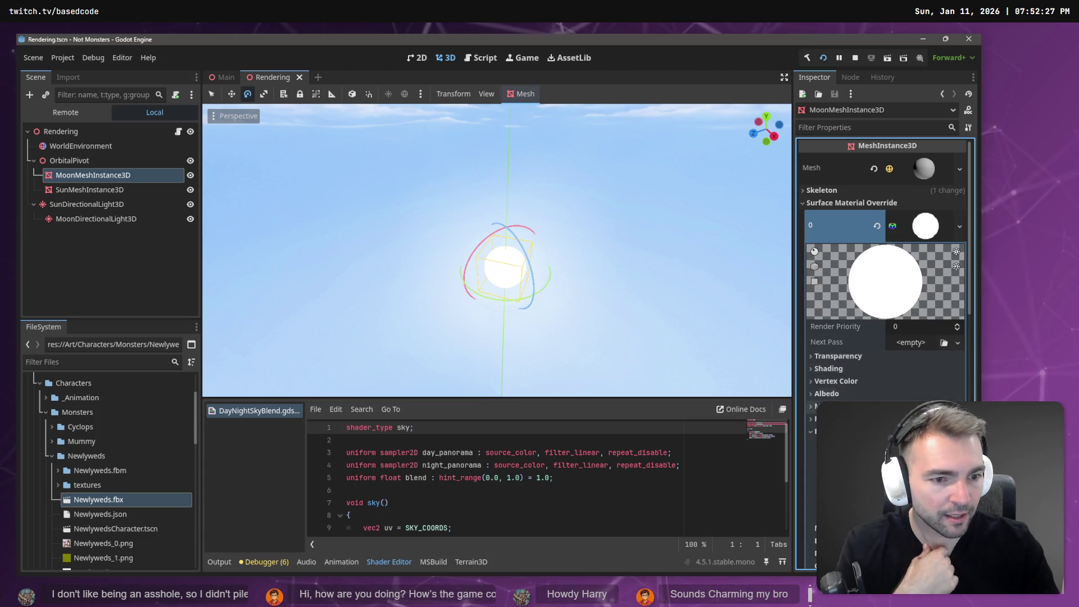
{"action": "scroll", "coordinate": [848, 362], "scroll_direction": "down", "scroll_amount": 5}
{"action": "left_click", "coordinate": [838, 369]}
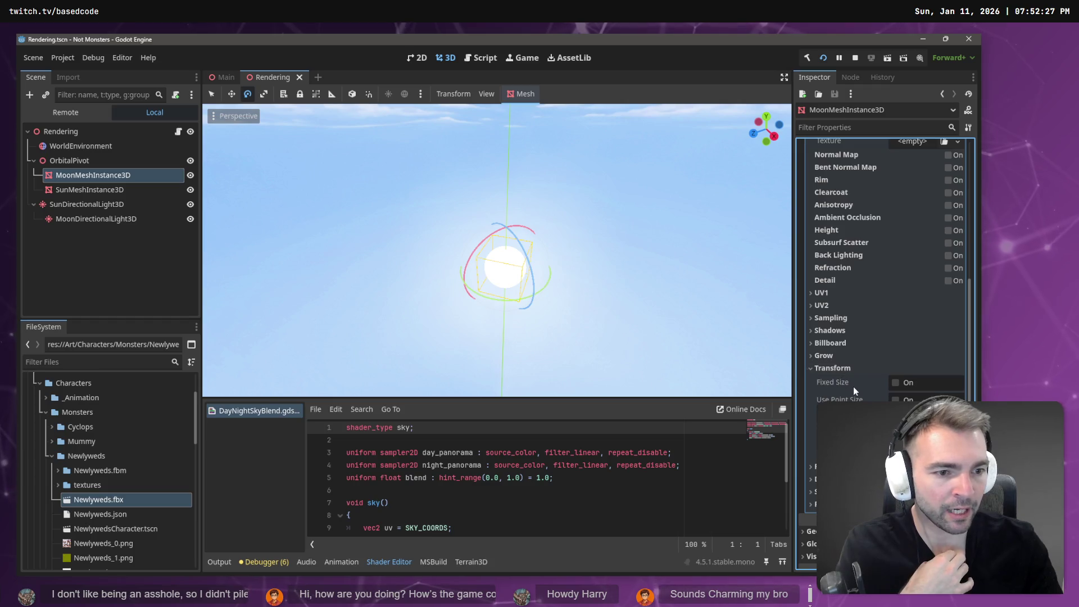
{"action": "scroll", "coordinate": [838, 370], "scroll_direction": "up", "scroll_amount": 10}
{"action": "left_click", "coordinate": [850, 357]}
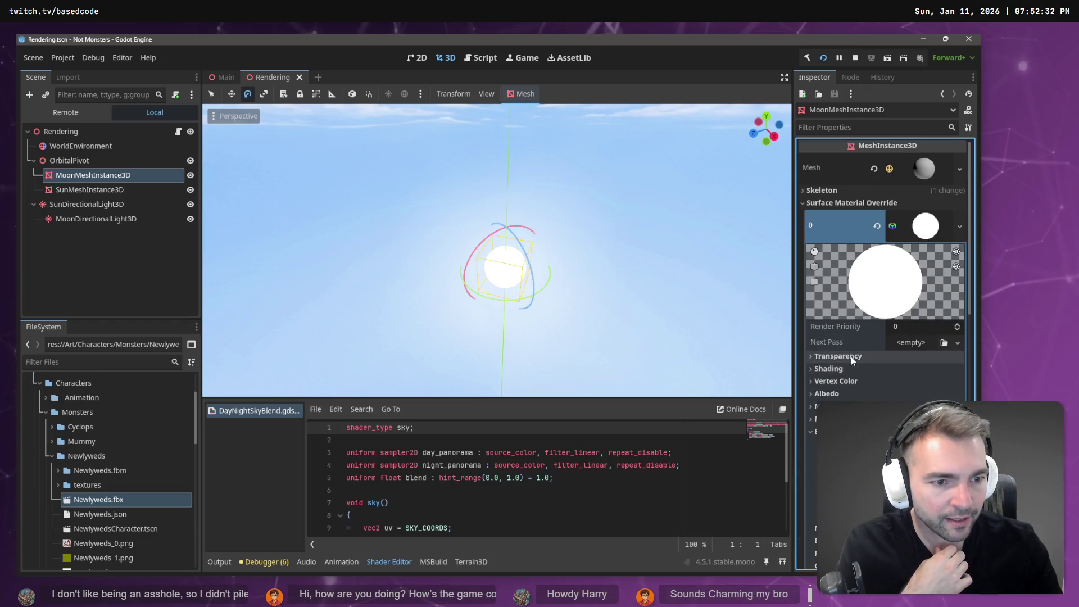
{"action": "scroll", "coordinate": [869, 362], "scroll_direction": "down", "scroll_amount": 10}
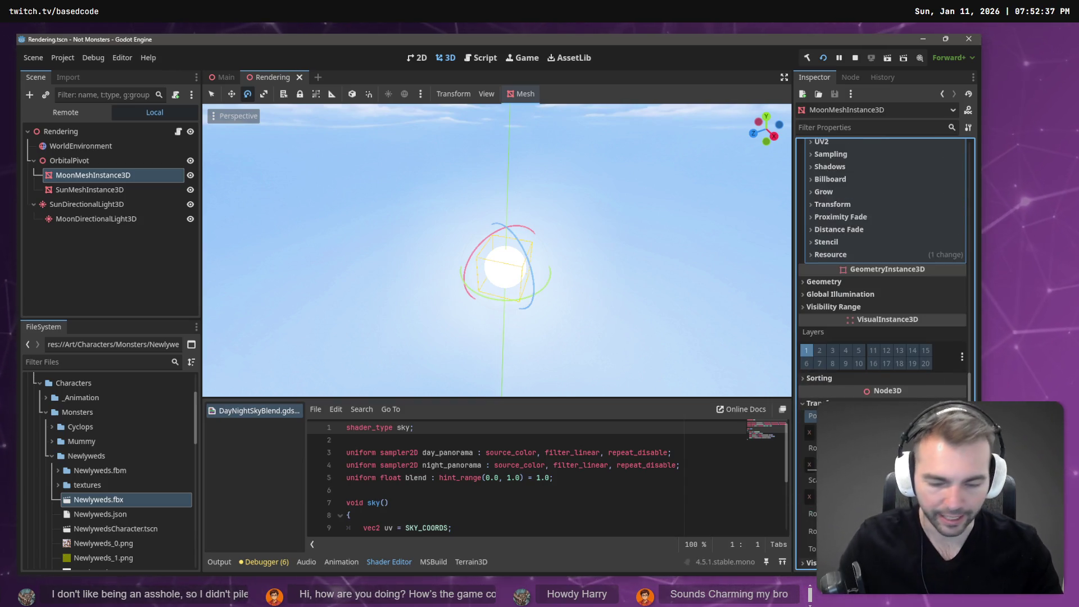
- Move the moon mesh to a new sky position, frame it, and relaunch the game
{"action": "key", "text": "Return"}
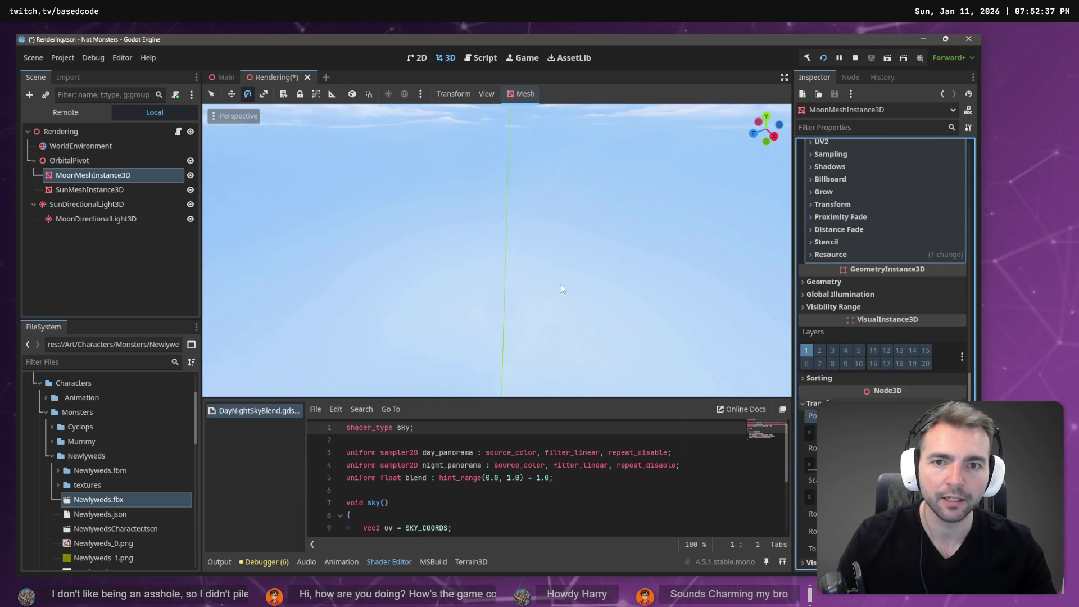
{"action": "key", "text": "f"}
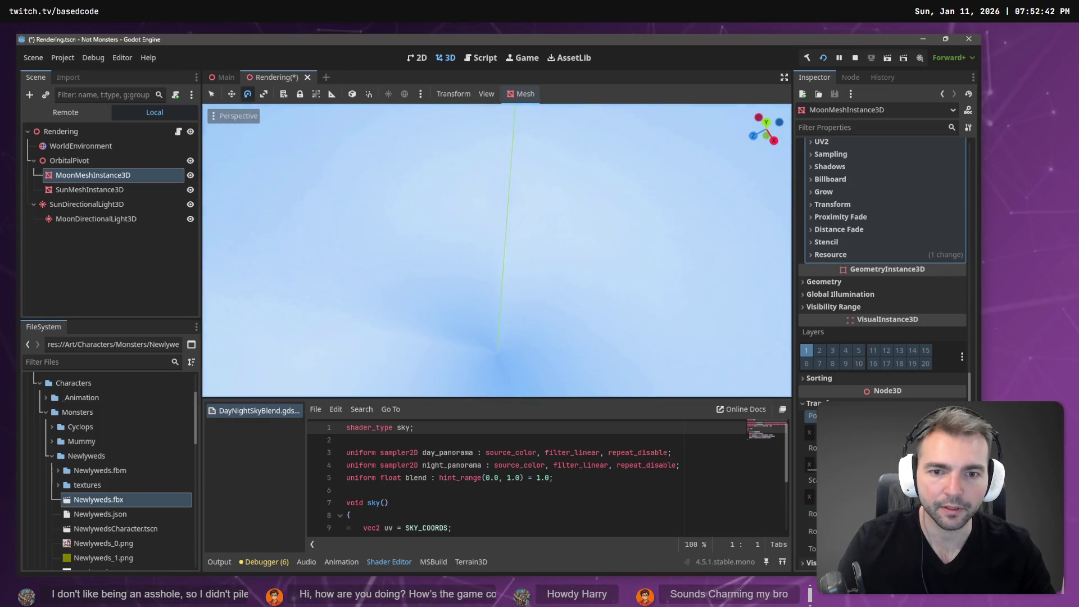
{"action": "left_click_drag", "start_coordinate": [562, 236], "coordinate": [581, 228]}
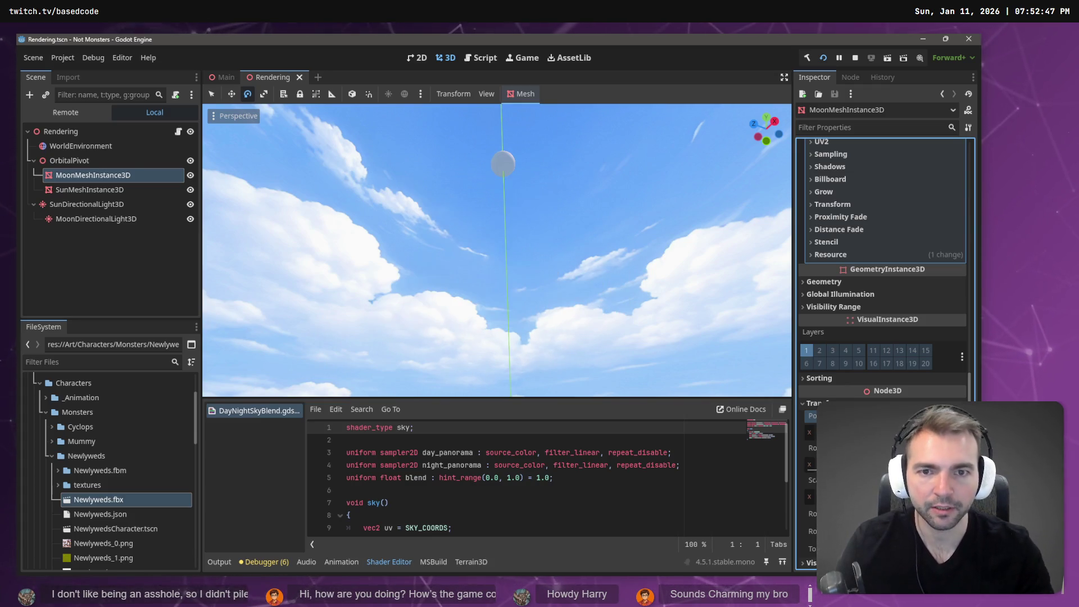
{"action": "key", "text": "F5"}
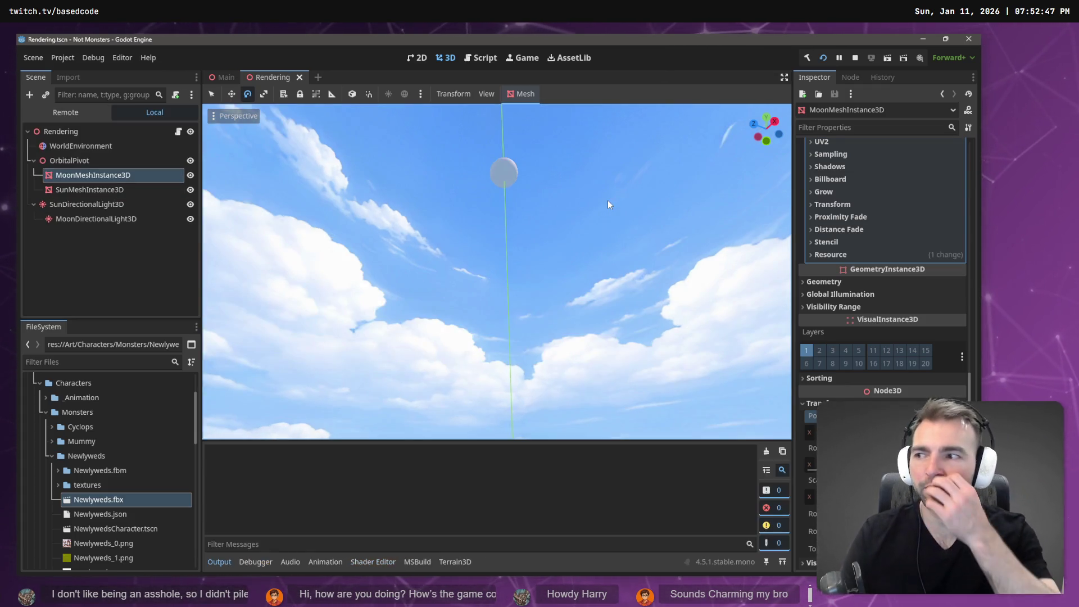
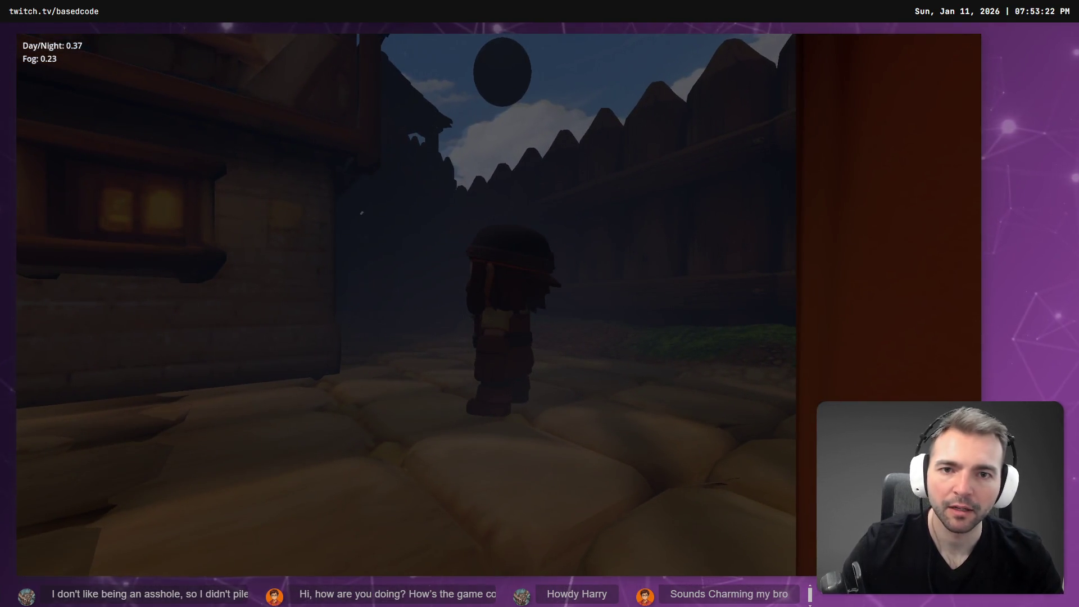
- Stop the running game and return to the Godot editor
{"action": "key", "text": "alt+F4"}
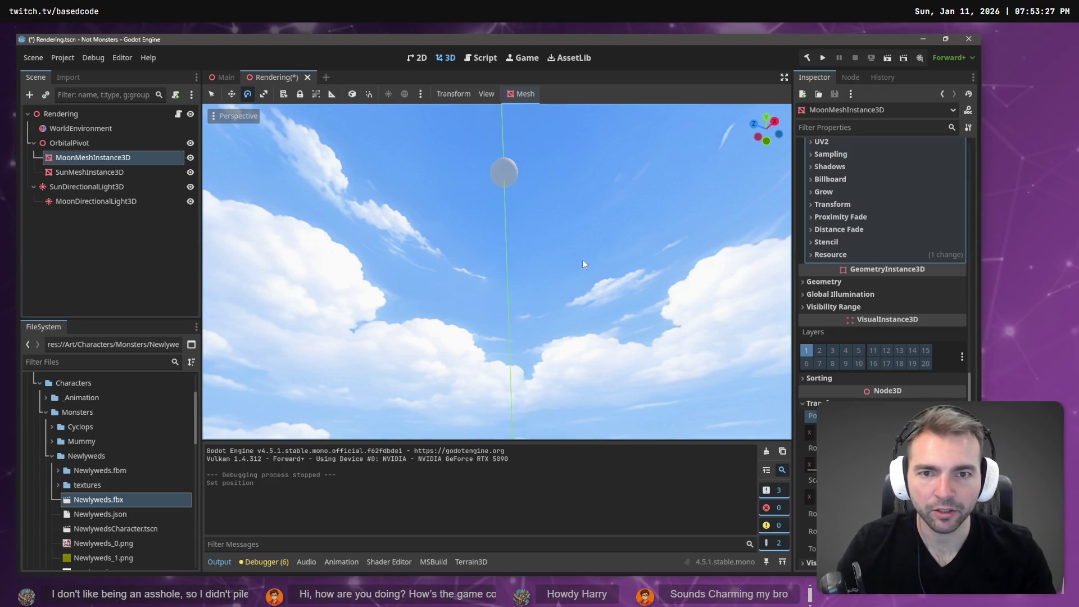
- Frame the moon, save the Rendering scene, test-run the game, then rename the moon mesh to _MeshInstance3D
{"action": "key", "text": "f"}
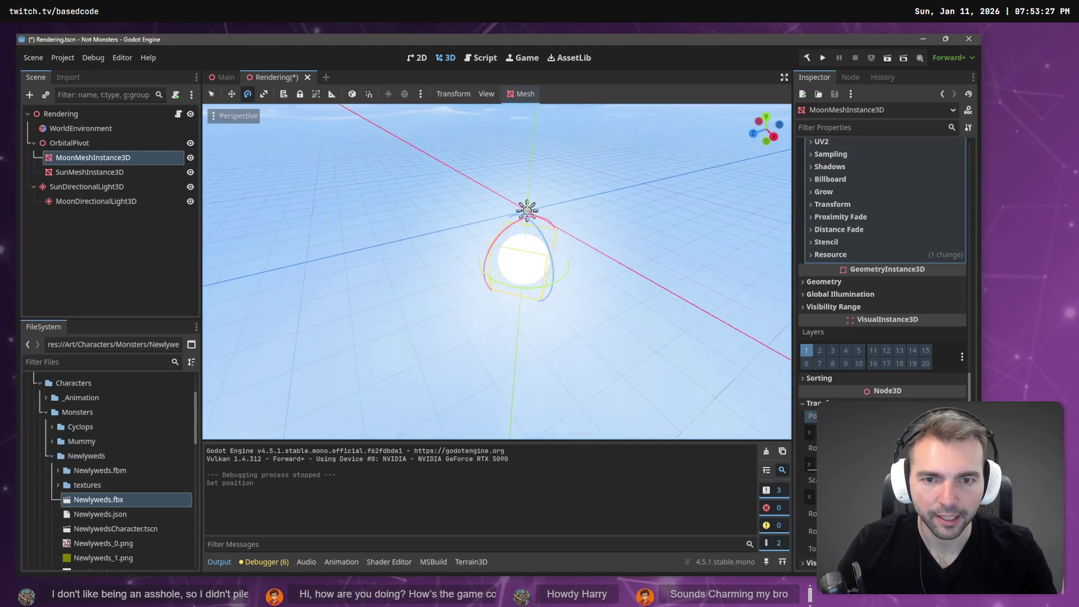
{"action": "key", "text": "ctrl+s"}
{"action": "key", "text": "F5"}
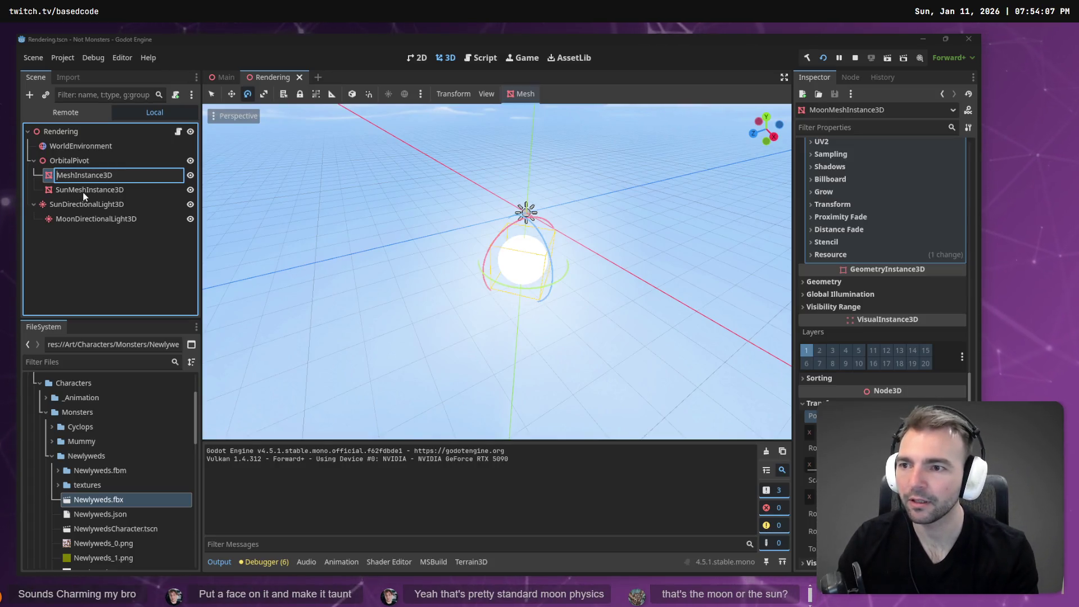
{"action": "type", "text": "_"}
{"action": "key", "text": "Return"}
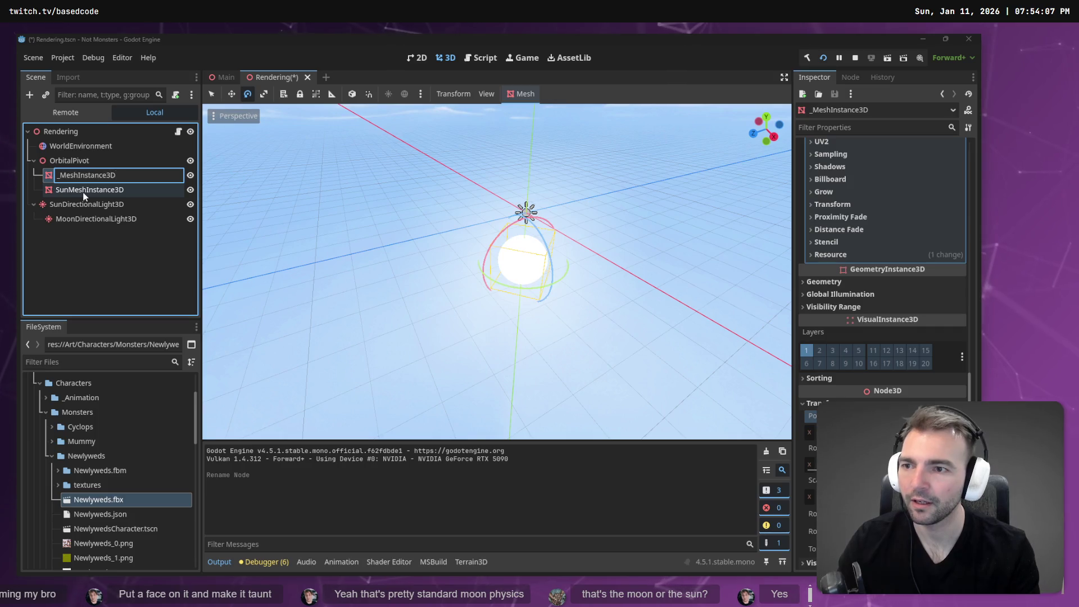
- Rename the old sun node to MoonMeshInstance3D and the temporary node to SunMeshInstance3D
{"action": "double_click", "coordinate": [84, 192]}
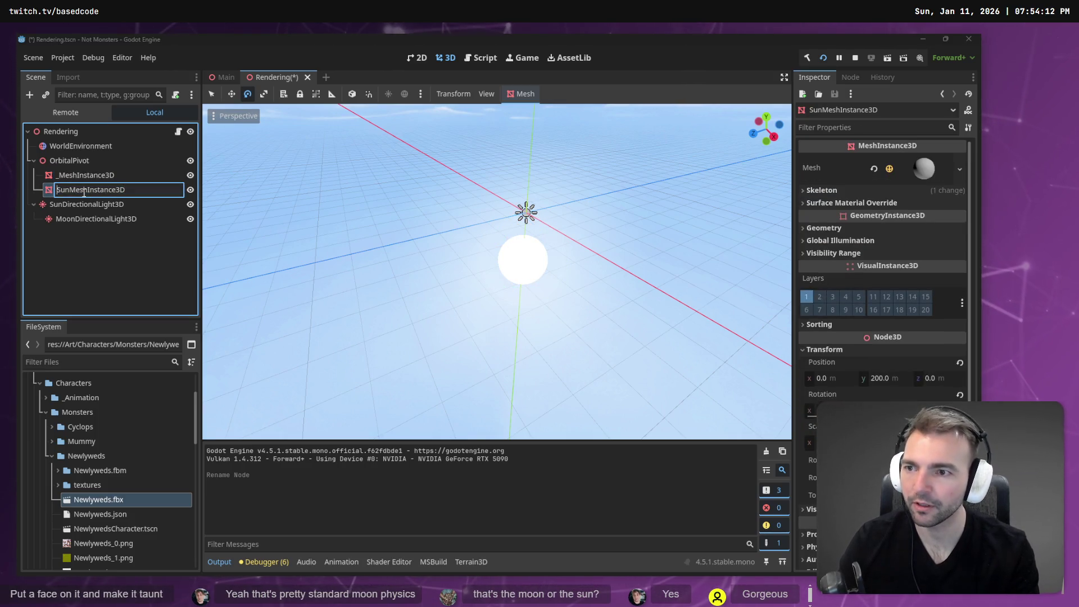
{"action": "type", "text": "Mon"}
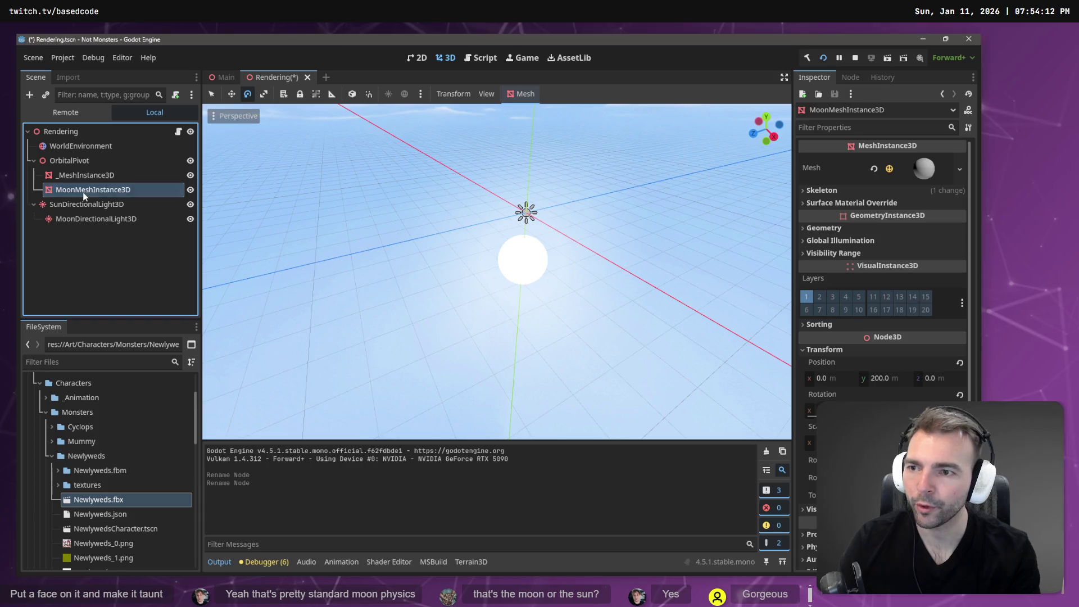
{"action": "key", "text": "Up"}
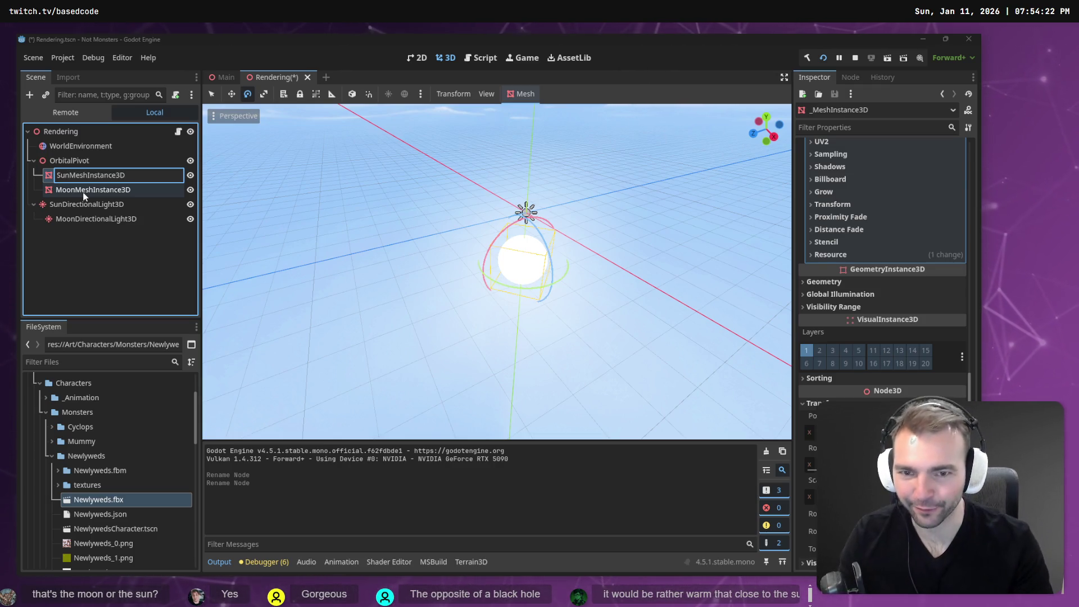
{"action": "key", "text": "Return"}
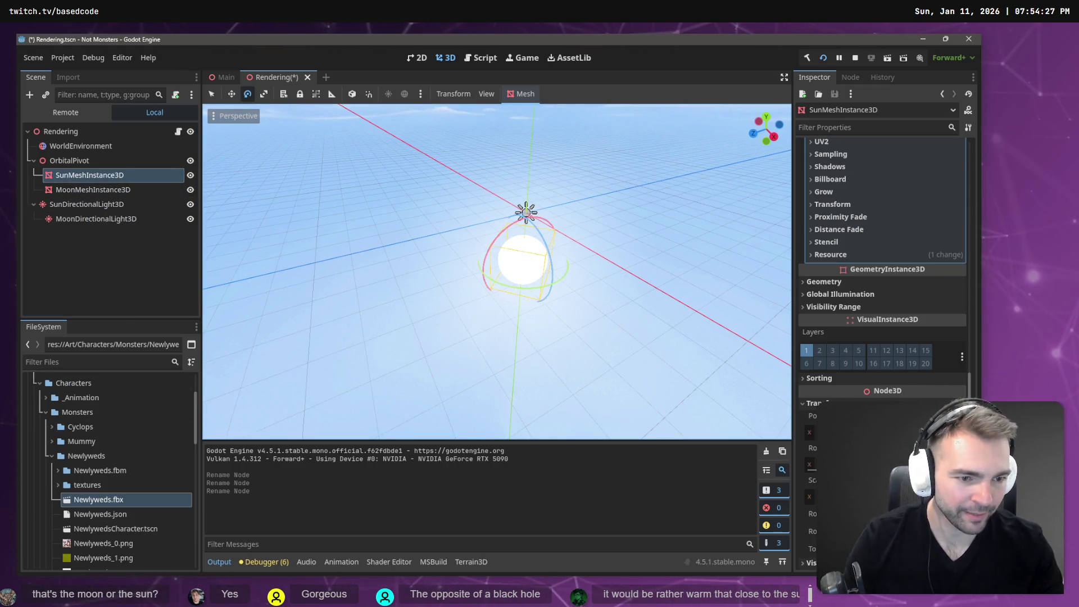
- Set the sun material's emission Energy Multiplier to 100
{"action": "scroll", "coordinate": [882, 252], "scroll_direction": "down", "scroll_amount": 3}
{"action": "scroll", "coordinate": [907, 369], "scroll_direction": "up", "scroll_amount": 5}
{"action": "scroll", "coordinate": [908, 369], "scroll_direction": "down", "scroll_amount": 5}
{"action": "scroll", "coordinate": [907, 369], "scroll_direction": "up", "scroll_amount": 5}
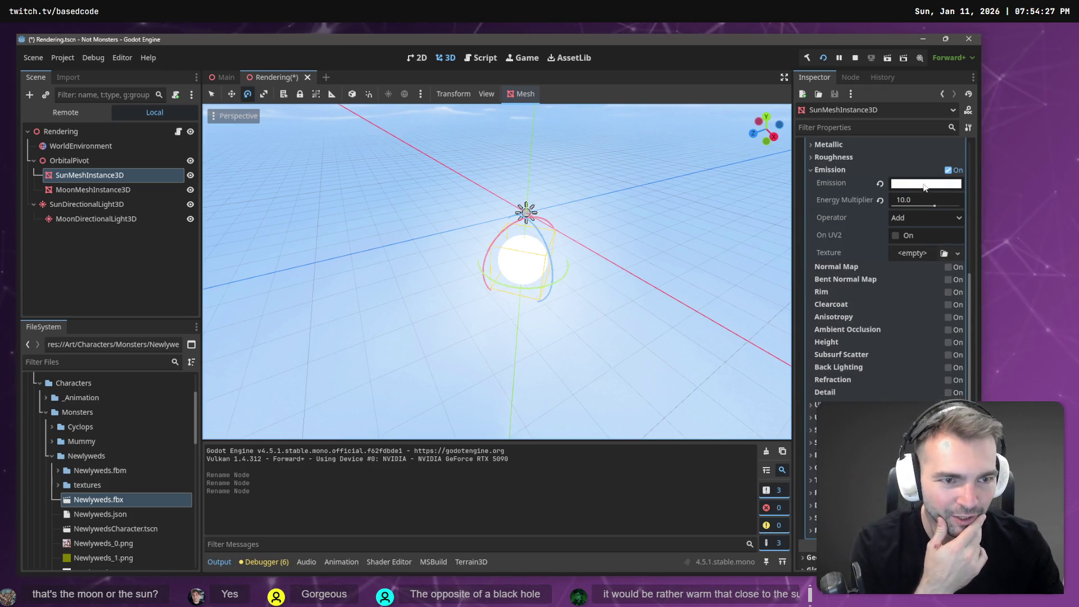
{"action": "left_click", "coordinate": [920, 201]}
{"action": "type", "text": "100"}
{"action": "key", "text": "Return"}
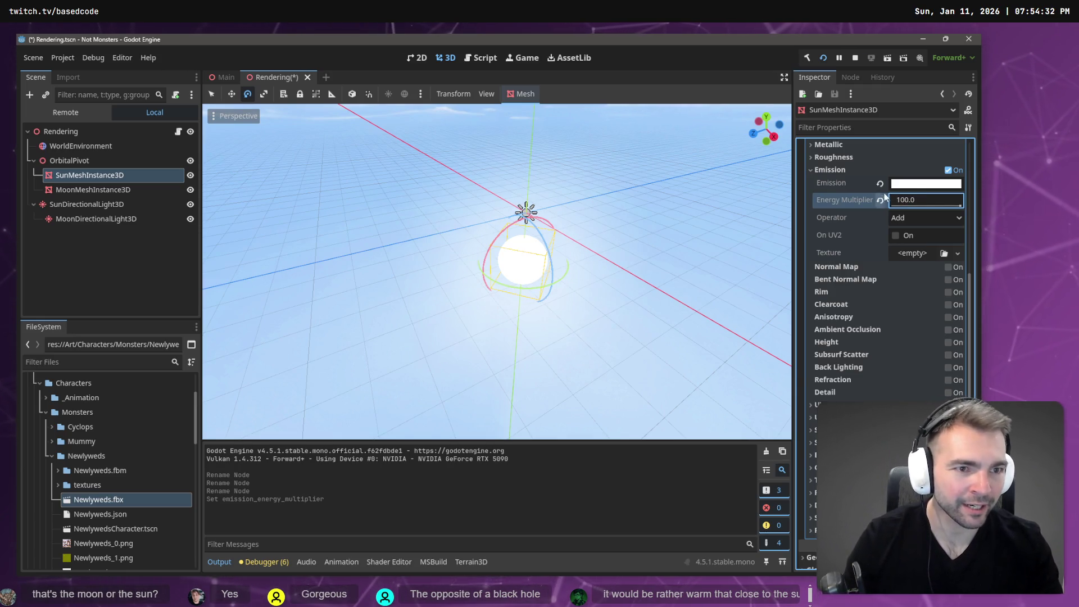
- Make the sun's emission colour a fully saturated yellow with green at 255
{"action": "left_click", "coordinate": [927, 183]}
{"action": "left_click_drag", "start_coordinate": [964, 204], "coordinate": [973, 194]}
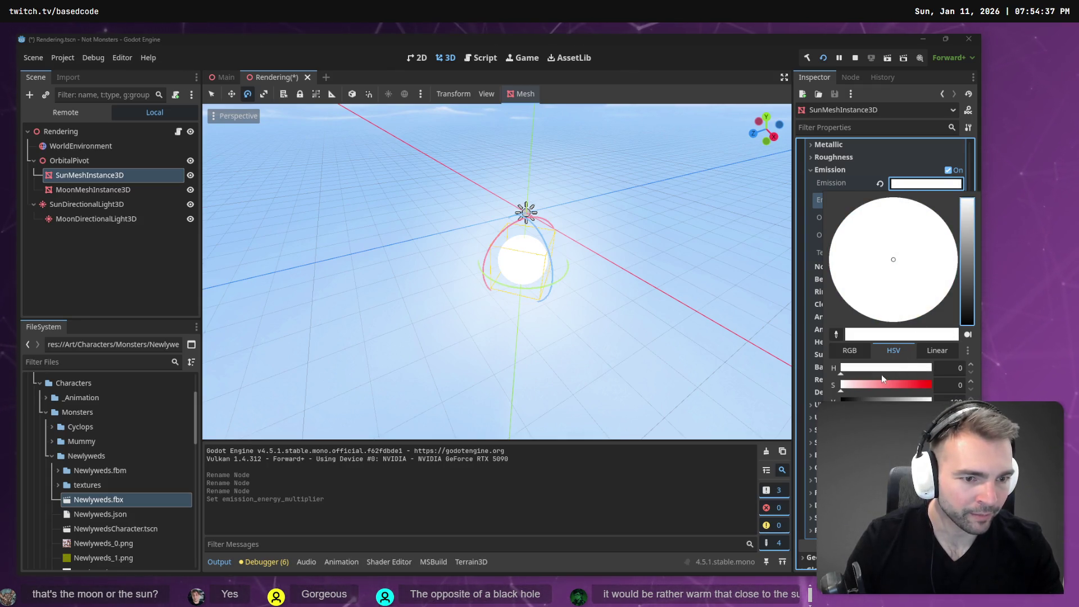
{"action": "left_click", "coordinate": [925, 250]}
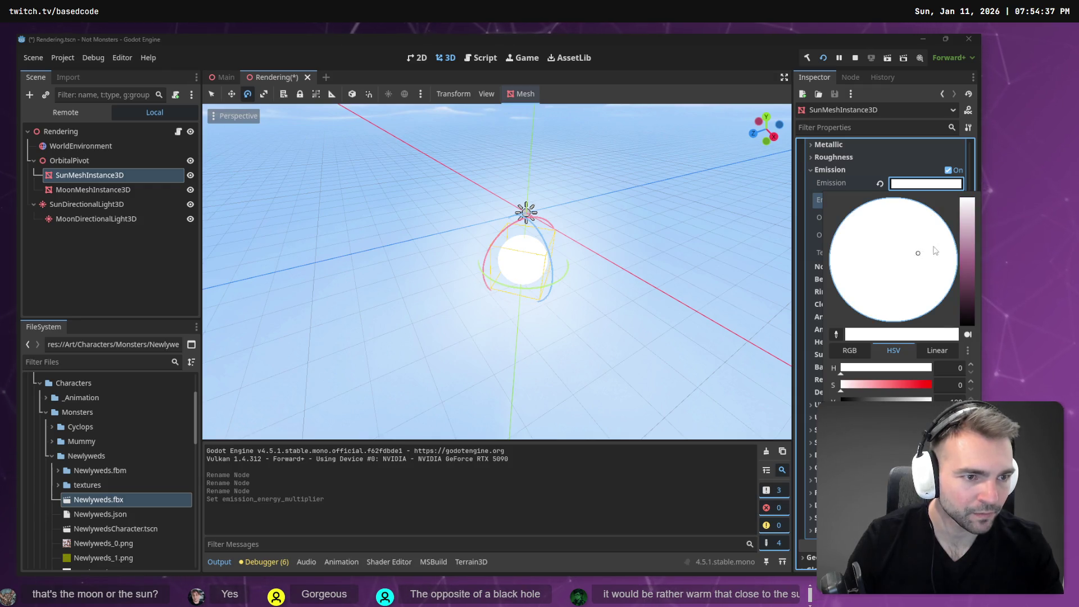
{"action": "left_click", "coordinate": [965, 223]}
{"action": "left_click_drag", "start_coordinate": [892, 290], "coordinate": [878, 329]}
{"action": "left_click", "coordinate": [894, 323]}
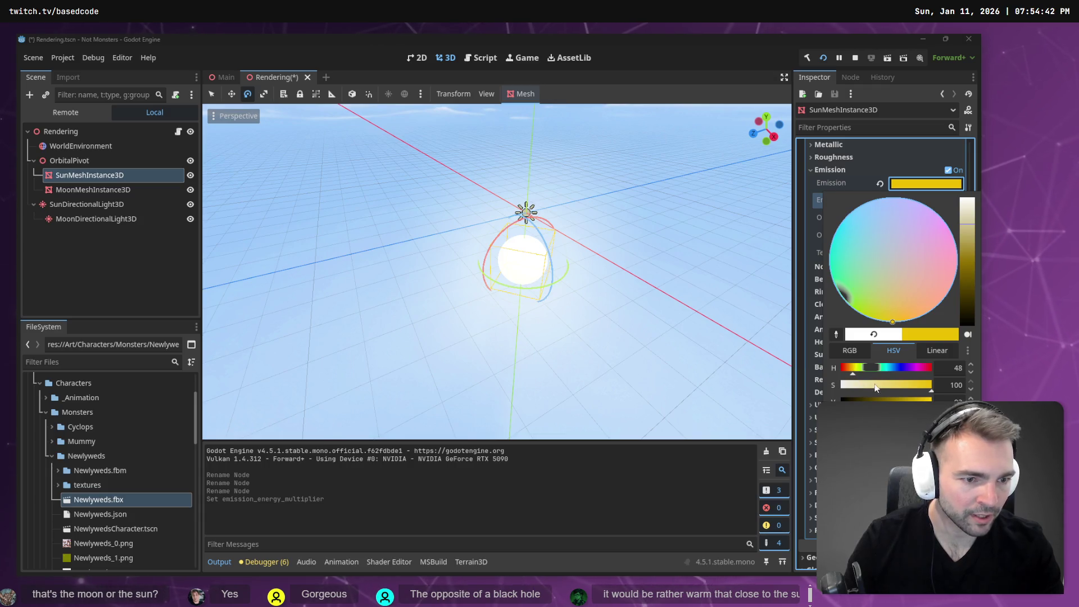
{"action": "left_click", "coordinate": [849, 350]}
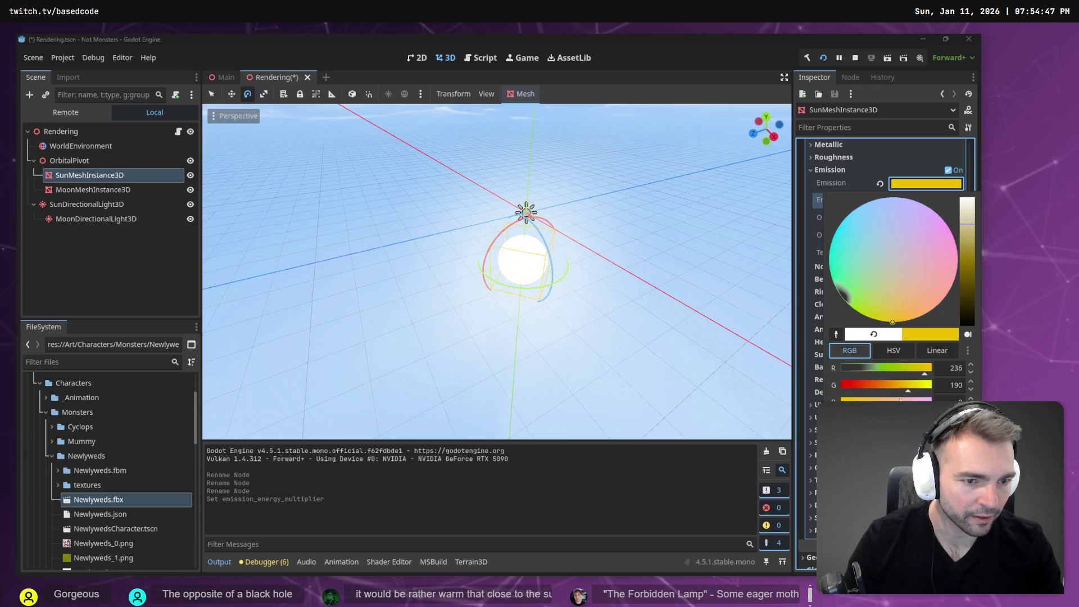
{"action": "left_click", "coordinate": [960, 400]}
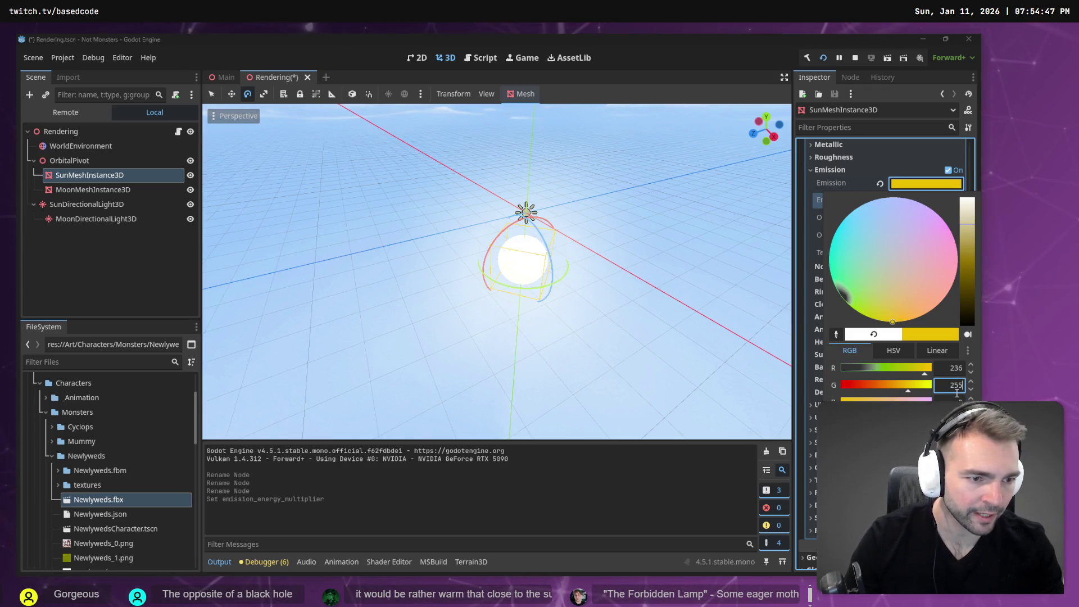
{"action": "key", "text": "shift+Tab"}
{"action": "type", "text": "255"}
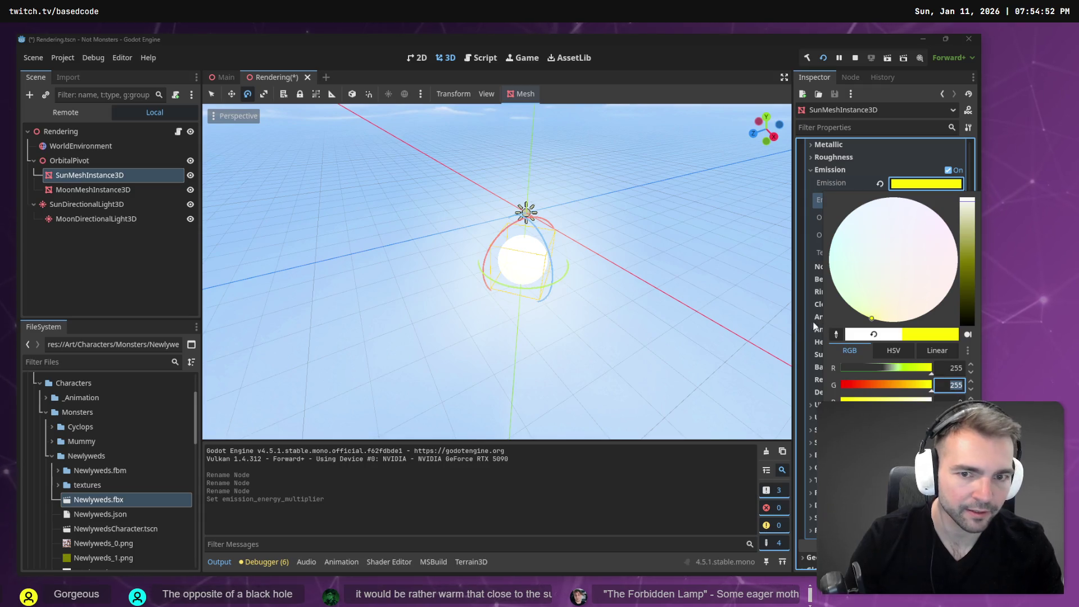
{"action": "left_click", "coordinate": [744, 54]}
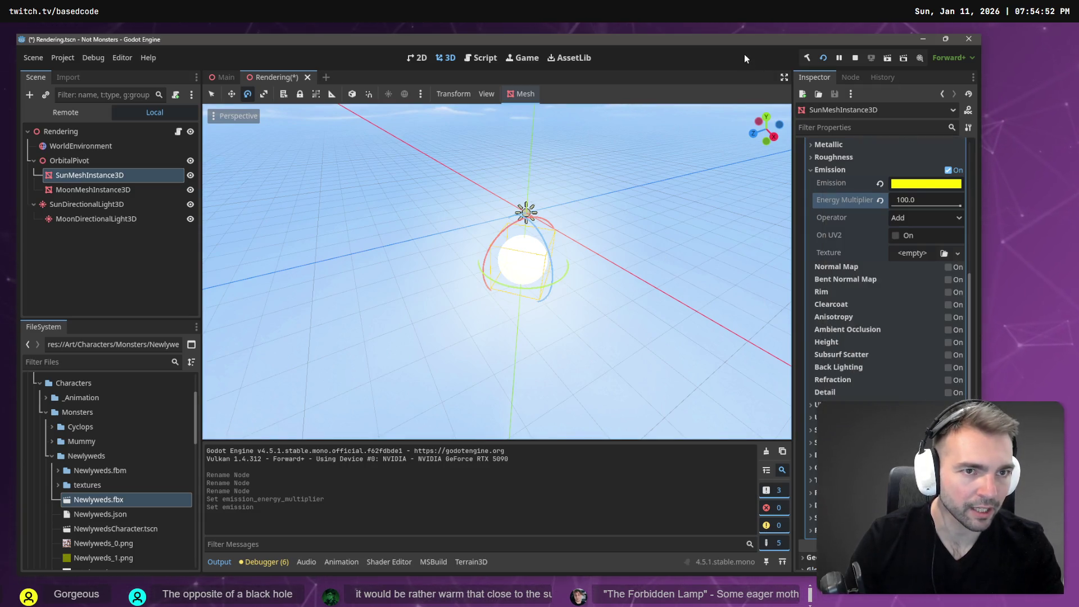
- Save the scene and lower the sun mesh to Position y -100
{"action": "key", "text": "ctrl+s"}
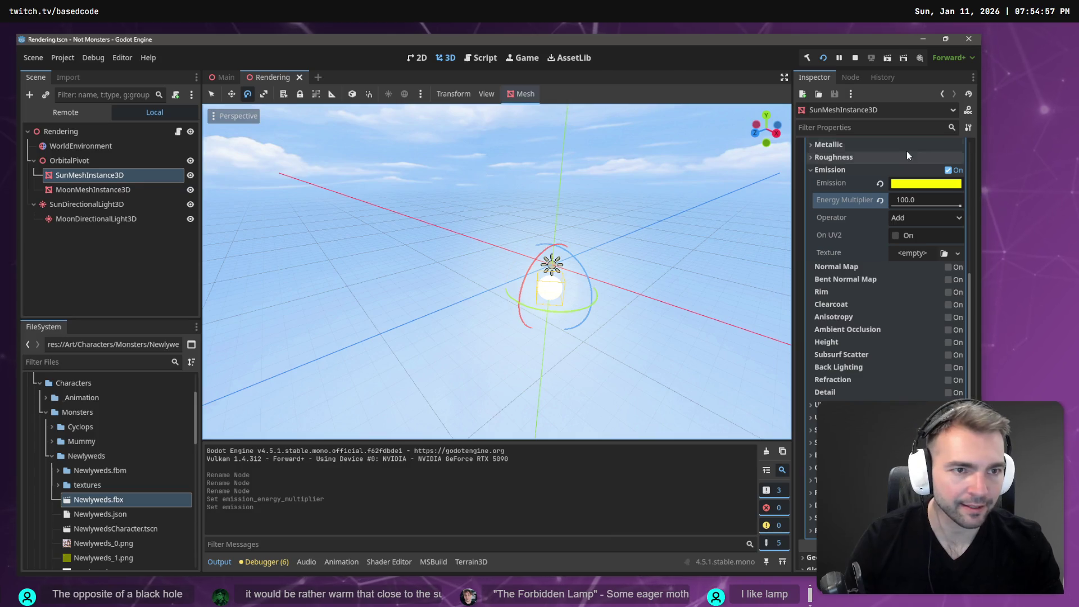
{"action": "scroll", "coordinate": [857, 153], "scroll_direction": "up", "scroll_amount": 5}
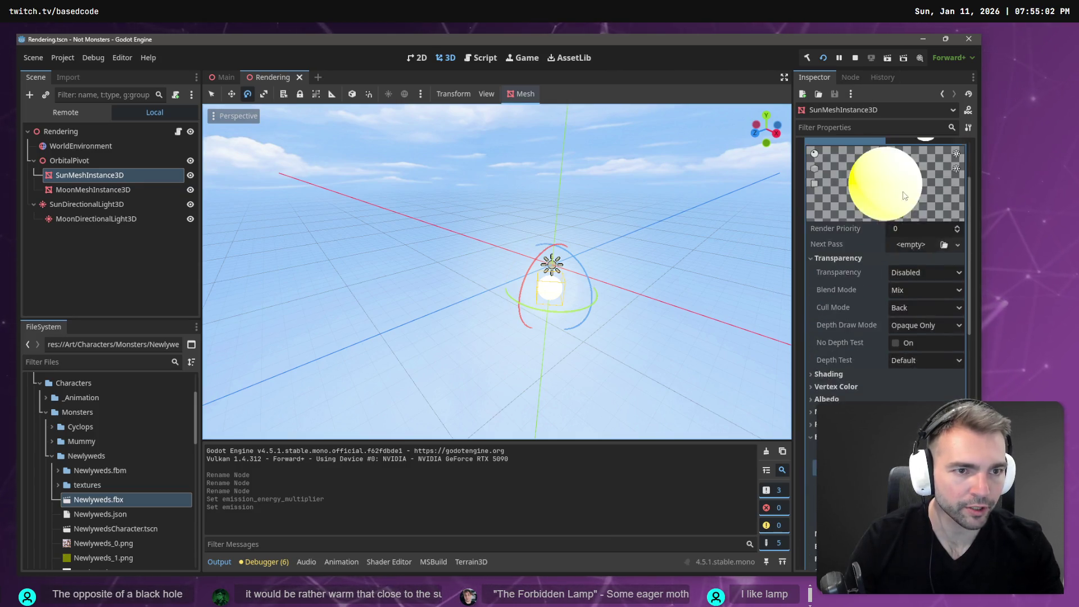
{"action": "scroll", "coordinate": [888, 312], "scroll_direction": "down", "scroll_amount": 15}
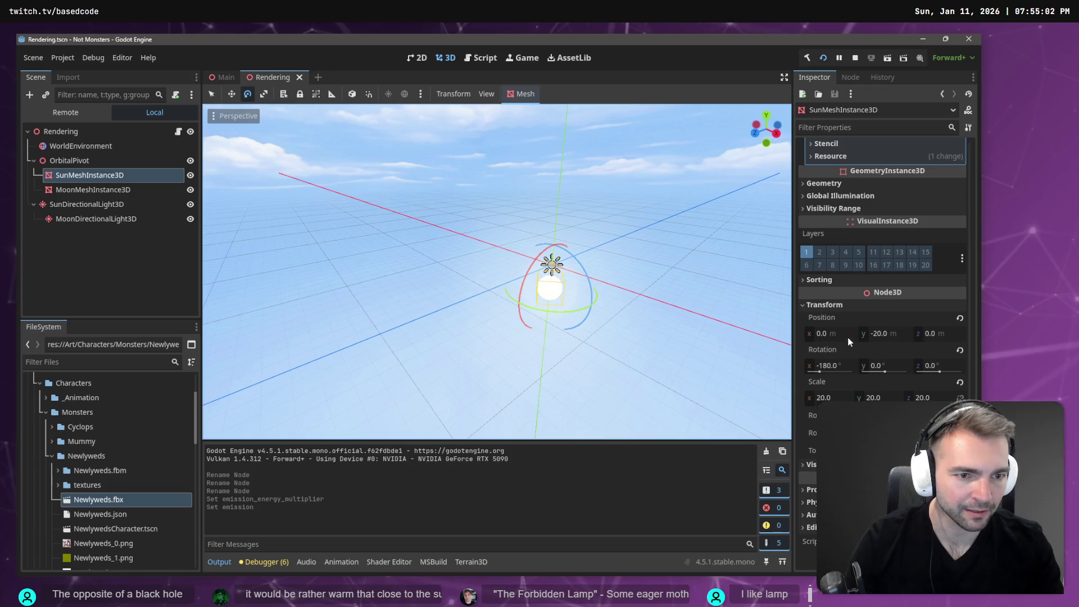
{"action": "left_click", "coordinate": [843, 399]}
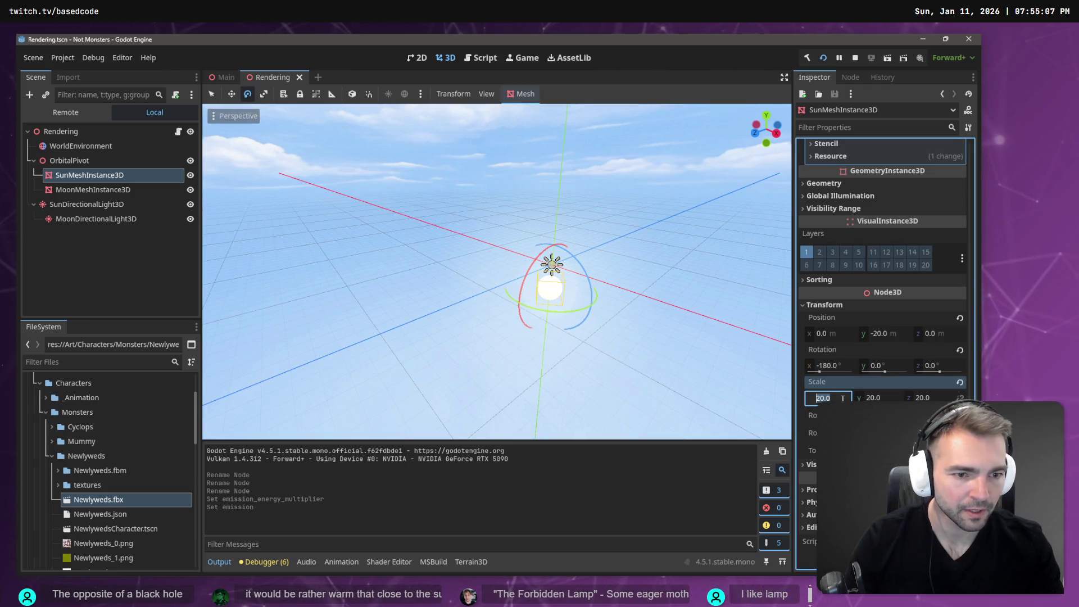
{"action": "left_click", "coordinate": [884, 333]}
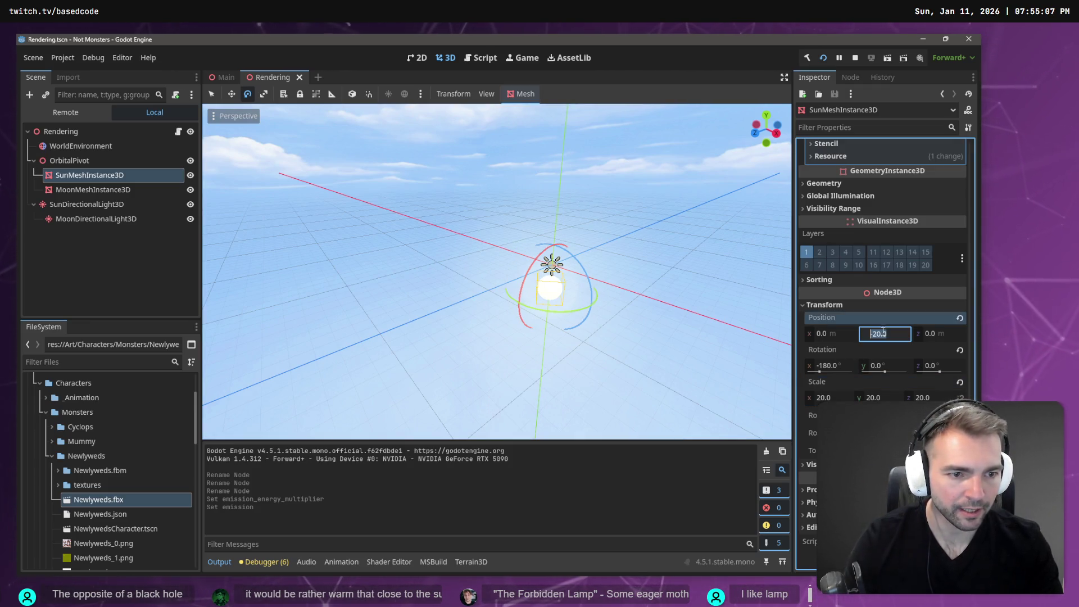
{"action": "type", "text": "-"}
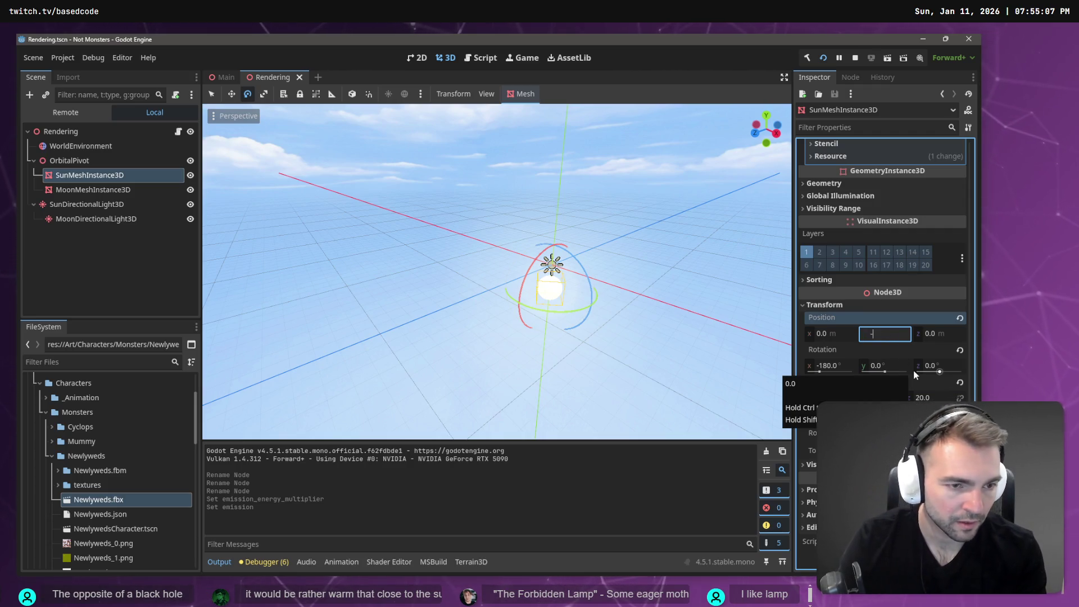
{"action": "type", "text": "100"}
{"action": "key", "text": "Return"}
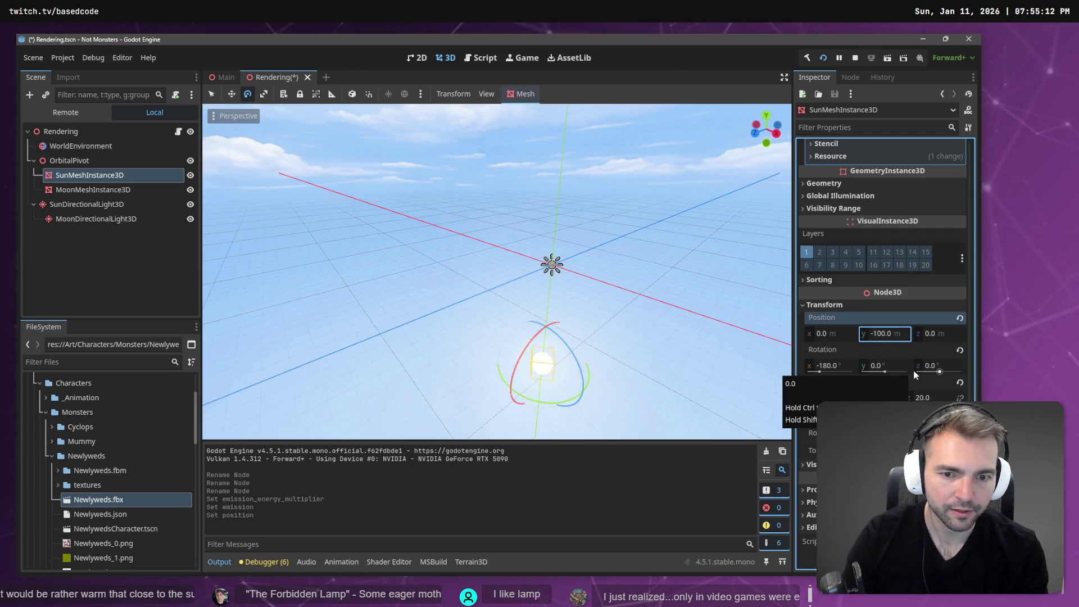
- Move the sun further down to Position y -200 and run the game
{"action": "left_click", "coordinate": [877, 332]}
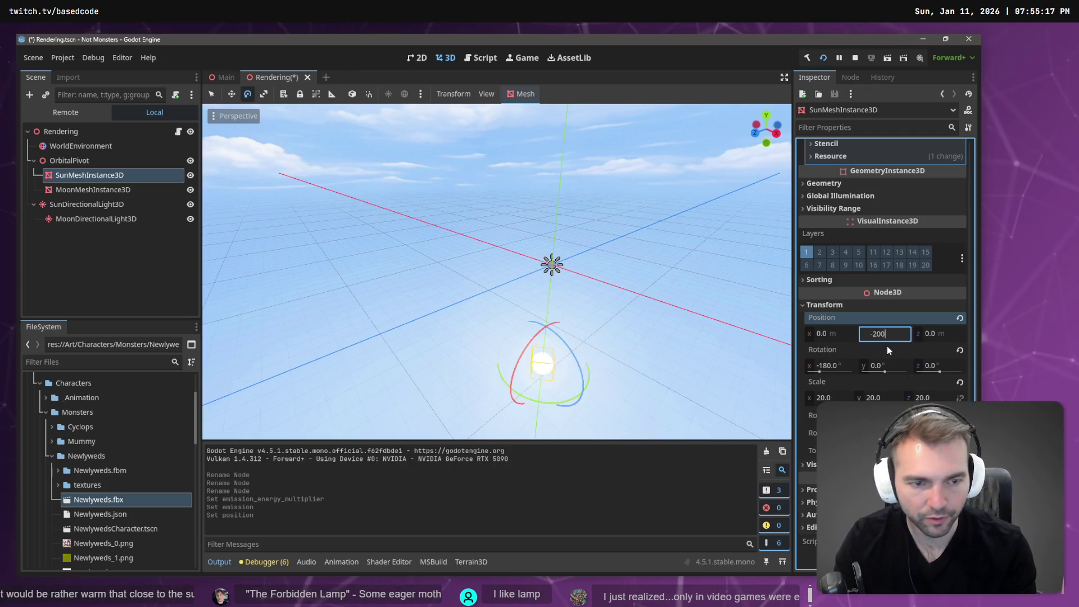
{"action": "type", "text": "-200"}
{"action": "key", "text": "Return"}
{"action": "key", "text": "F5"}
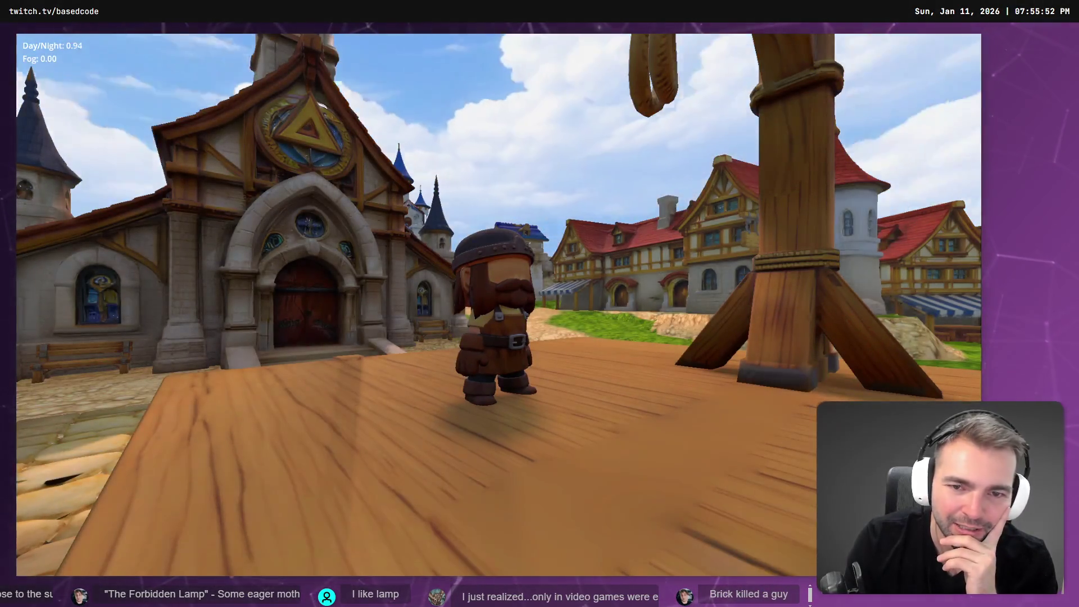
- Close the game and give MoonMeshInstance3D a new material in Surface Material Override 0
{"action": "key", "text": "Escape"}
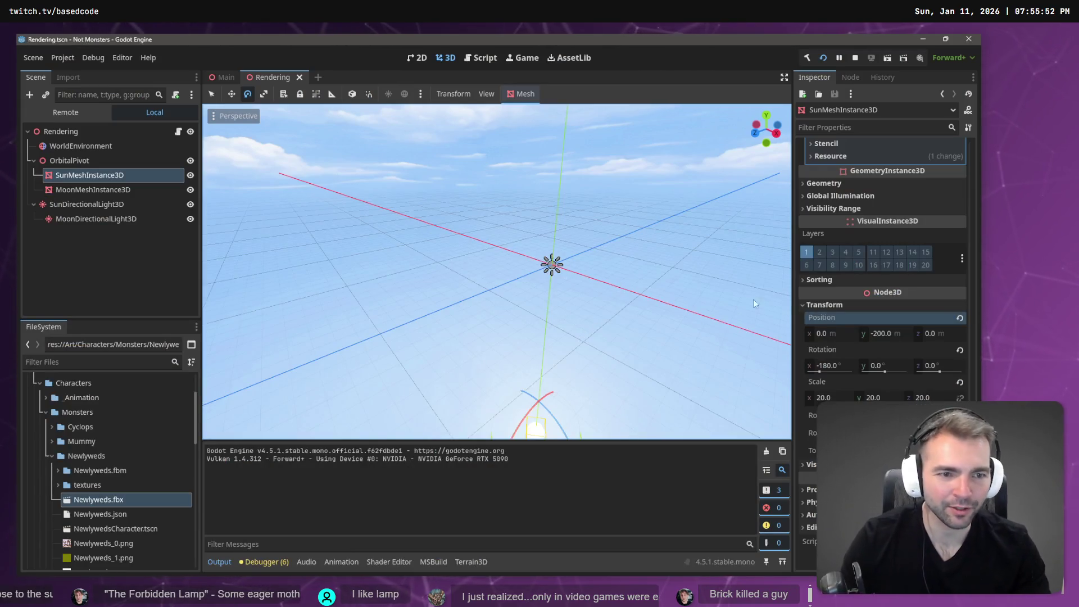
{"action": "left_click", "coordinate": [101, 190]}
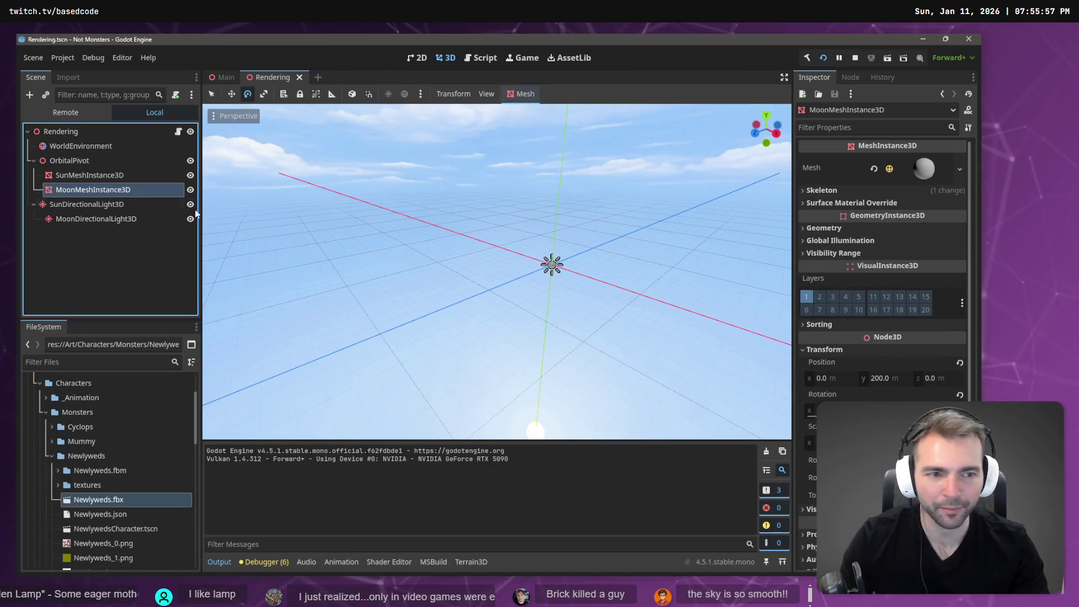
{"action": "left_click", "coordinate": [958, 169]}
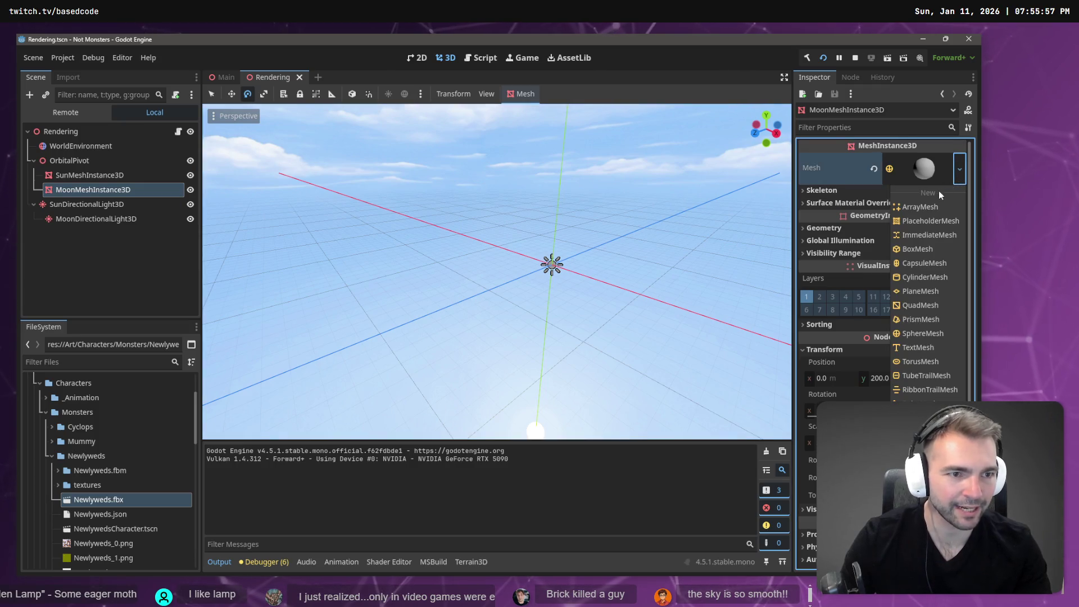
{"action": "left_click", "coordinate": [840, 203]}
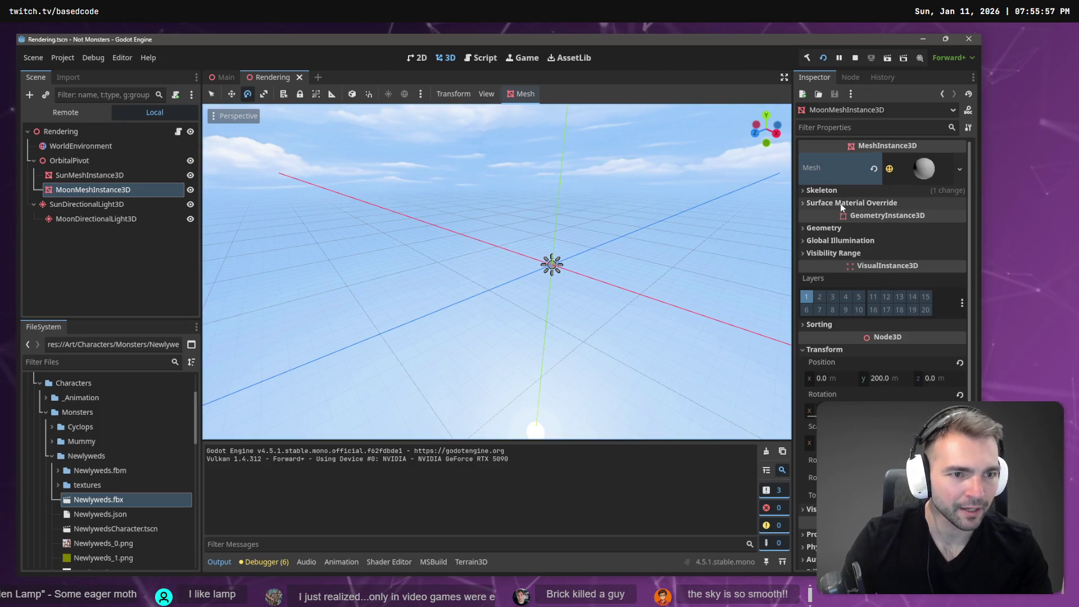
{"action": "left_click", "coordinate": [843, 203]}
{"action": "left_click", "coordinate": [960, 218]}
{"action": "left_click", "coordinate": [942, 244]}
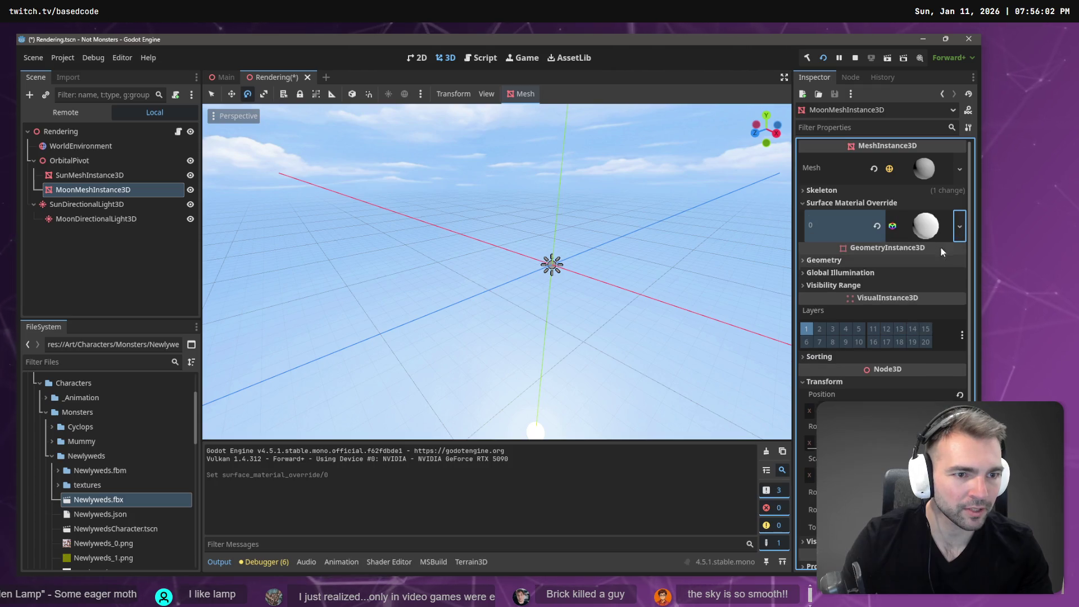
{"action": "left_click", "coordinate": [905, 234]}
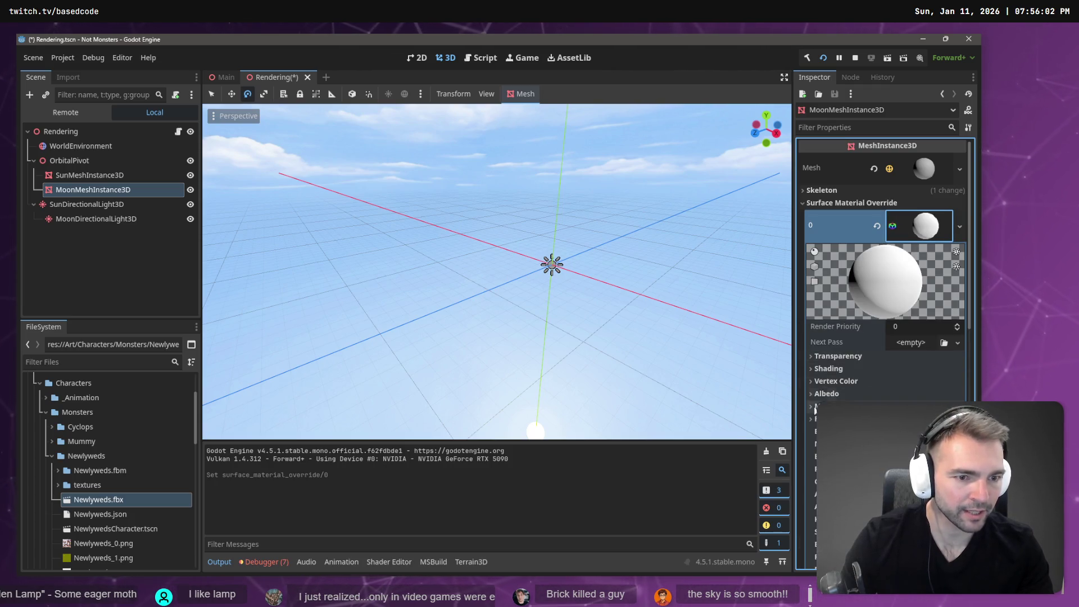
- Enable emission on the moon material with a light grey colour and Energy Multiplier 10
{"action": "scroll", "coordinate": [877, 288], "scroll_direction": "down", "scroll_amount": 5}
{"action": "scroll", "coordinate": [859, 288], "scroll_direction": "up", "scroll_amount": 4}
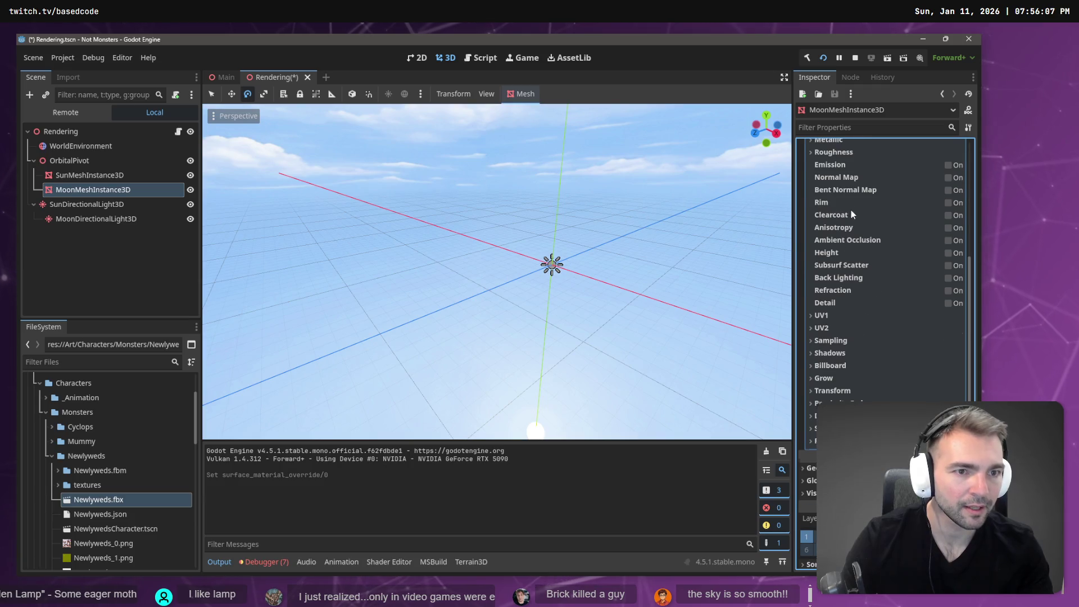
{"action": "left_click", "coordinate": [948, 218]}
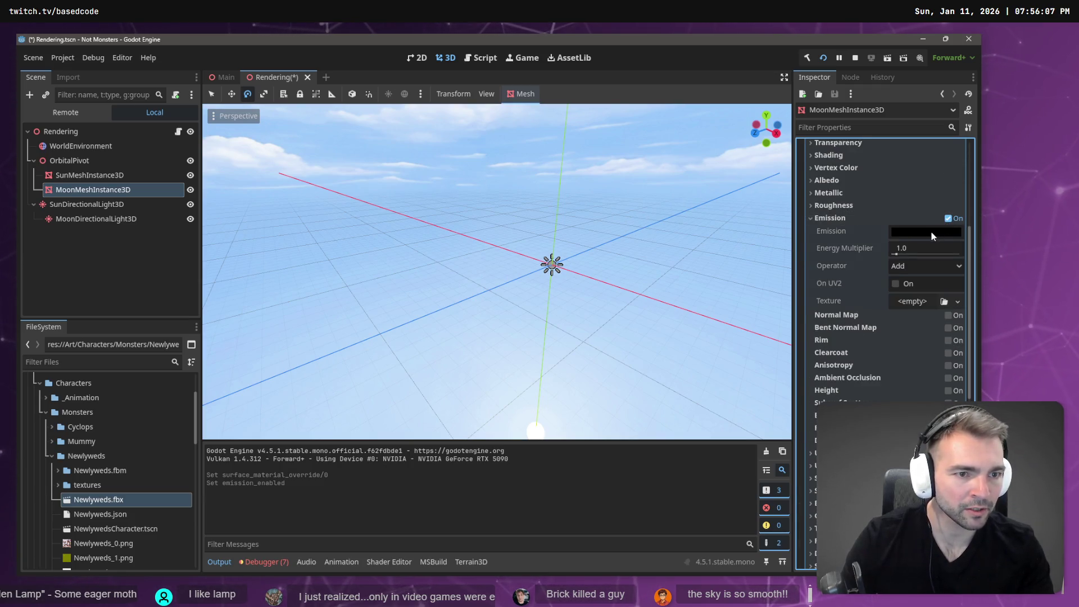
{"action": "left_click", "coordinate": [905, 234]}
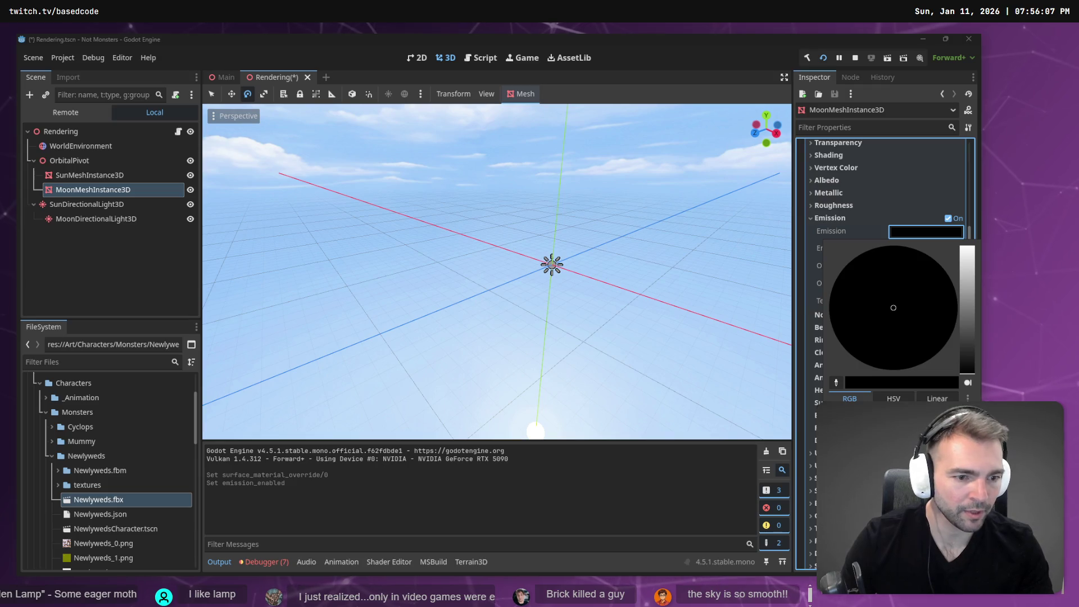
{"action": "key", "text": "super+v"}
{"action": "key", "text": "Escape"}
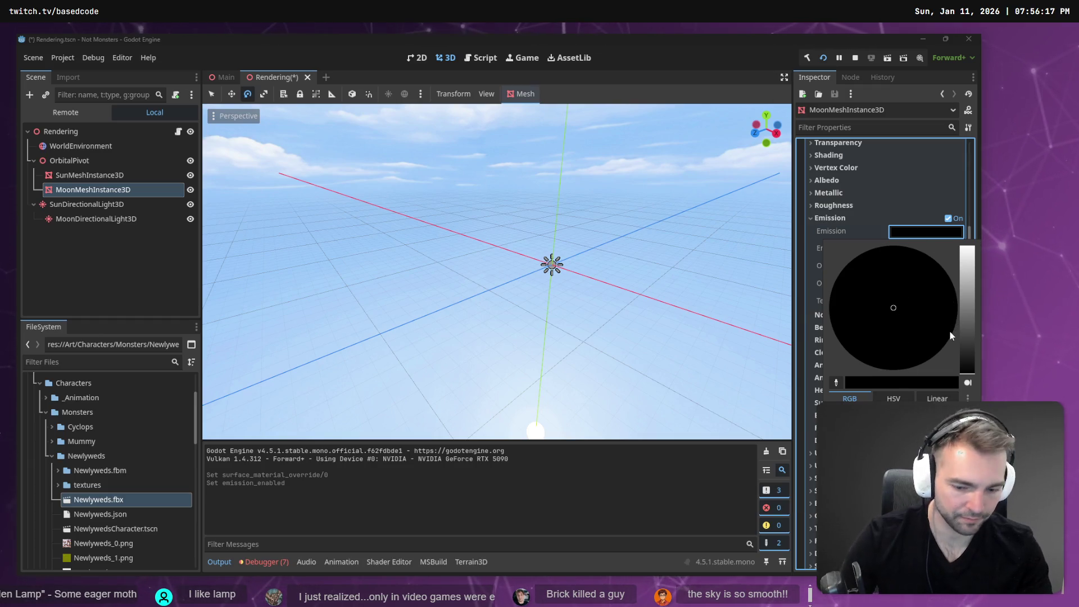
{"action": "left_click_drag", "start_coordinate": [967, 365], "coordinate": [967, 259]}
{"action": "left_click", "coordinate": [908, 249]}
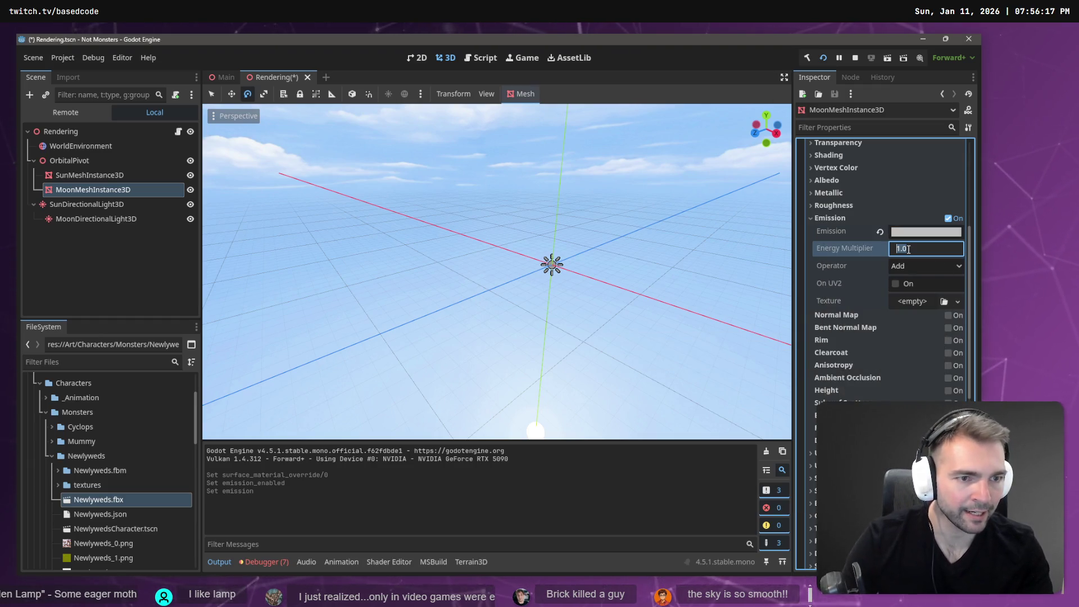
{"action": "type", "text": "10"}
{"action": "key", "text": "Return"}
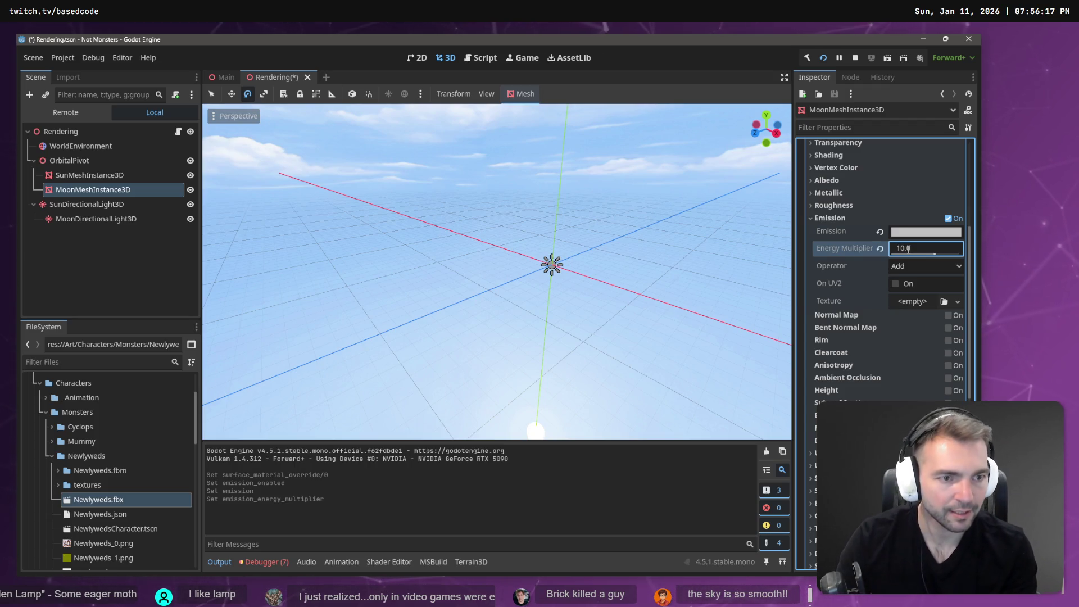
{"action": "left_click", "coordinate": [80, 176]}
{"action": "scroll", "coordinate": [966, 291], "scroll_direction": "up", "scroll_amount": 10}
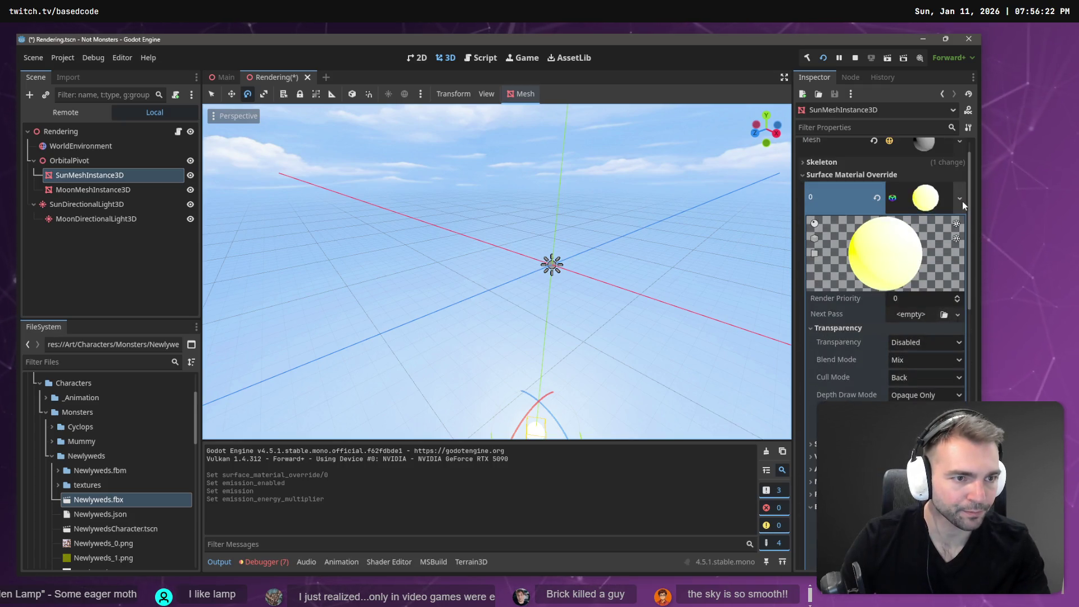
- Clear the sun's Surface Material Override, then reselect the moon, save, and frame it
{"action": "left_click", "coordinate": [961, 199]}
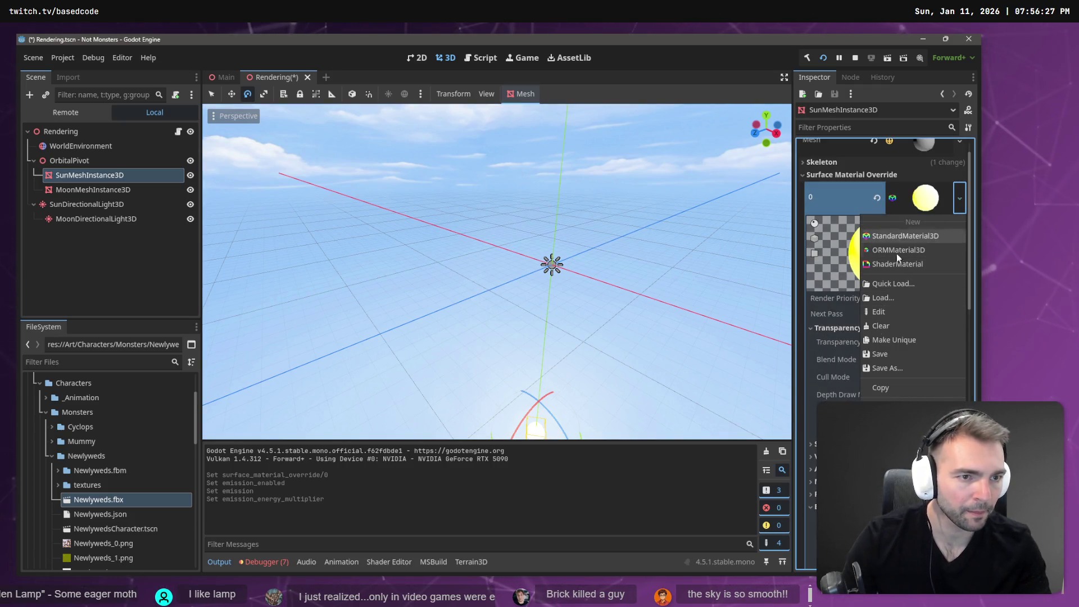
{"action": "left_click", "coordinate": [888, 326]}
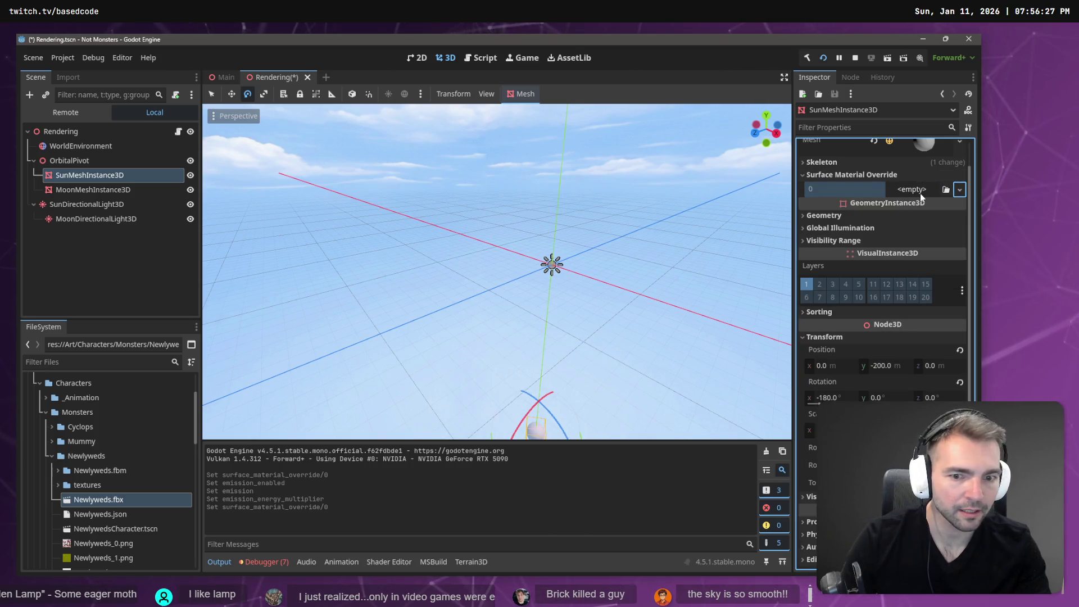
{"action": "left_click", "coordinate": [118, 194]}
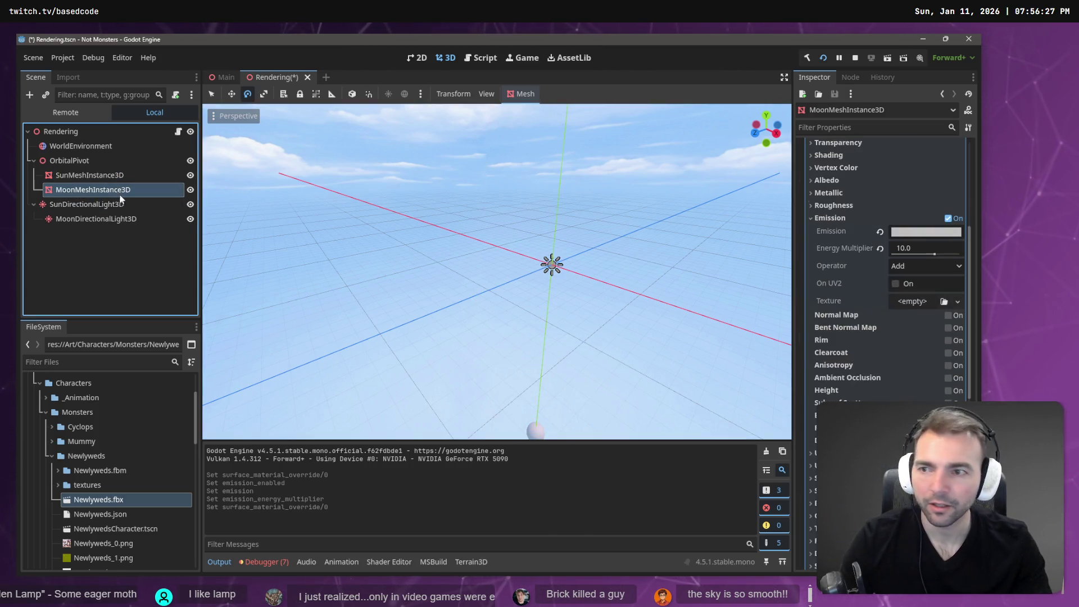
{"action": "scroll", "coordinate": [900, 247], "scroll_direction": "up", "scroll_amount": 1}
{"action": "key", "text": "ctrl+s"}
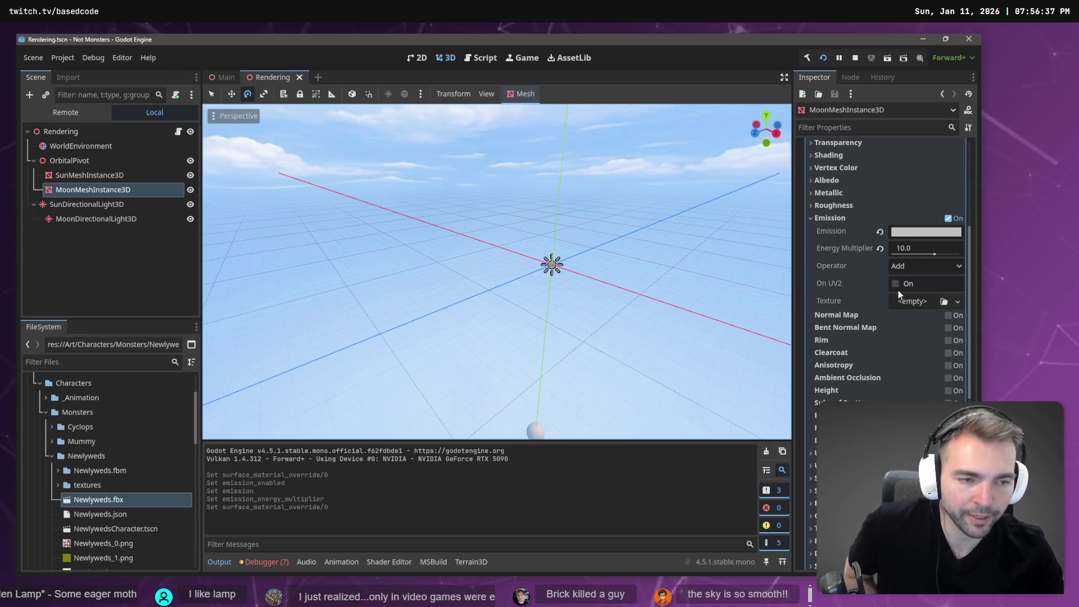
{"action": "key", "text": "f"}
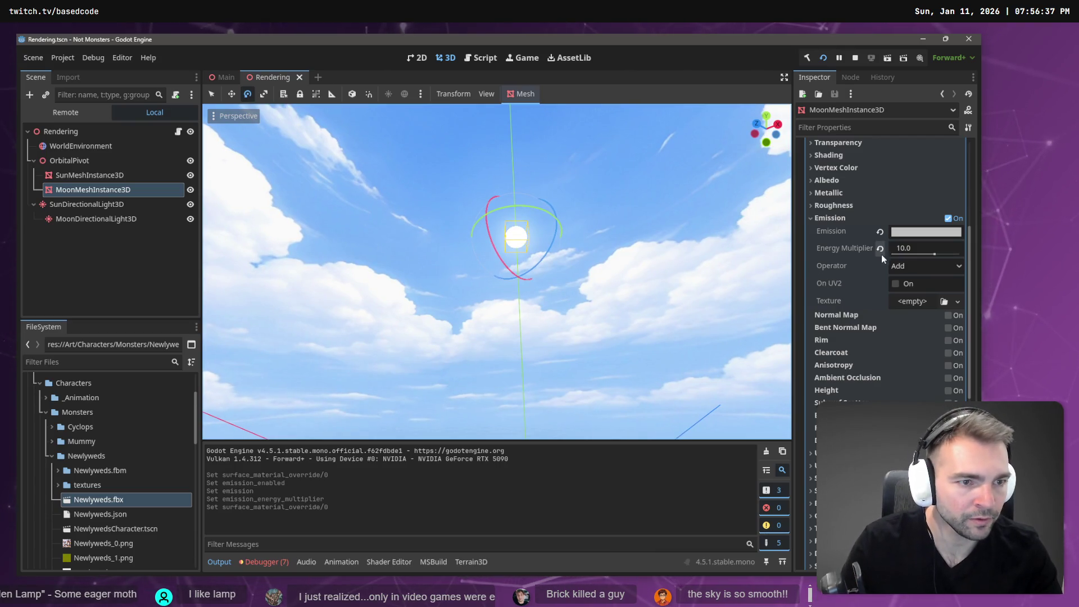
- Set the moon's Energy Multiplier to 5 and run the game to preview
{"action": "left_click", "coordinate": [904, 248]}
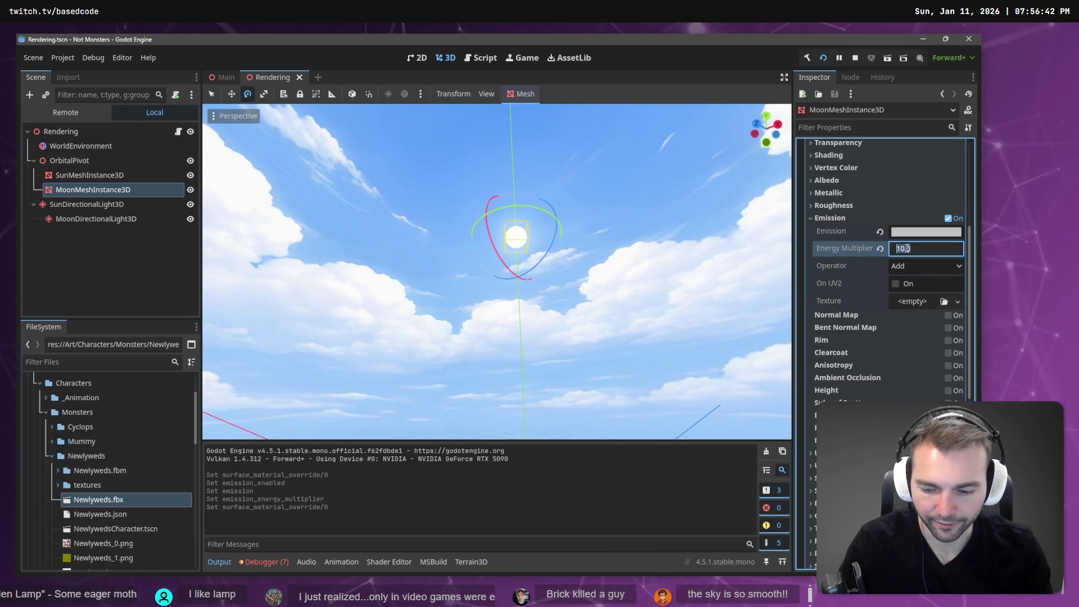
{"action": "type", "text": "5"}
{"action": "key", "text": "Return"}
{"action": "key", "text": "F5"}
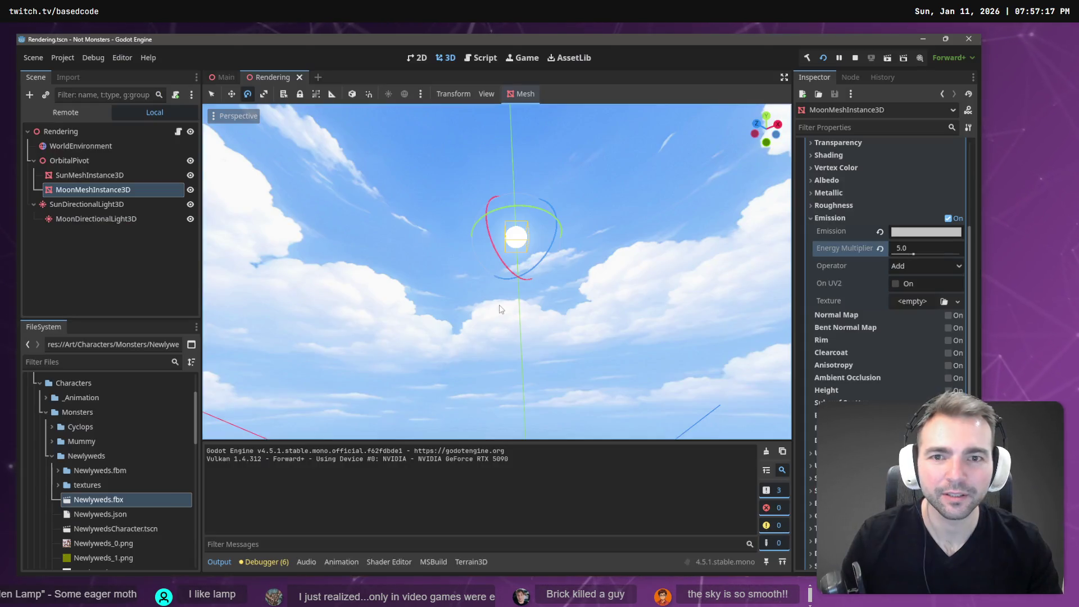
- Save, raise the moon's Energy Multiplier to 100, and launch the game again
{"action": "key", "text": "ctrl+s"}
{"action": "left_click", "coordinate": [99, 176]}
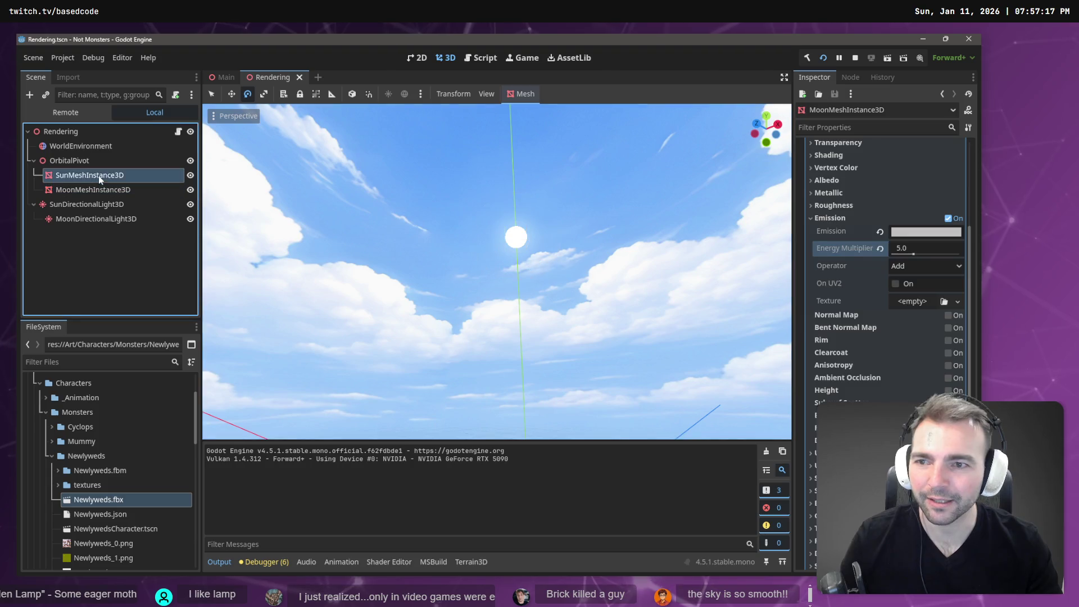
{"action": "left_click", "coordinate": [98, 189]}
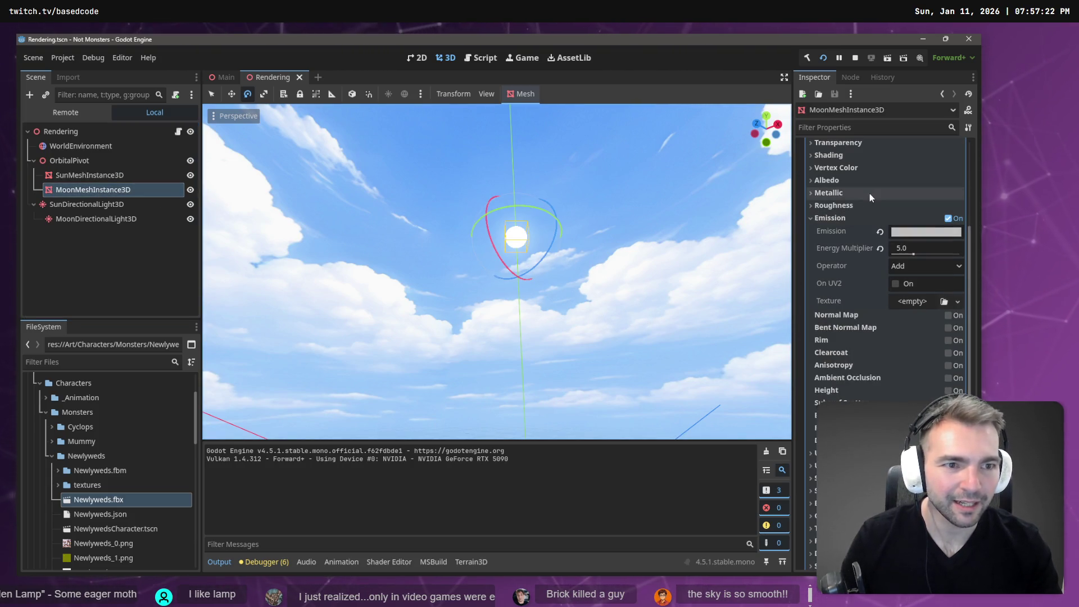
{"action": "left_click", "coordinate": [929, 250]}
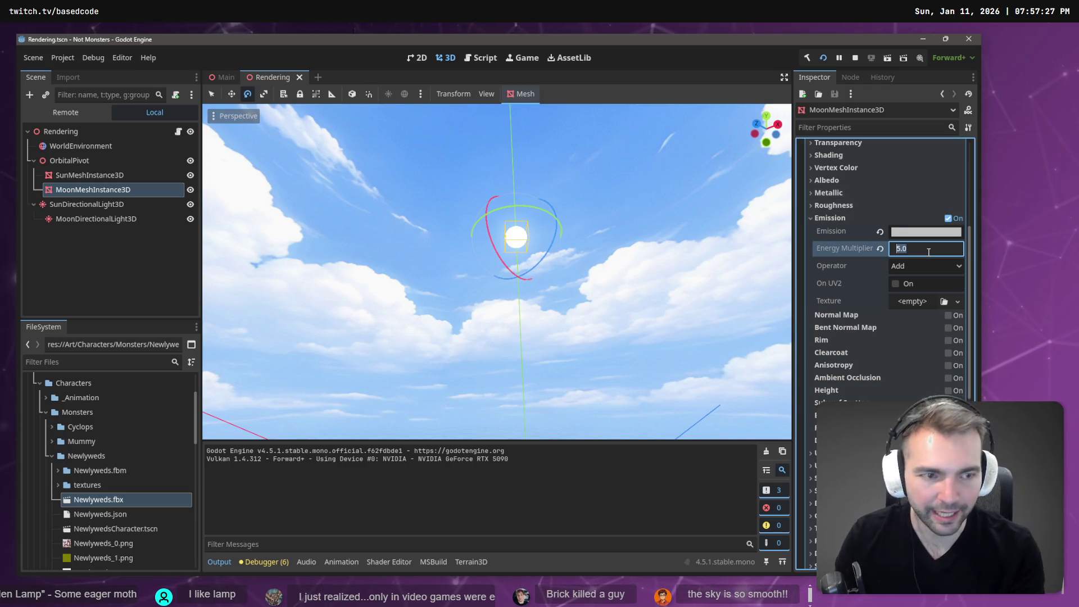
{"action": "type", "text": "100"}
{"action": "key", "text": "Return"}
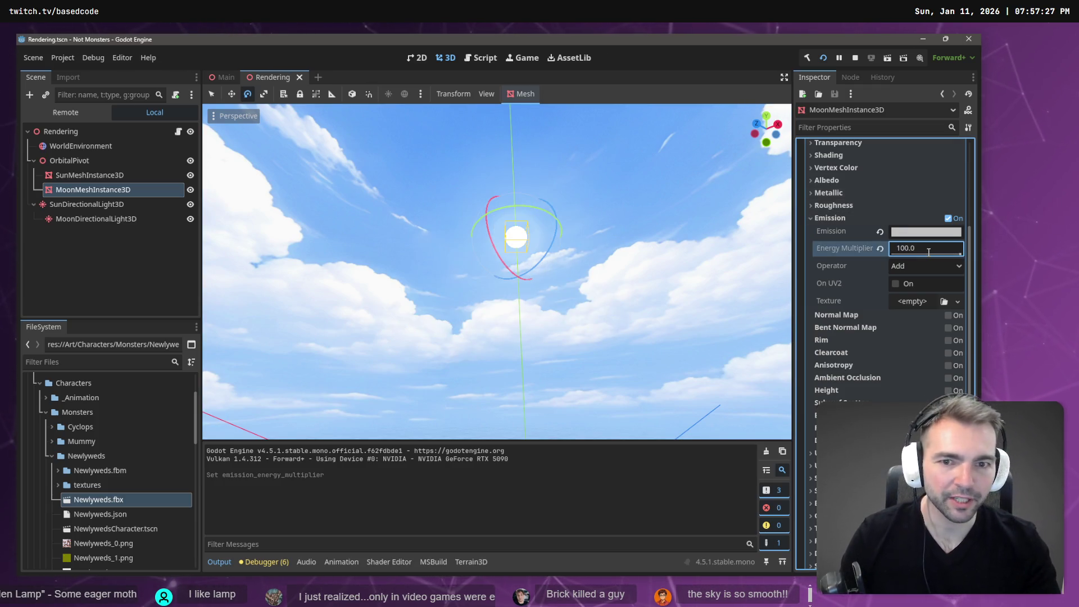
{"action": "key", "text": "F6"}
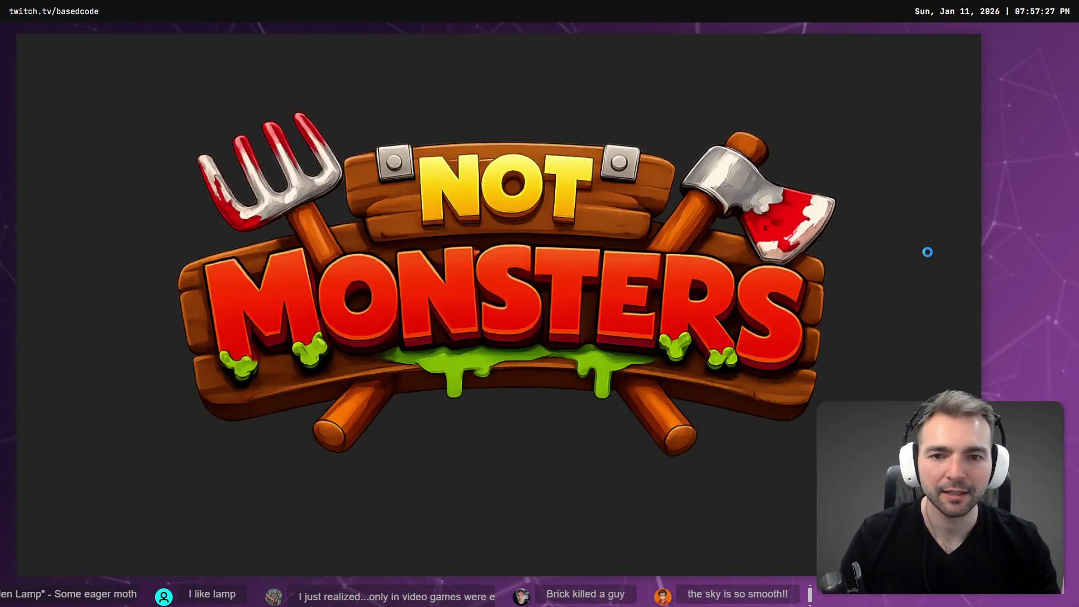
- Relaunch the game, then switch to the ChatGPT moon image in the browser
{"action": "key", "text": "F6"}
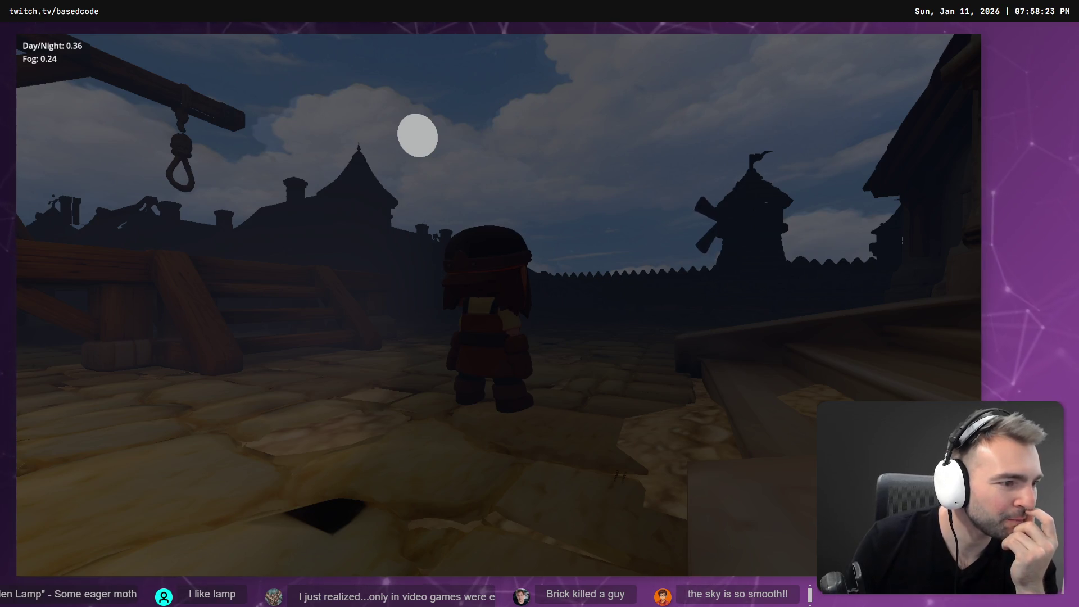
{"action": "key", "text": "alt+Tab"}
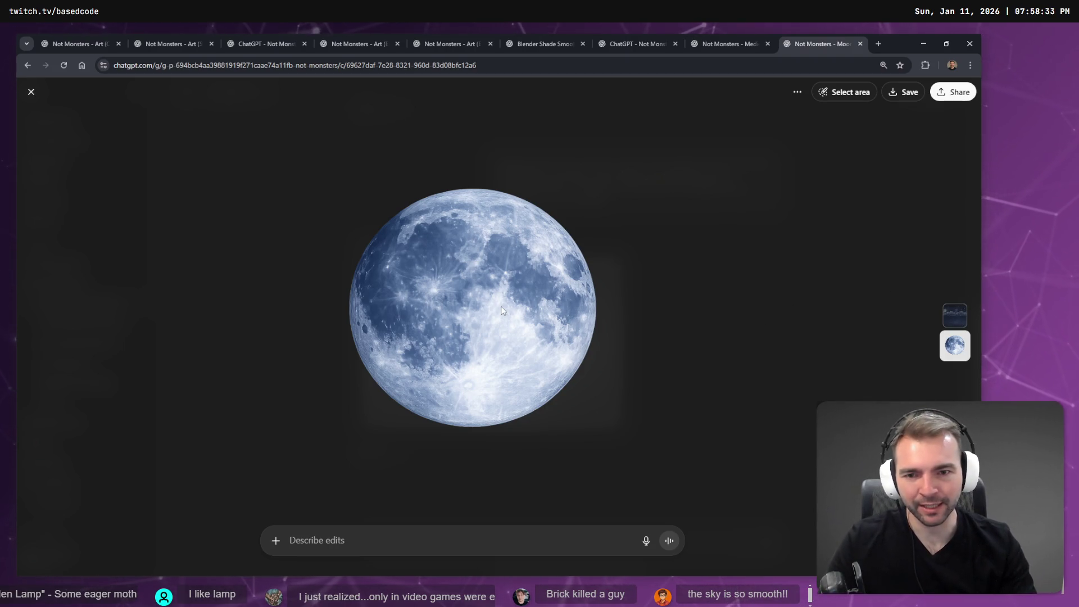
- Copy the ChatGPT moon image to the clipboard
{"action": "right_click", "coordinate": [502, 311]}
{"action": "left_click", "coordinate": [537, 347]}
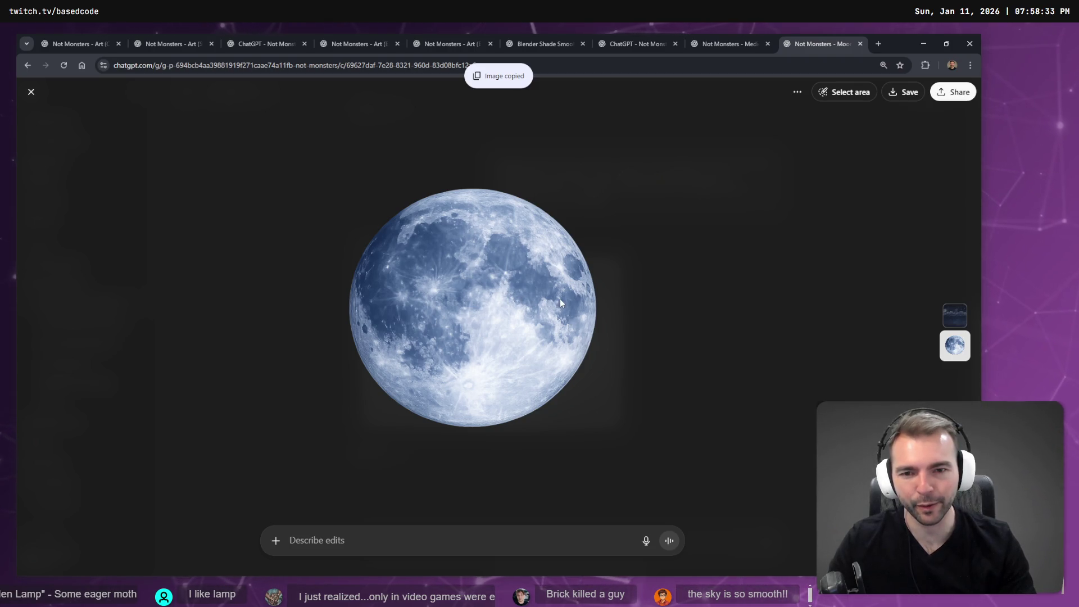
{"action": "key", "text": "alt+Tab"}
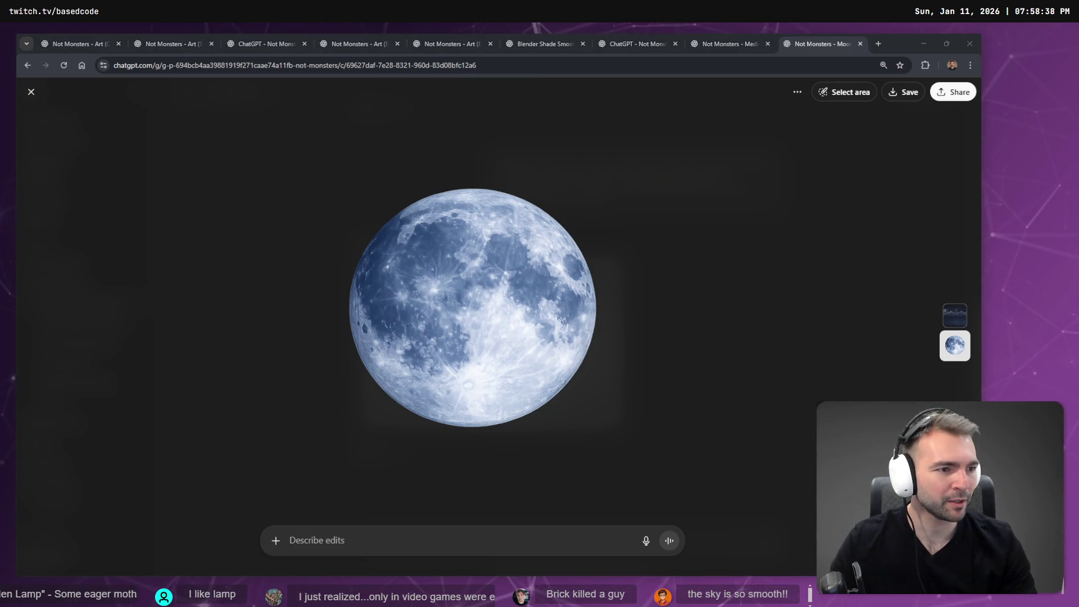
{"action": "key", "text": "alt+Tab"}
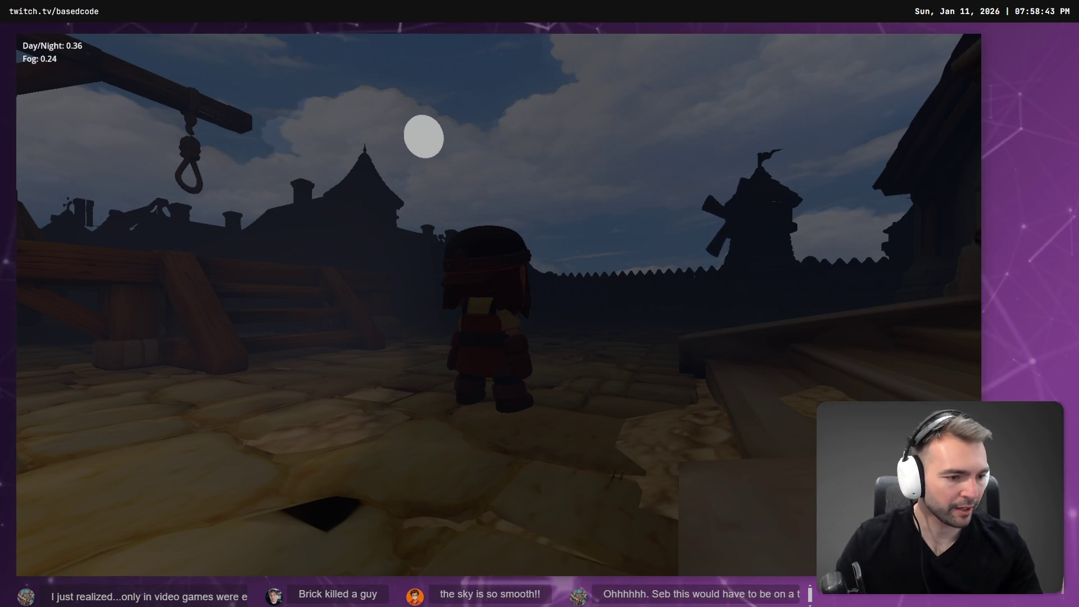
{"action": "key", "text": "alt+Tab"}
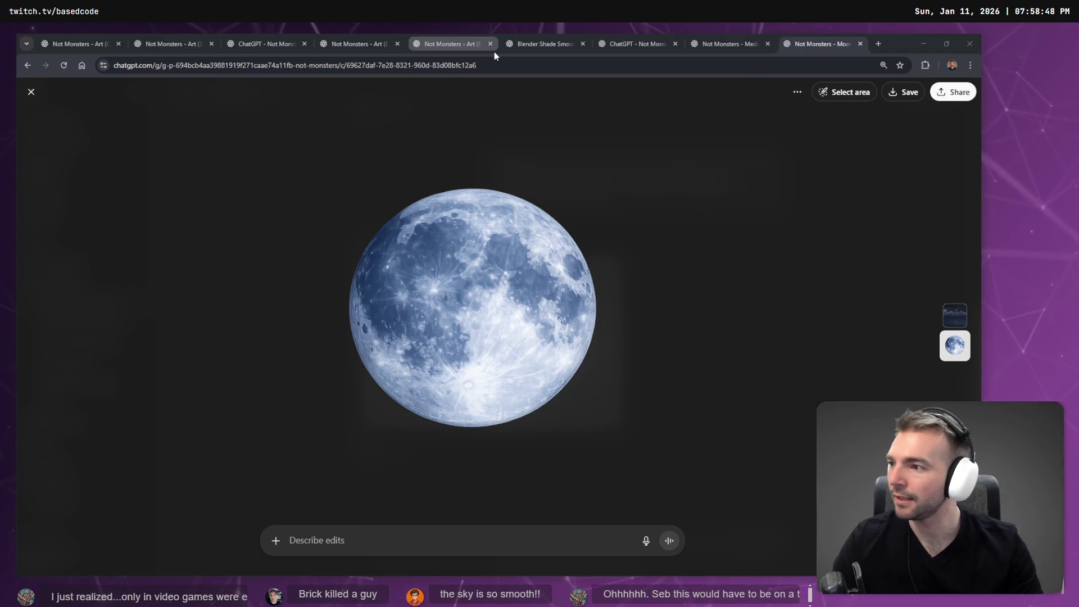
- Switch through Blender to the Godot editor and open the Main scene
{"action": "key", "text": "alt+Tab"}
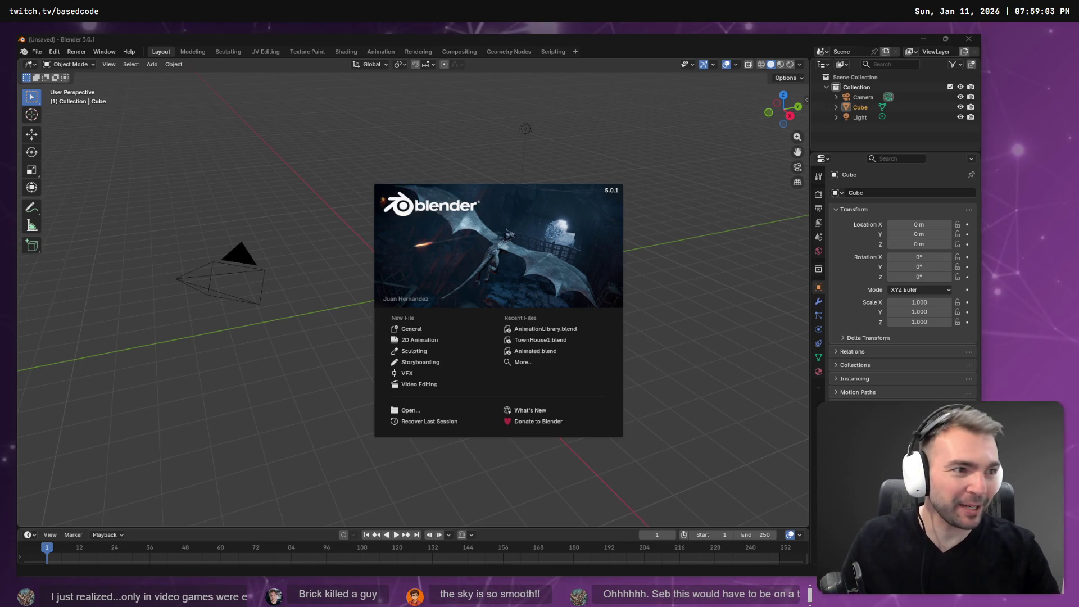
{"action": "key", "text": "alt+Tab"}
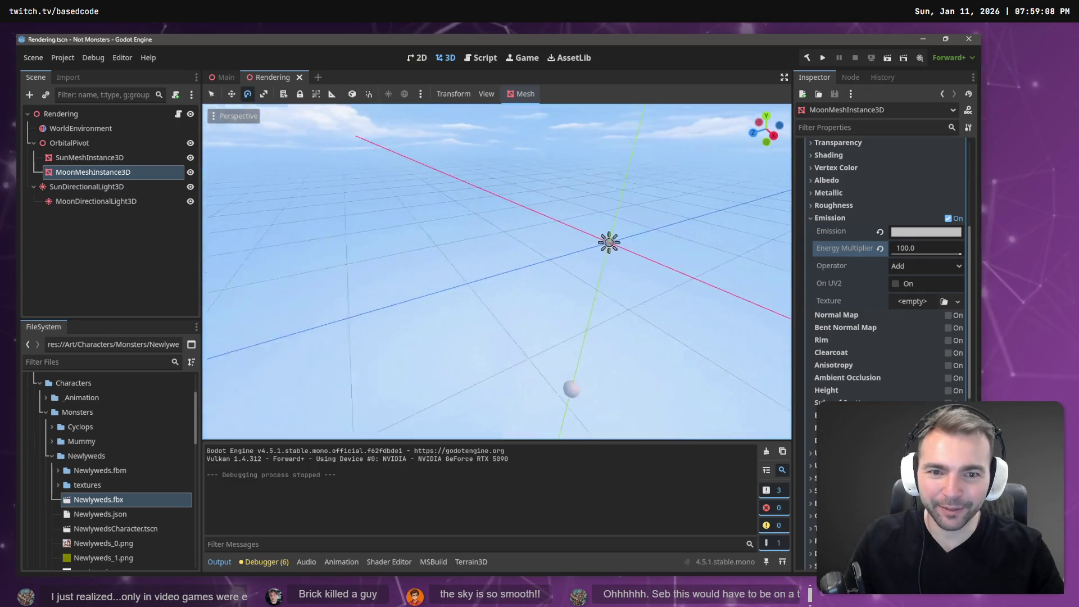
{"action": "left_click", "coordinate": [220, 76]}
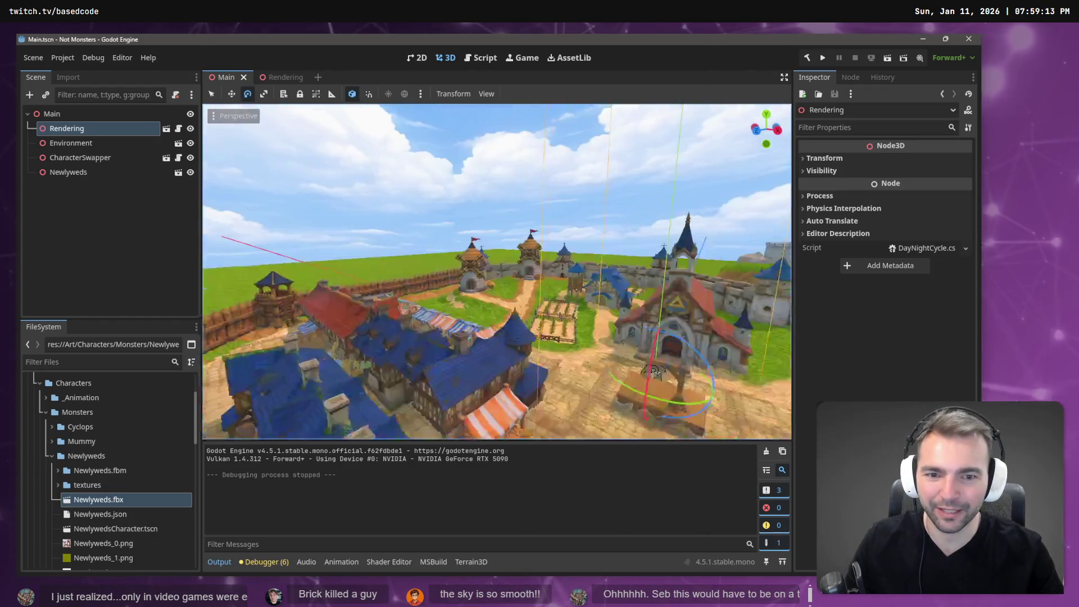
- Build and run the Godot project from the Main scene with F5
{"action": "key", "text": "F5"}
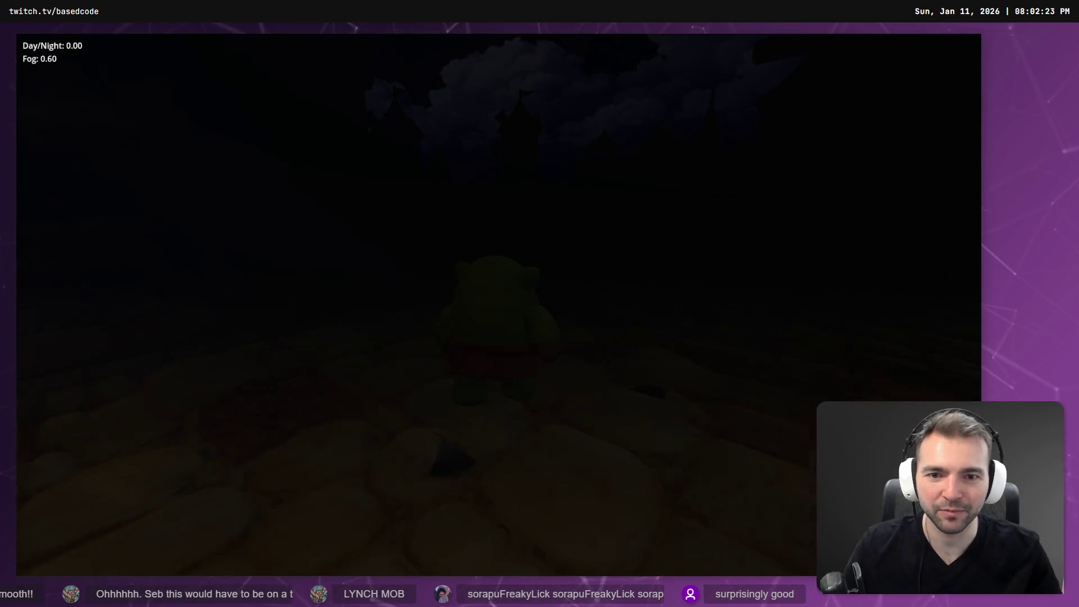
- Stop the running Godot game with F8 to get back to the editor
{"action": "key", "text": "F8"}
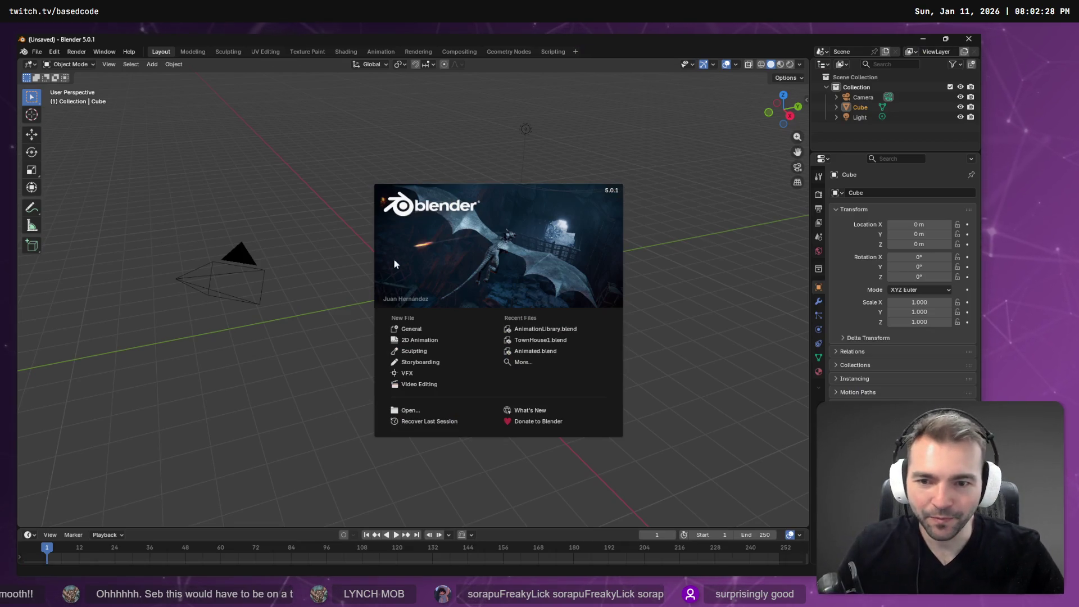
- Dismiss the splash and delete the default Collection, Camera, Cube and Light
{"action": "left_click", "coordinate": [548, 163]}
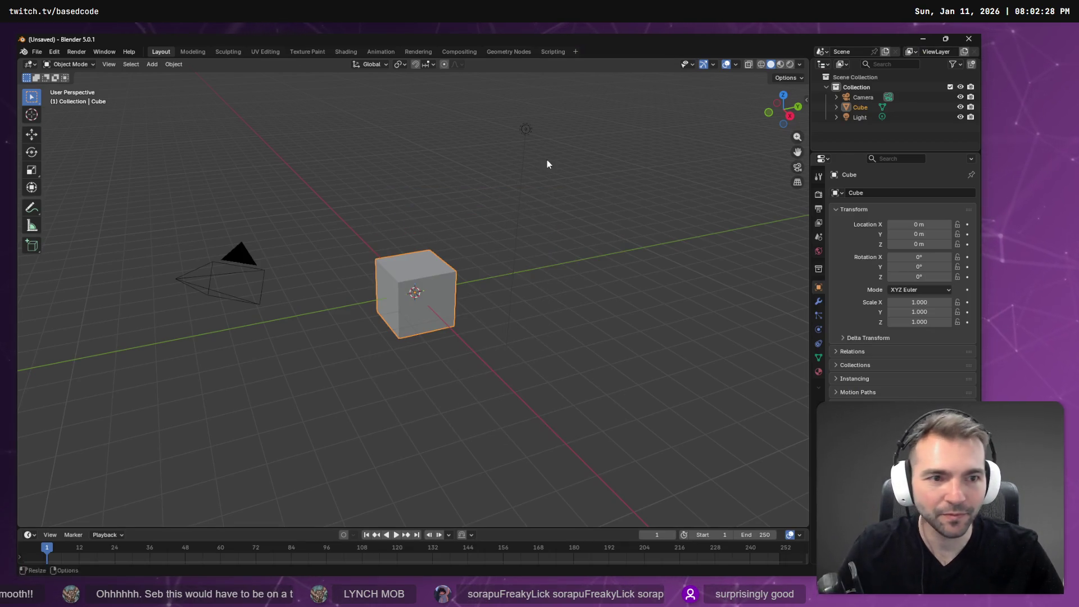
{"action": "left_click", "coordinate": [864, 97]}
{"action": "left_click", "coordinate": [865, 88]}
{"action": "key", "text": "Delete"}
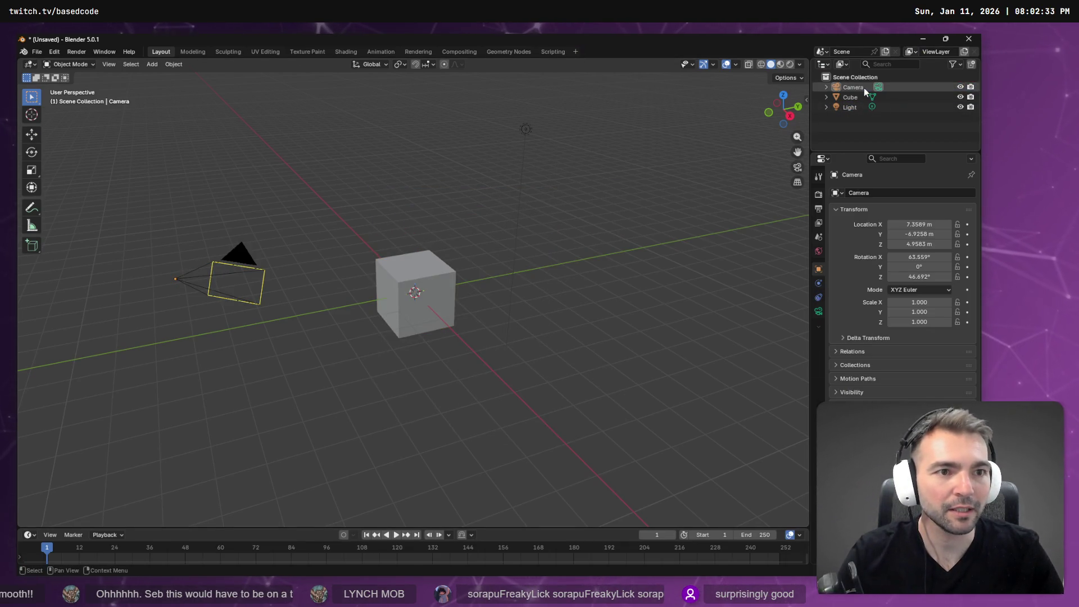
{"action": "key", "text": "Delete"}
{"action": "left_click", "coordinate": [854, 87]}
{"action": "key", "text": "Delete"}
{"action": "left_click", "coordinate": [852, 87]}
{"action": "key", "text": "Delete"}
{"action": "right_click", "coordinate": [839, 89]}
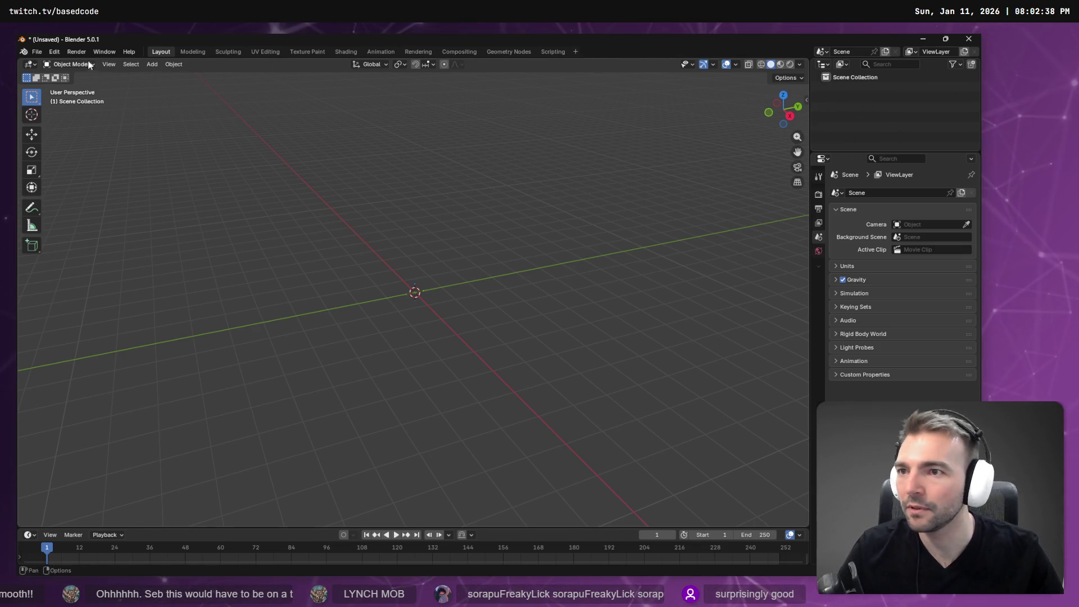
- Add a smooth-shaded UV sphere at the origin, then return to the moon image in the browser
{"action": "left_click", "coordinate": [154, 65]}
{"action": "mouse_move", "coordinate": [180, 77]}
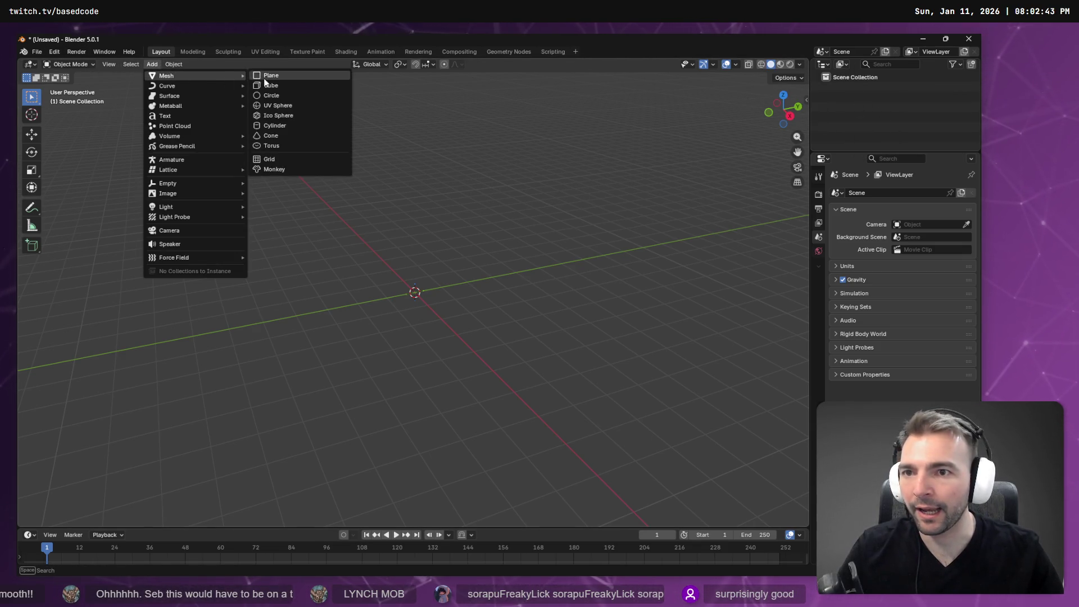
{"action": "left_click", "coordinate": [306, 106]}
{"action": "right_click", "coordinate": [470, 270]}
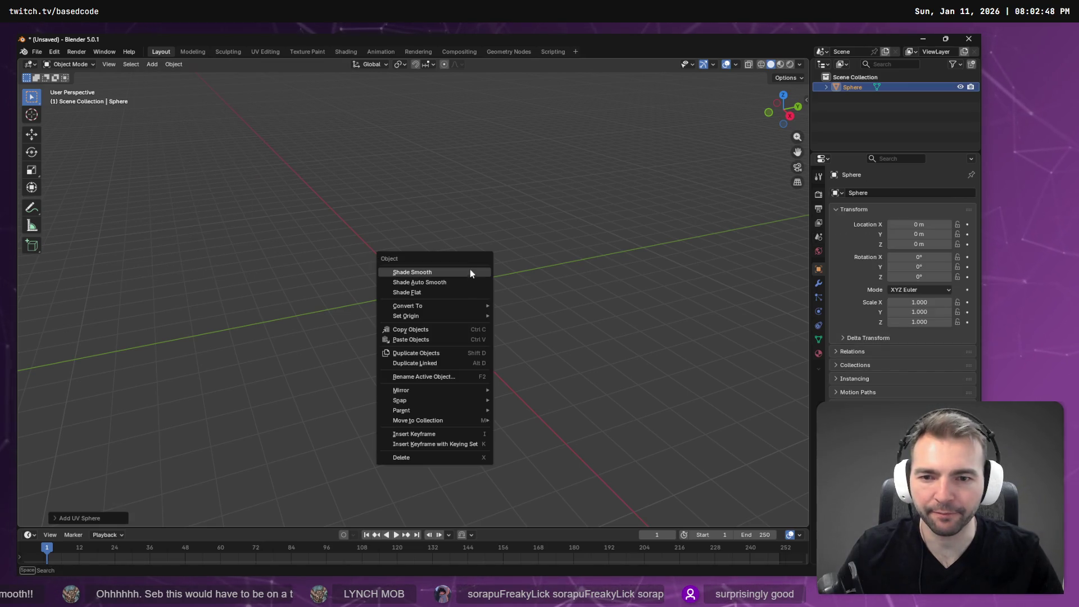
{"action": "right_click", "coordinate": [515, 251]}
{"action": "left_click", "coordinate": [515, 251]}
{"action": "mouse_move", "coordinate": [533, 192]}
{"action": "left_mouse_down"}
{"action": "mouse_move", "coordinate": [533, 335]}
{"action": "mouse_move", "coordinate": [548, 246]}
{"action": "left_mouse_up"}
{"action": "key", "text": "alt+Tab"}
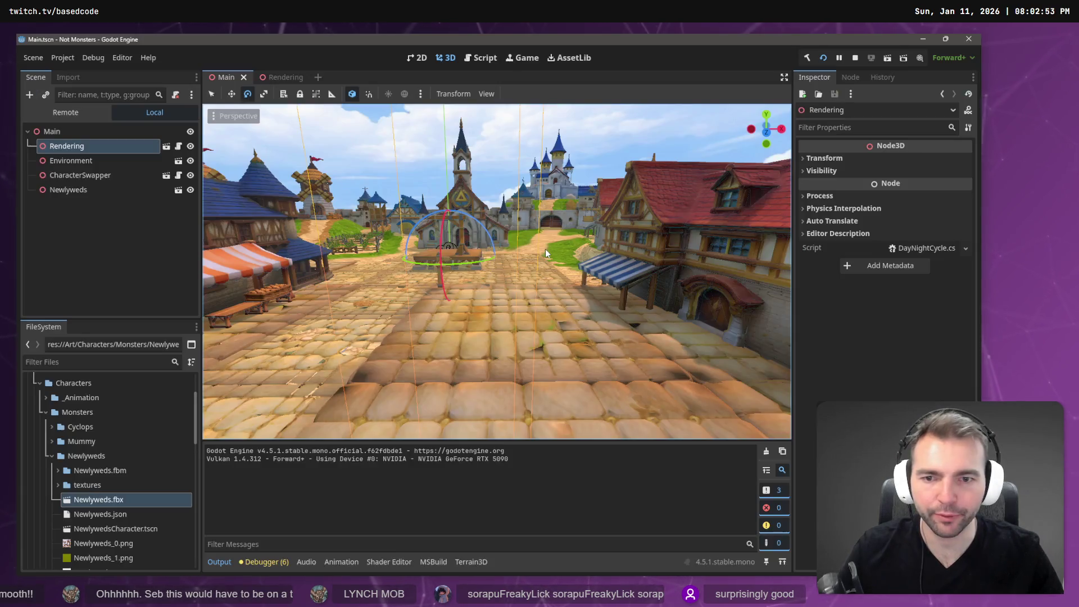
{"action": "key", "text": "alt+Tab"}
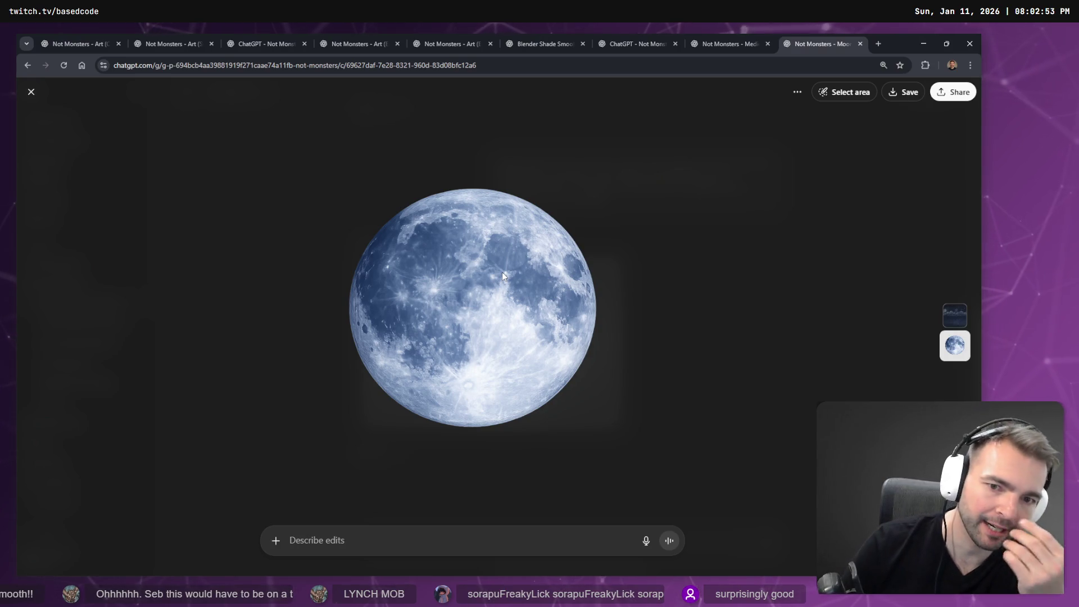
- Search Google for 'Project texture onto sphere blender' and skim the results
{"action": "key", "text": "ctrl+t"}
{"action": "type", "text": "PROJET T"}
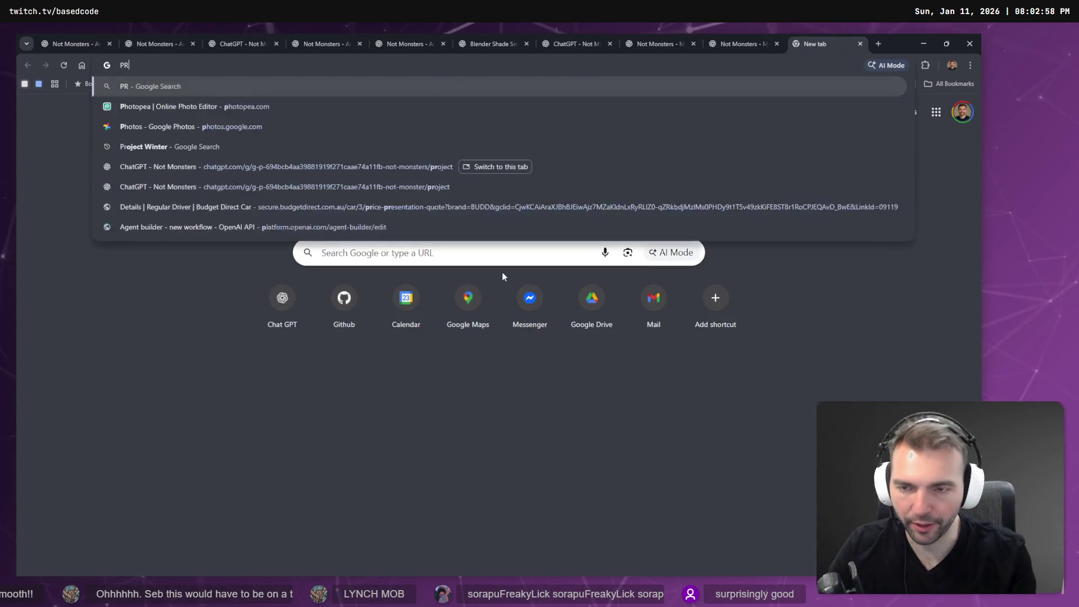
{"action": "key", "text": "ctrl+a"}
{"action": "key", "text": "BackSpace"}
{"action": "type", "text": "P"}
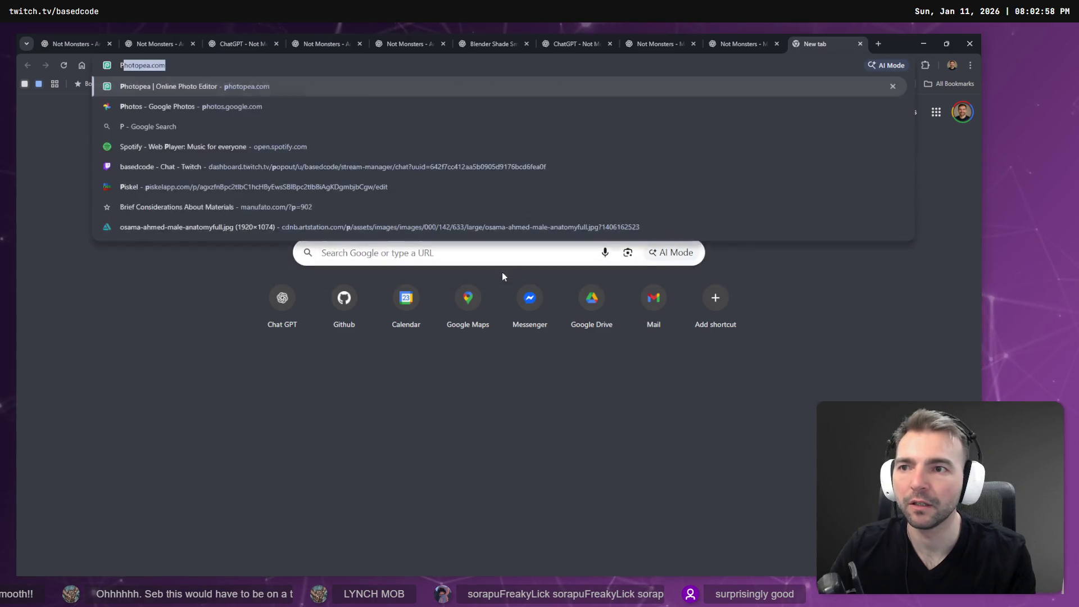
{"action": "type", "text": "roject texture onto spheere"}
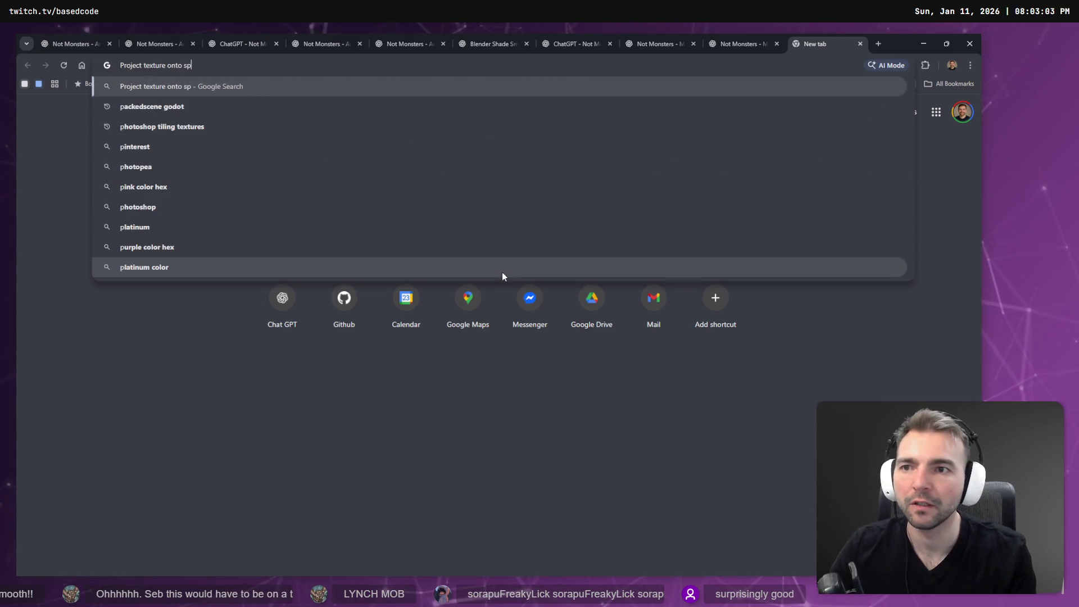
{"action": "key", "text": "BackSpace"}
{"action": "key", "text": "BackSpace"}
{"action": "key", "text": "BackSpace"}
{"action": "type", "text": "ere blender"}
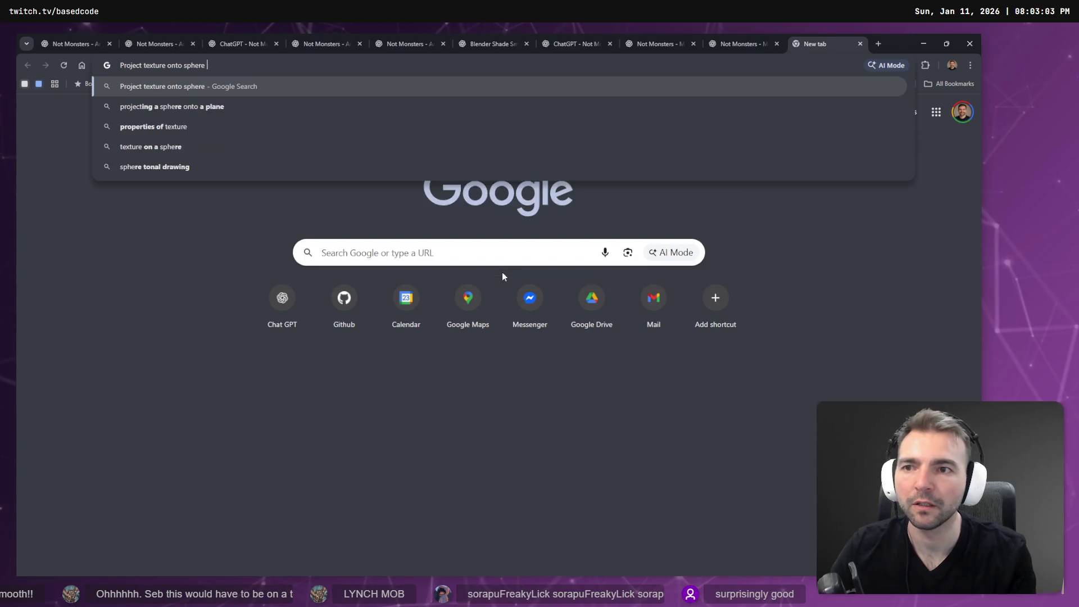
{"action": "key", "text": "Return"}
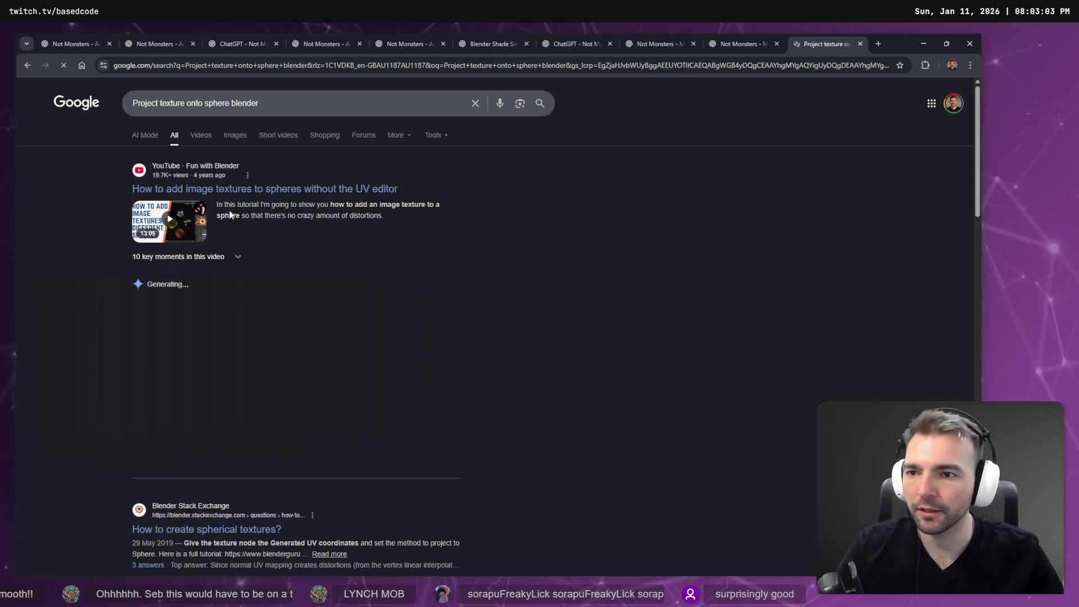
{"action": "scroll", "coordinate": [270, 197], "scroll_direction": "down", "scroll_amount": 3}
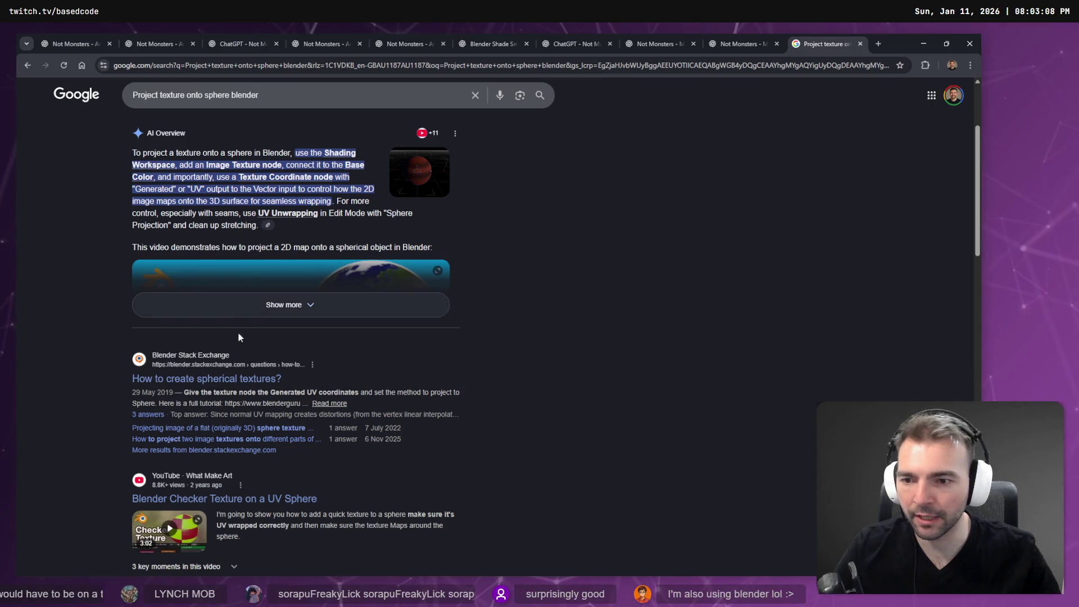
{"action": "scroll", "coordinate": [393, 258], "scroll_direction": "up", "scroll_amount": 3}
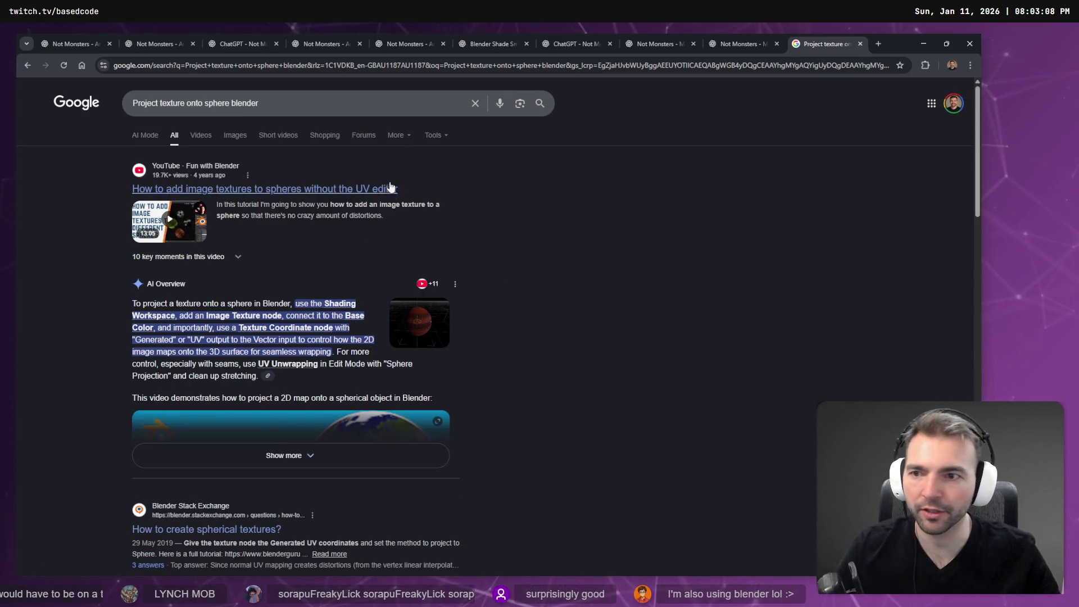
- Open chatgpt.com in a new browser tab
{"action": "triple_click", "coordinate": [334, 103]}
{"action": "key", "text": "ctrl+t"}
{"action": "type", "text": "chatgpt.com"}
{"action": "key", "text": "Return"}
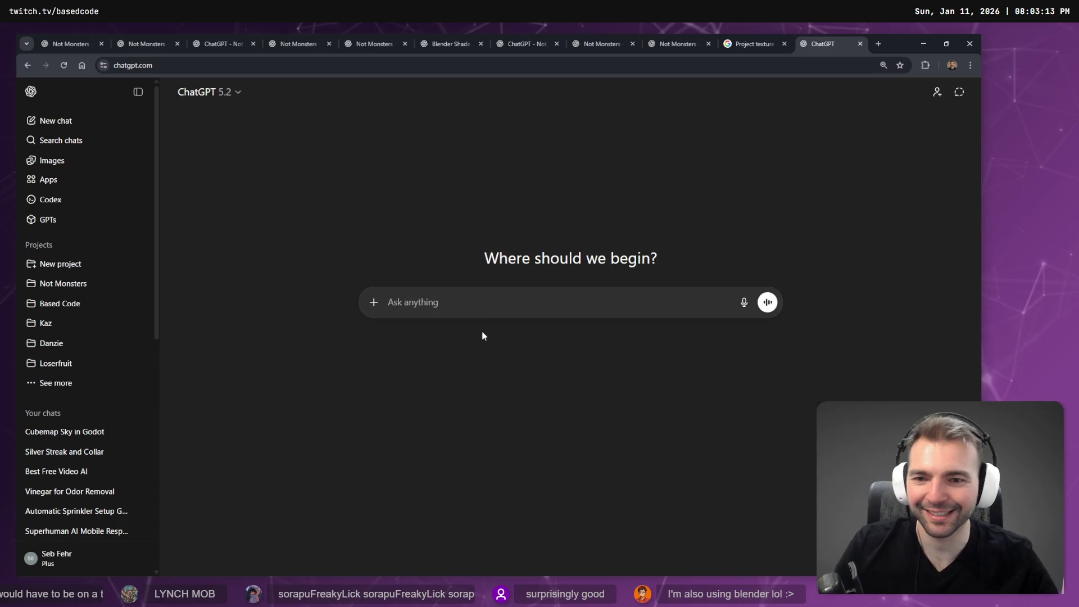
- Dictate a request for one-step-at-a-time planar projection guidance and send it to ChatGPT
{"action": "key", "text": "super+h"}
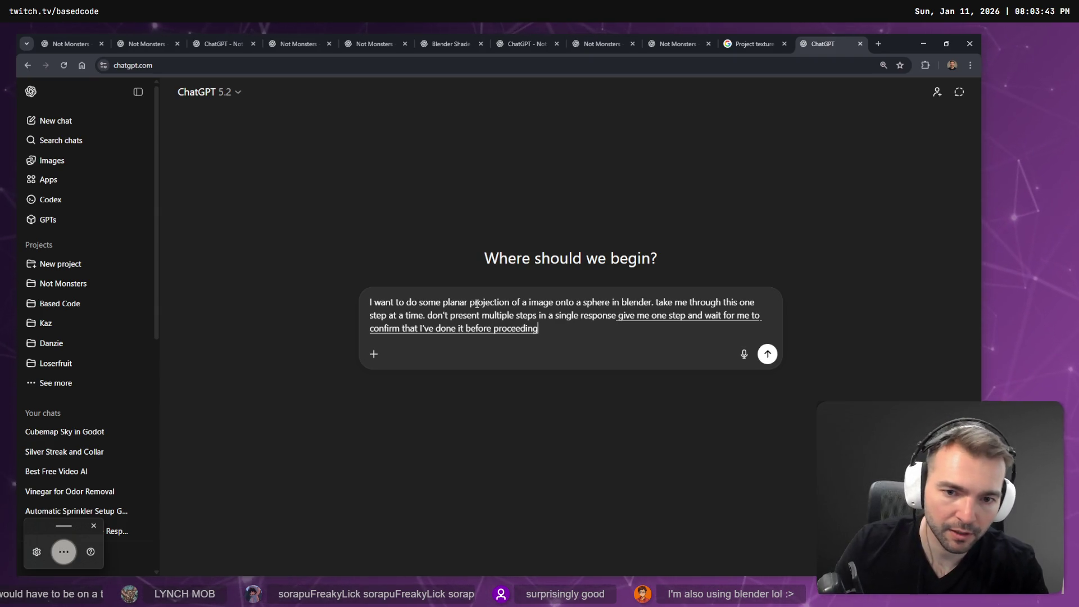
{"action": "key", "text": "Return"}
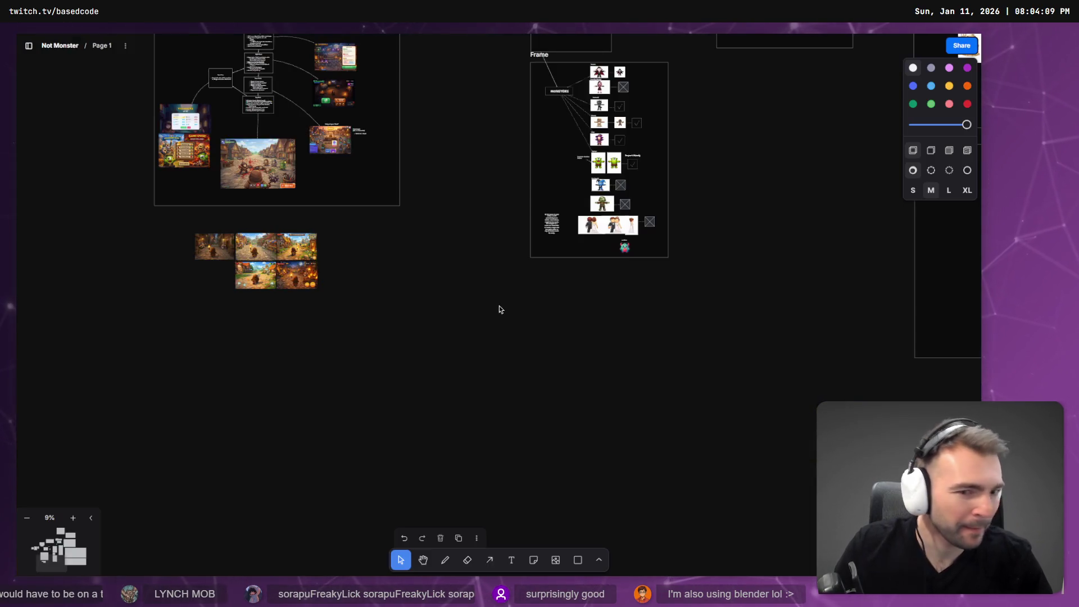
{"action": "scroll", "coordinate": [624, 250], "scroll_direction": "up", "scroll_amount": 15}
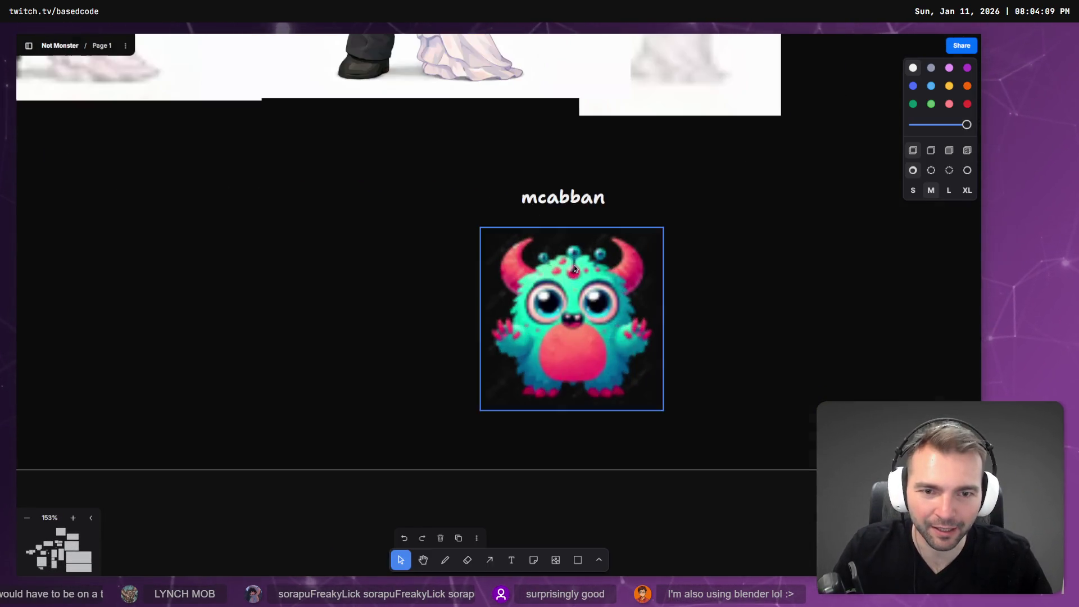
{"action": "left_click_drag", "start_coordinate": [771, 325], "coordinate": [677, 356]}
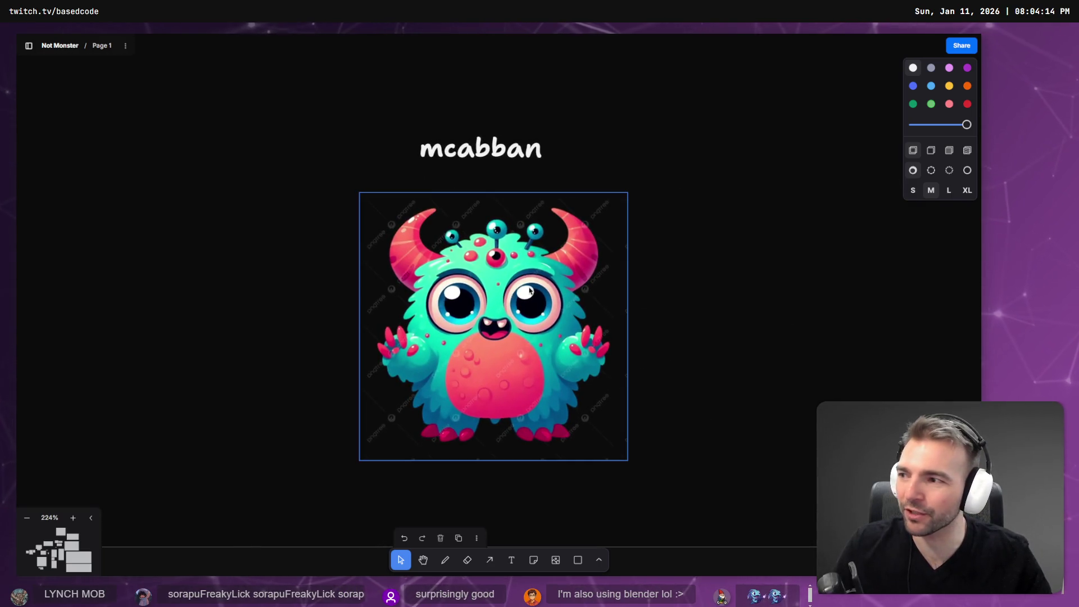
{"action": "scroll", "coordinate": [530, 294], "scroll_direction": "down", "scroll_amount": 8}
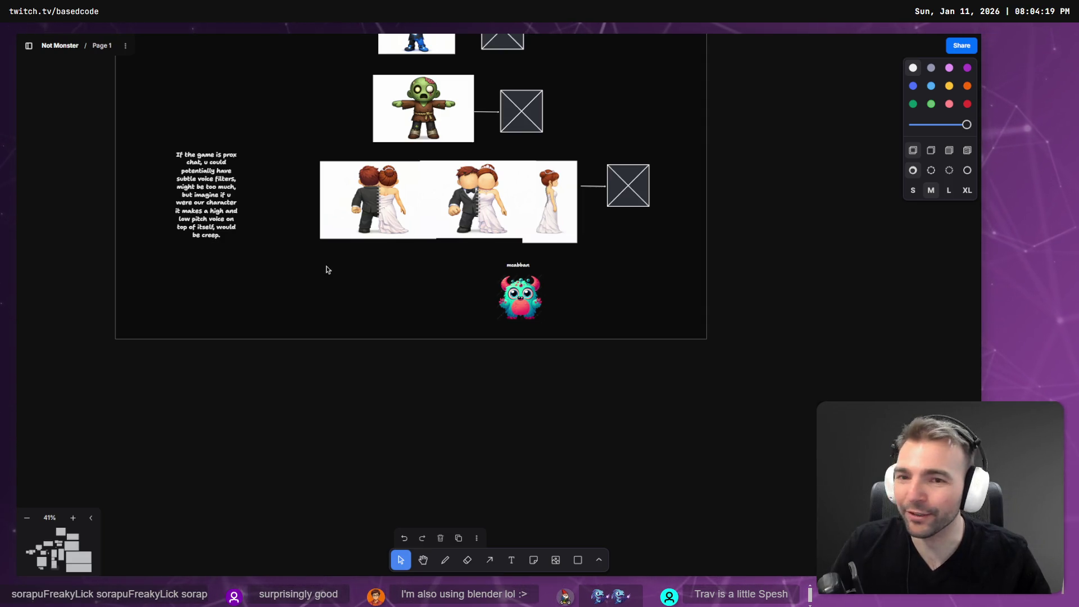
{"action": "scroll", "coordinate": [355, 207], "scroll_direction": "up", "scroll_amount": 4}
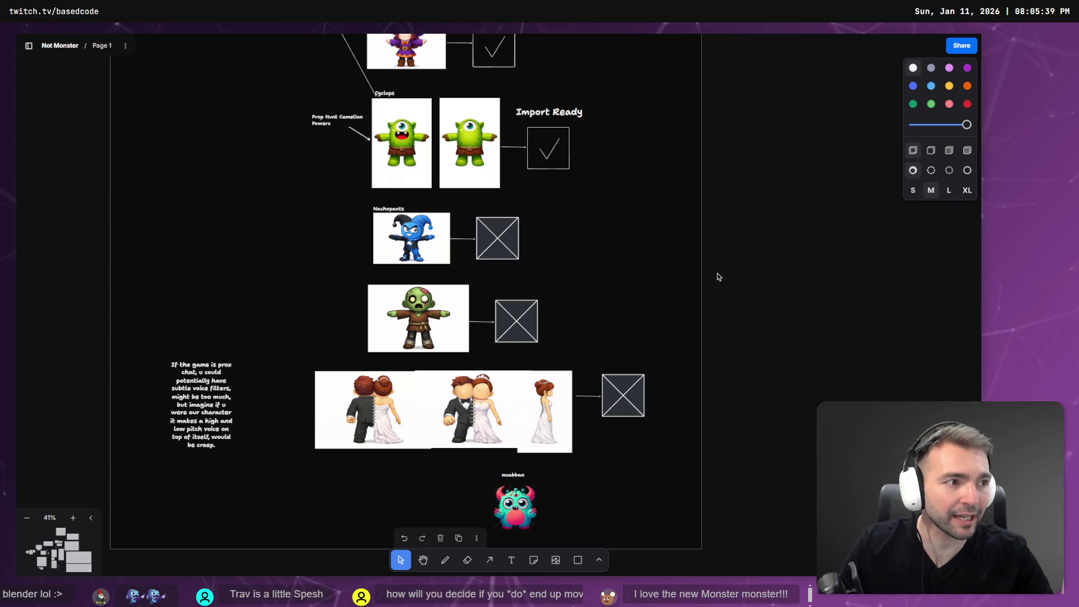
- Read ChatGPT's reply, highlighting 'Object Mode' and 'UV Maps' in the steps
{"action": "key", "text": "alt+Tab"}
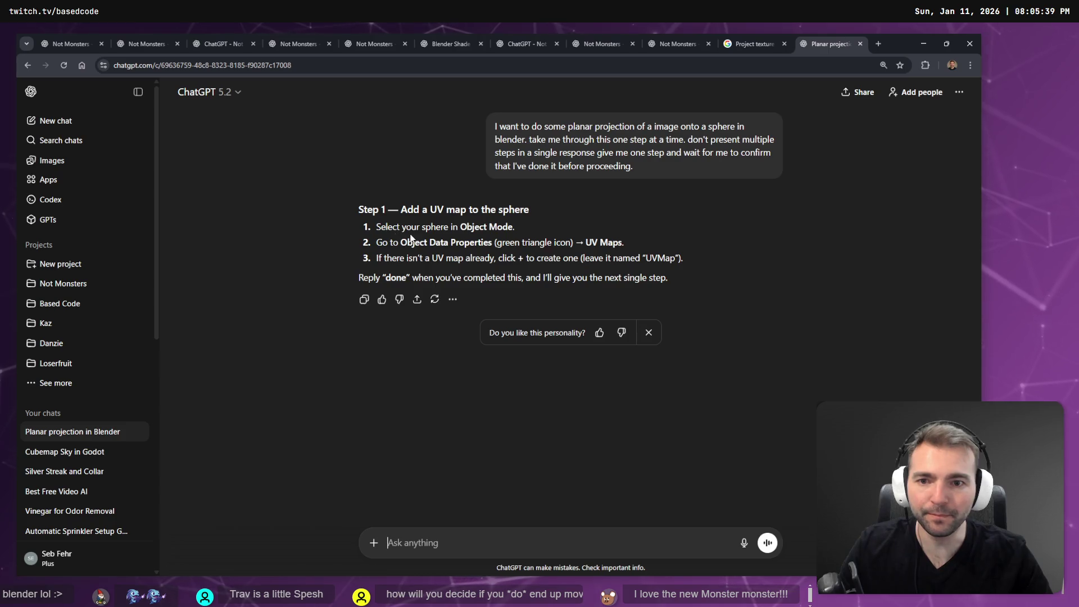
{"action": "left_click_drag", "start_coordinate": [460, 227], "coordinate": [515, 226]}
{"action": "left_click", "coordinate": [386, 254]}
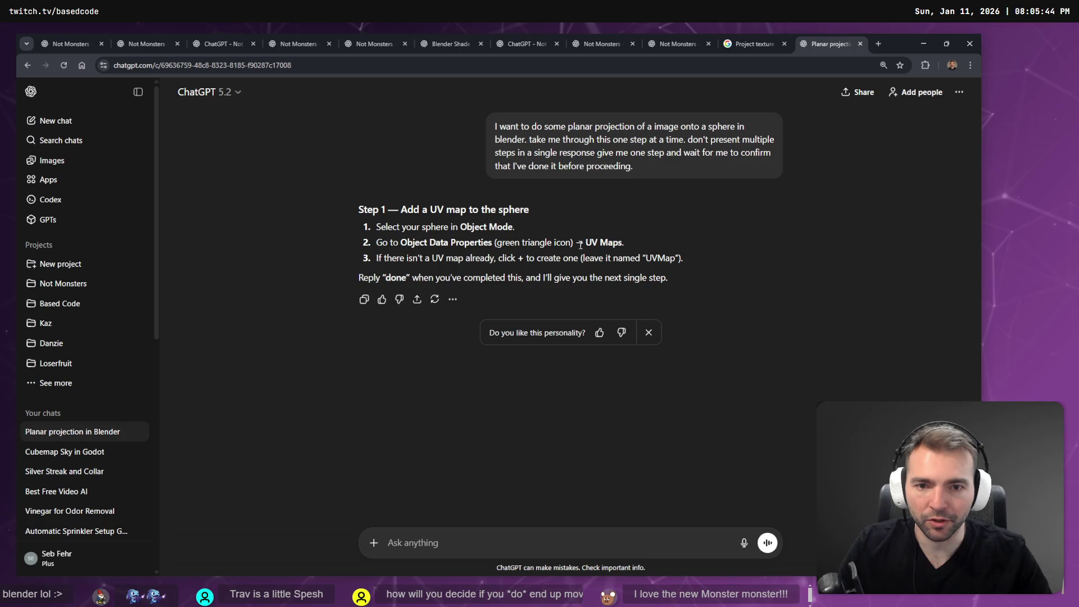
{"action": "left_click_drag", "start_coordinate": [586, 243], "coordinate": [622, 242]}
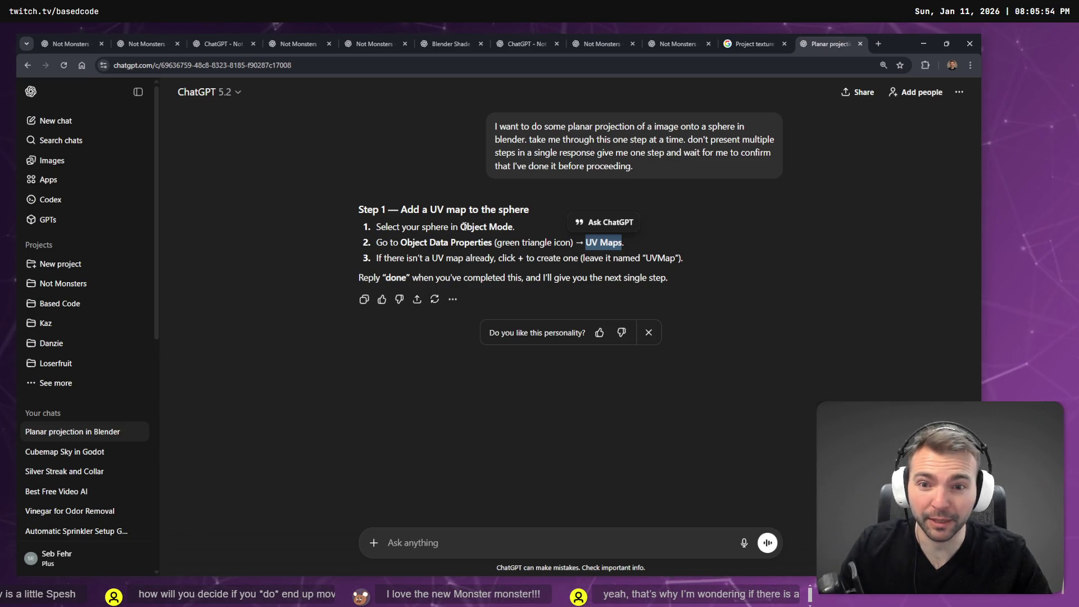
- Switch between Blender and the ChatGPT window, then bring up Task View
{"action": "key", "text": "alt+Tab"}
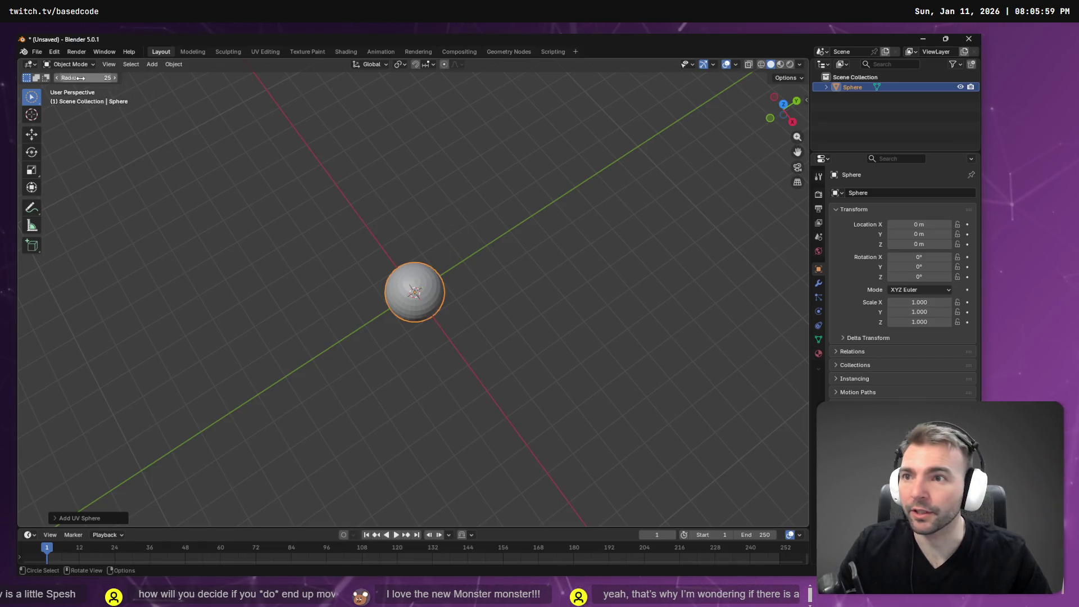
{"action": "key", "text": "alt+Tab"}
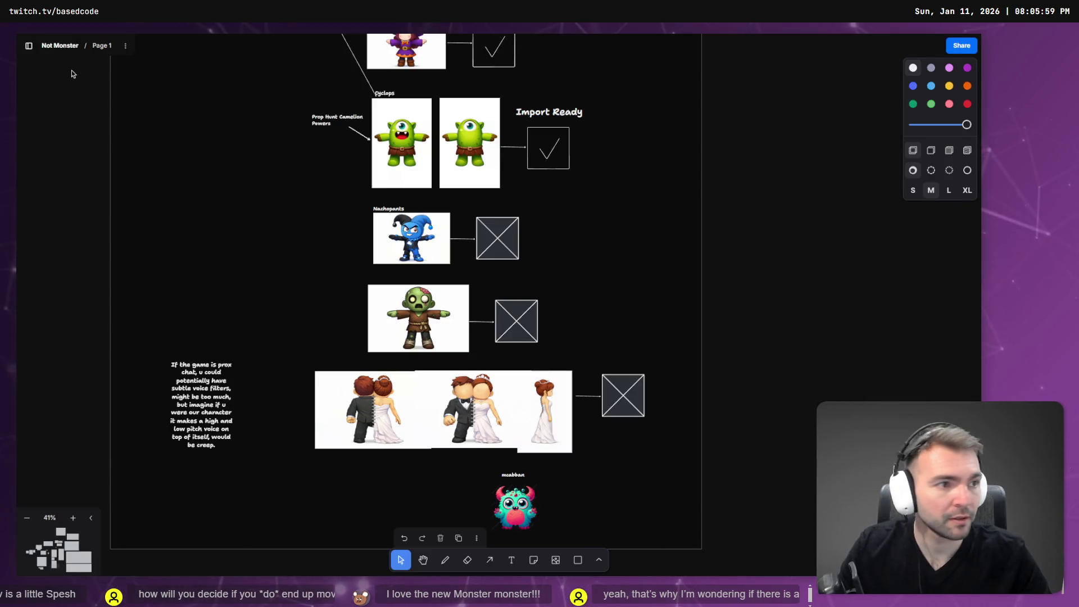
{"action": "key", "text": "alt+Tab"}
{"action": "key", "text": "alt+Tab"}
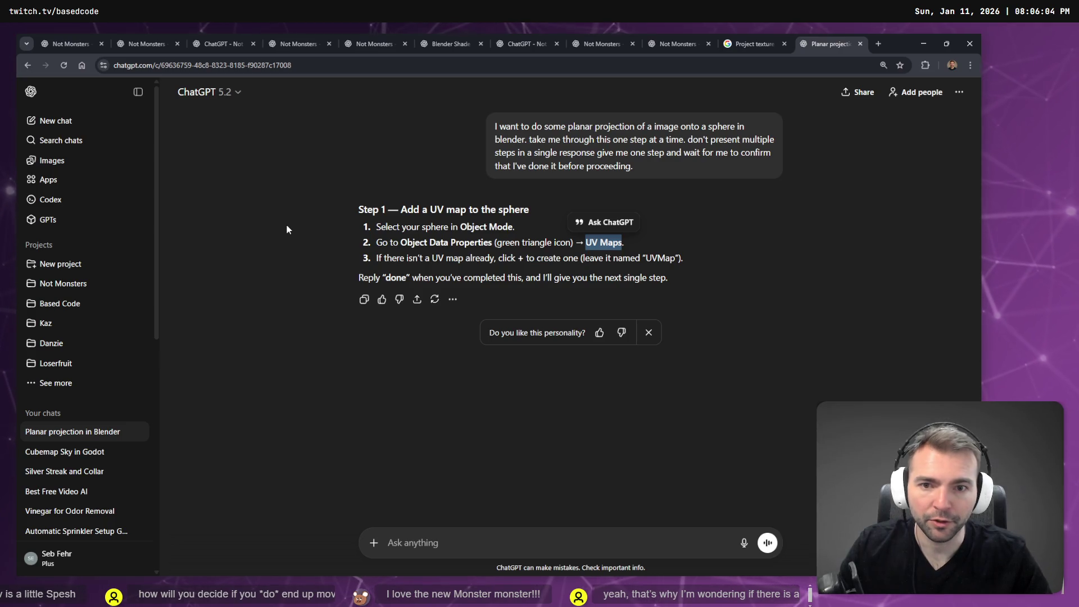
{"action": "key", "text": "alt+Tab"}
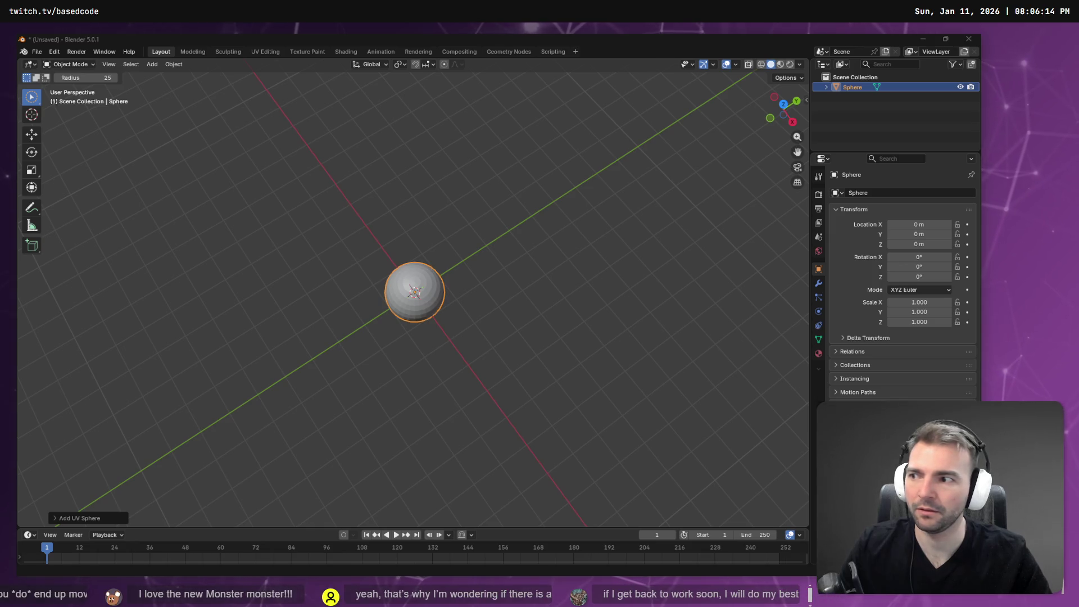
{"action": "key", "text": "super+Tab"}
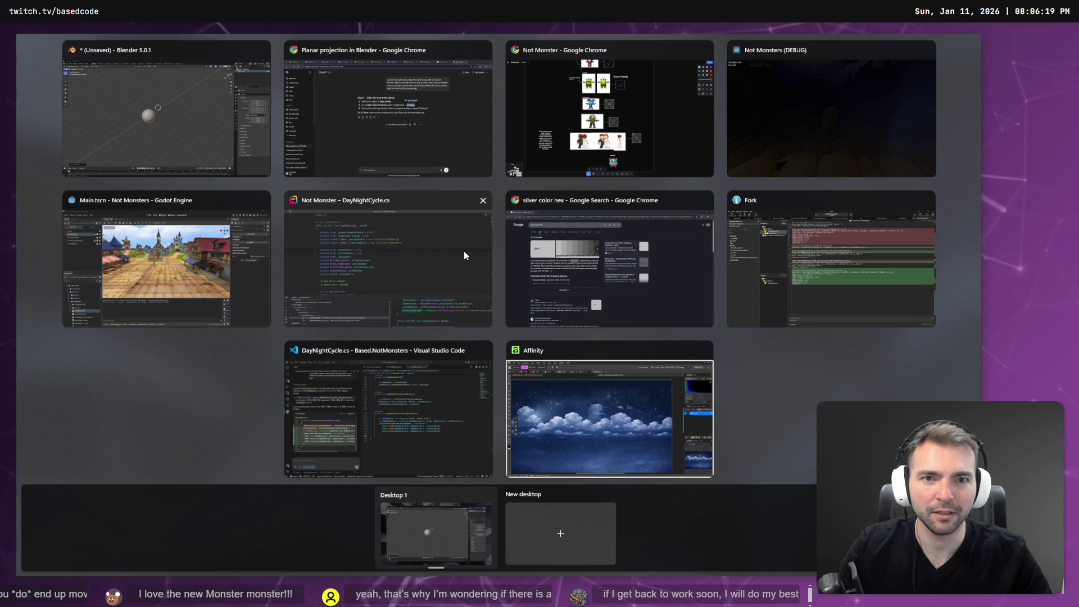
- Deselect the sphere and close the Not Monsters (DEBUG) game window from the window overview
{"action": "key", "text": "Escape"}
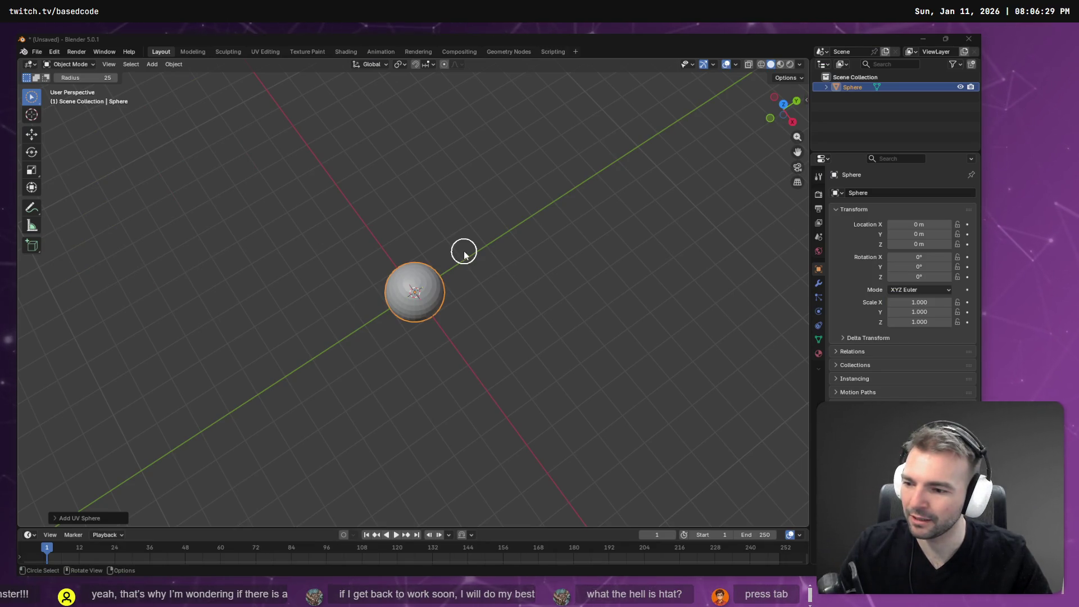
{"action": "left_click", "coordinate": [530, 181]}
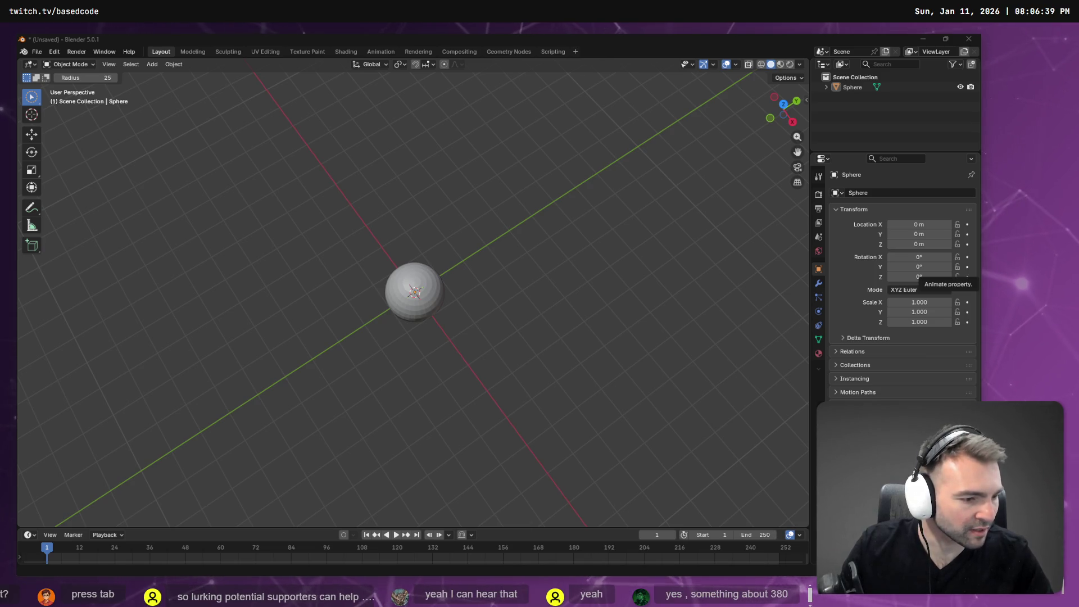
{"action": "key", "text": "alt+Tab"}
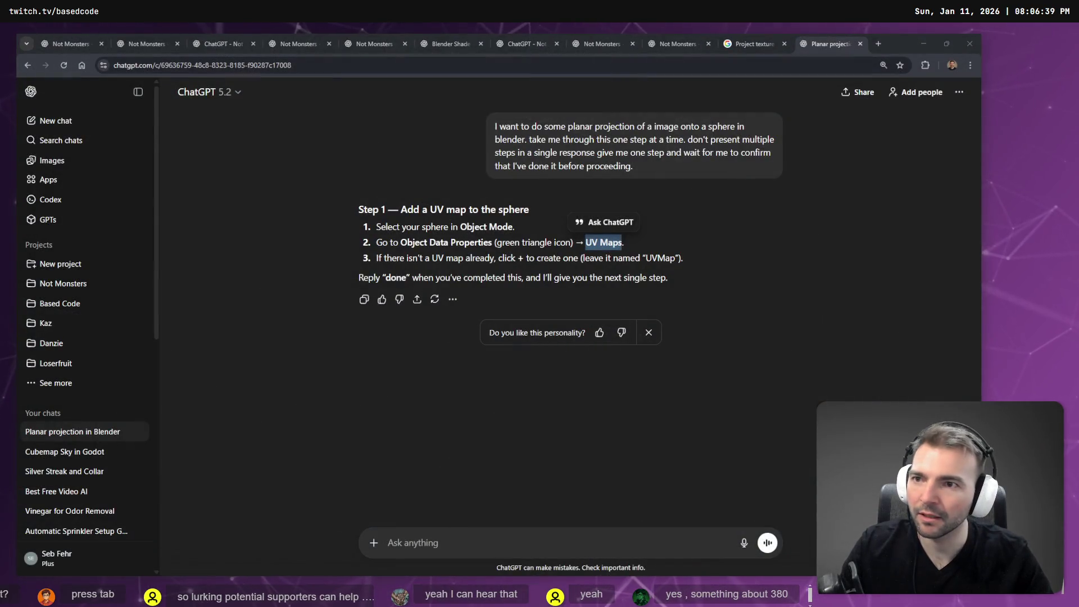
{"action": "key", "text": "alt+Tab"}
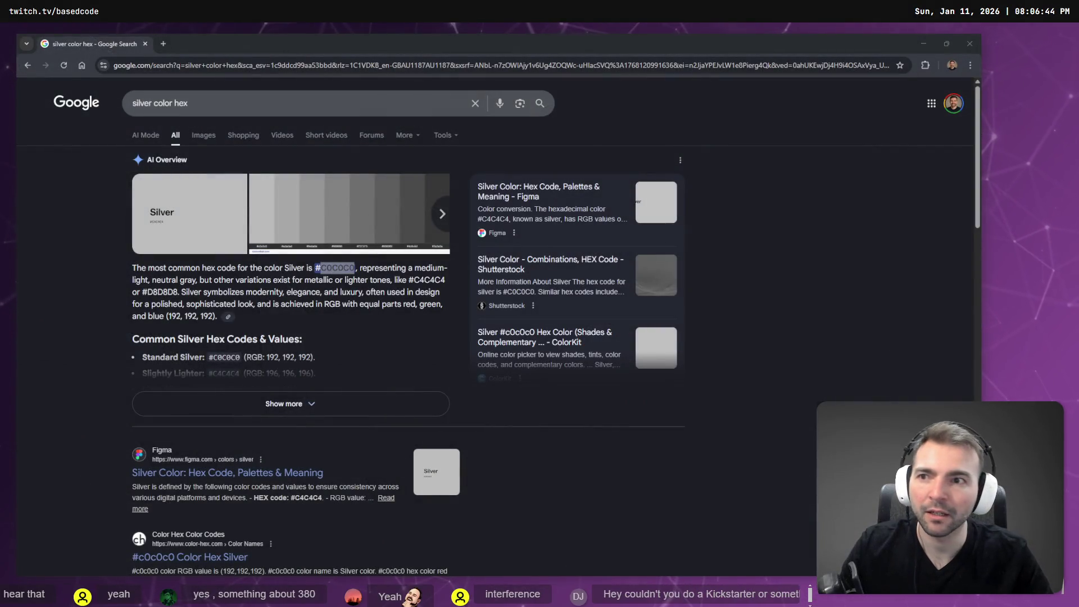
{"action": "key", "text": "alt+Tab"}
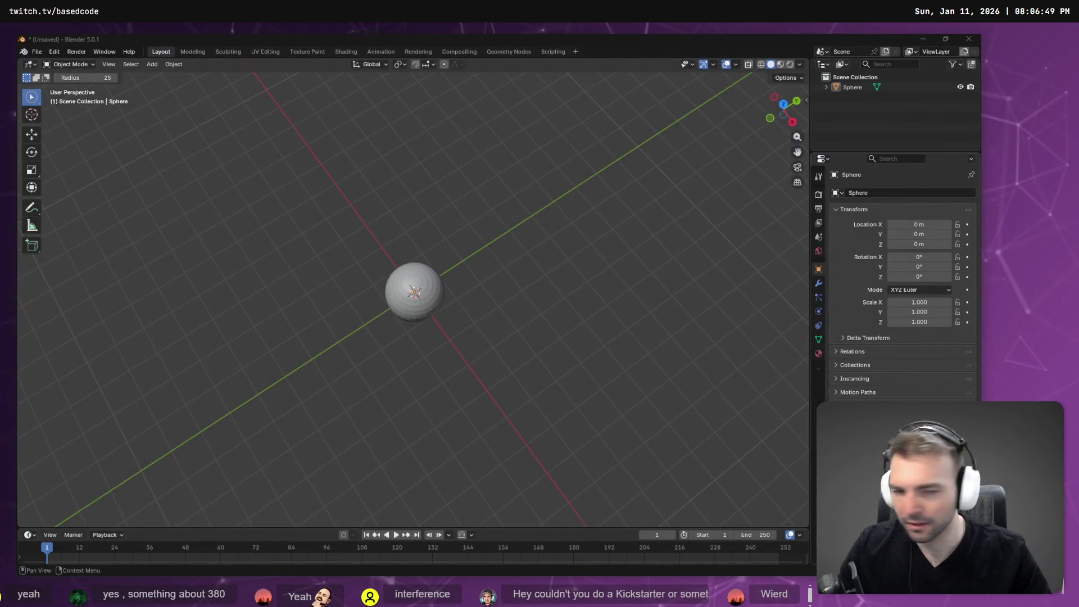
{"action": "key", "text": "super+Tab"}
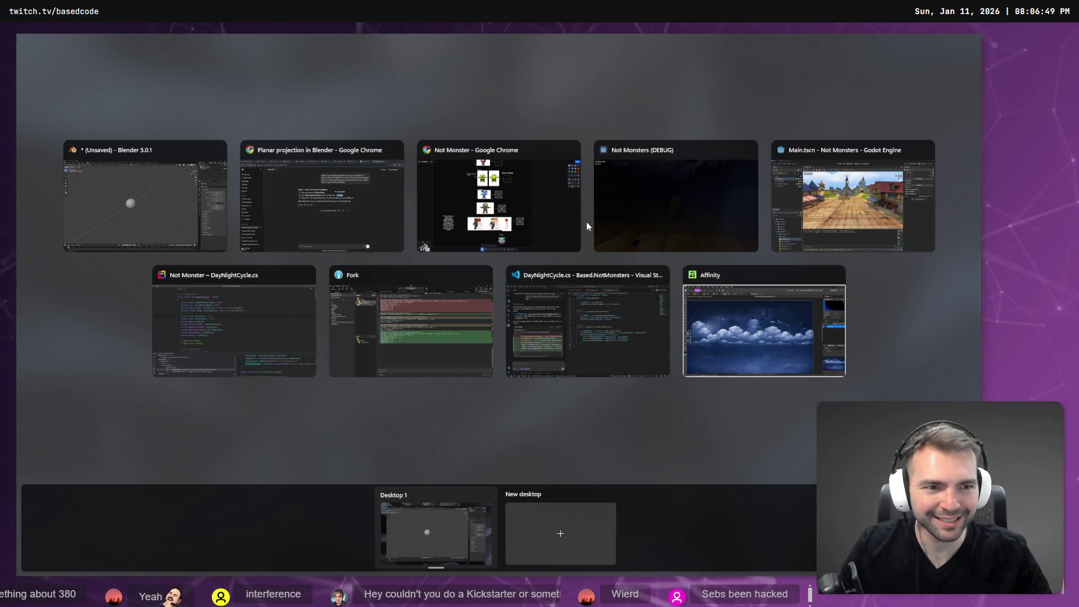
{"action": "middle_click", "coordinate": [605, 210]}
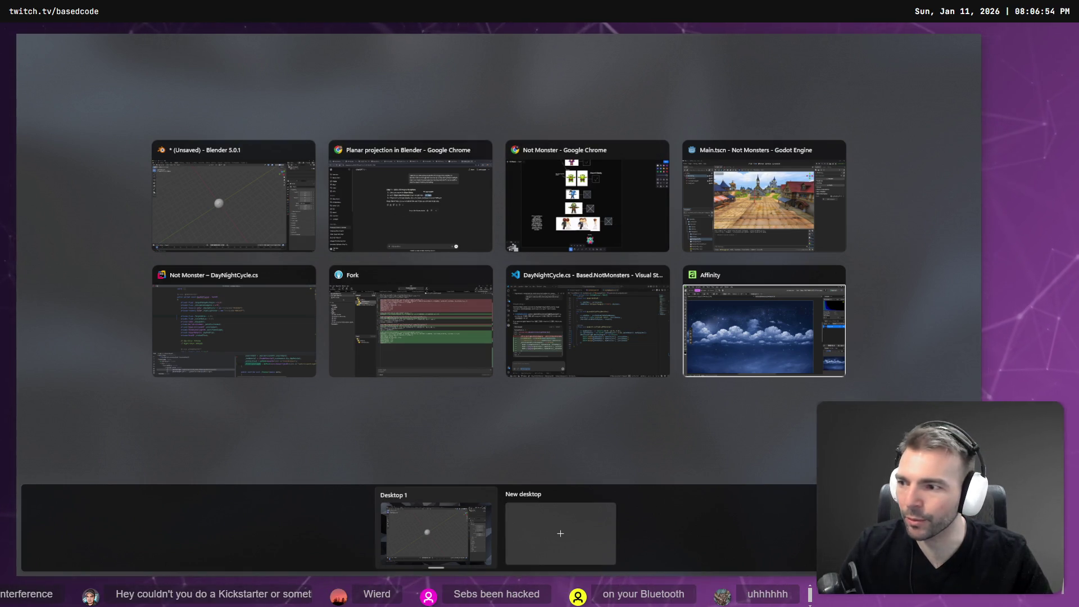
{"action": "key", "text": "Escape"}
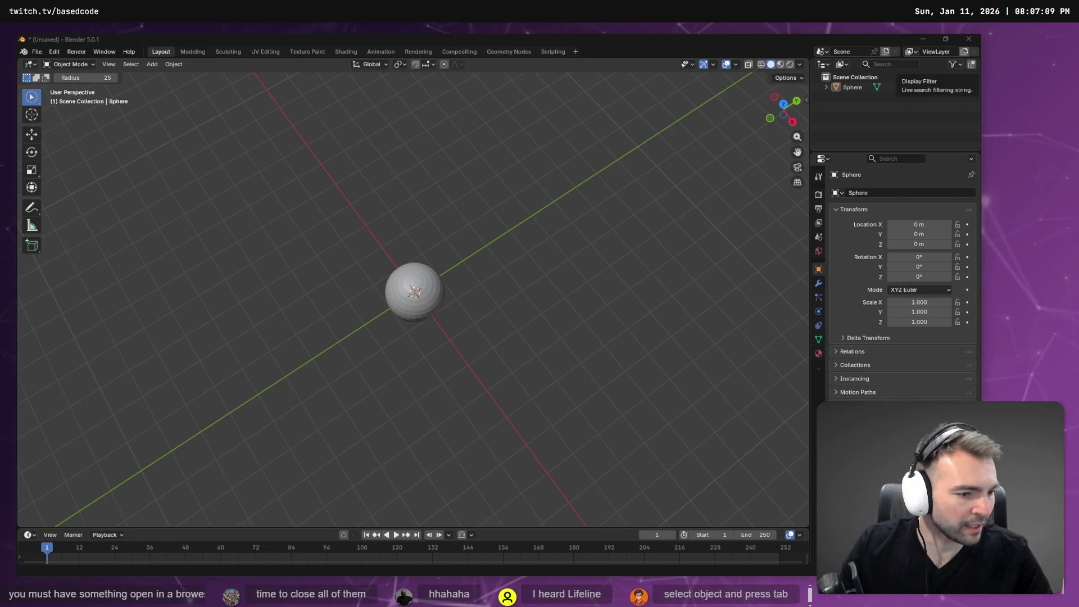
- Exit Chrome fullscreen, browse back through the YouTube tab's history, then close that tab
{"action": "key", "text": "alt+Tab"}
{"action": "key", "text": "F11"}
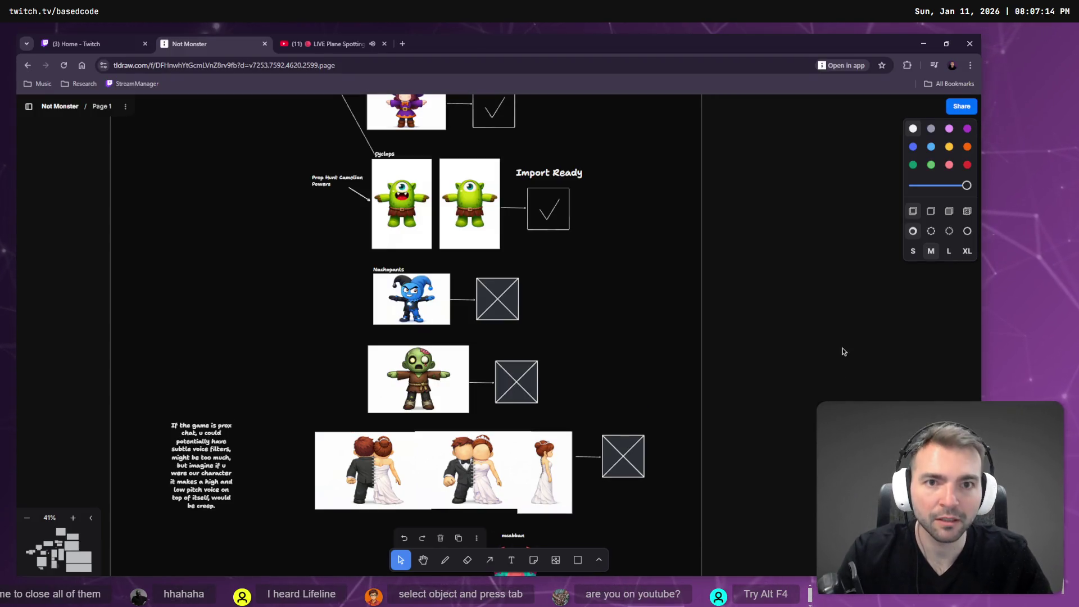
{"action": "left_click", "coordinate": [302, 38]}
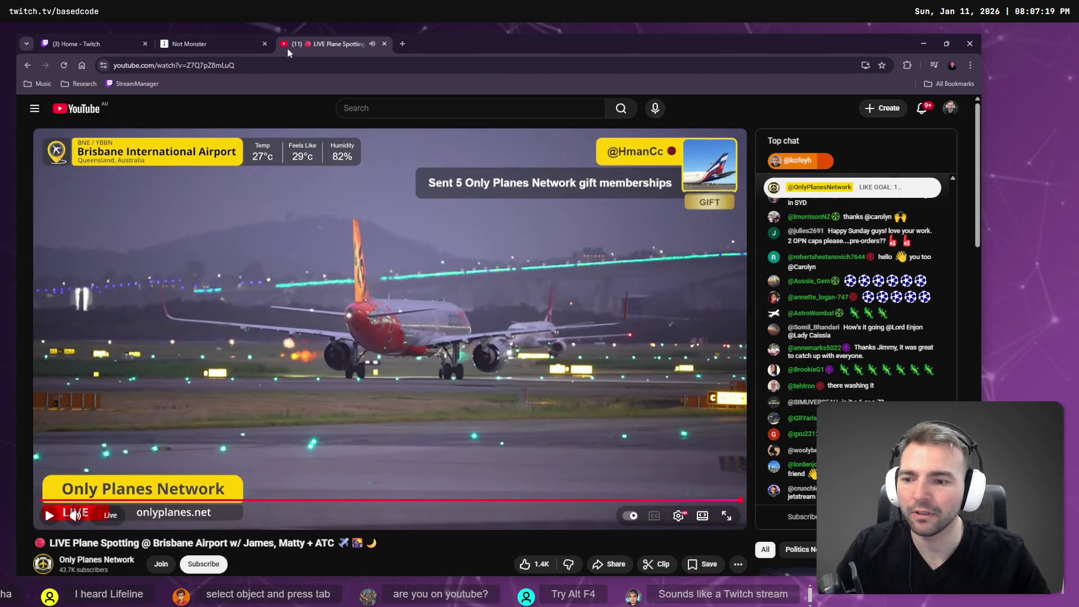
{"action": "left_click", "coordinate": [25, 66]}
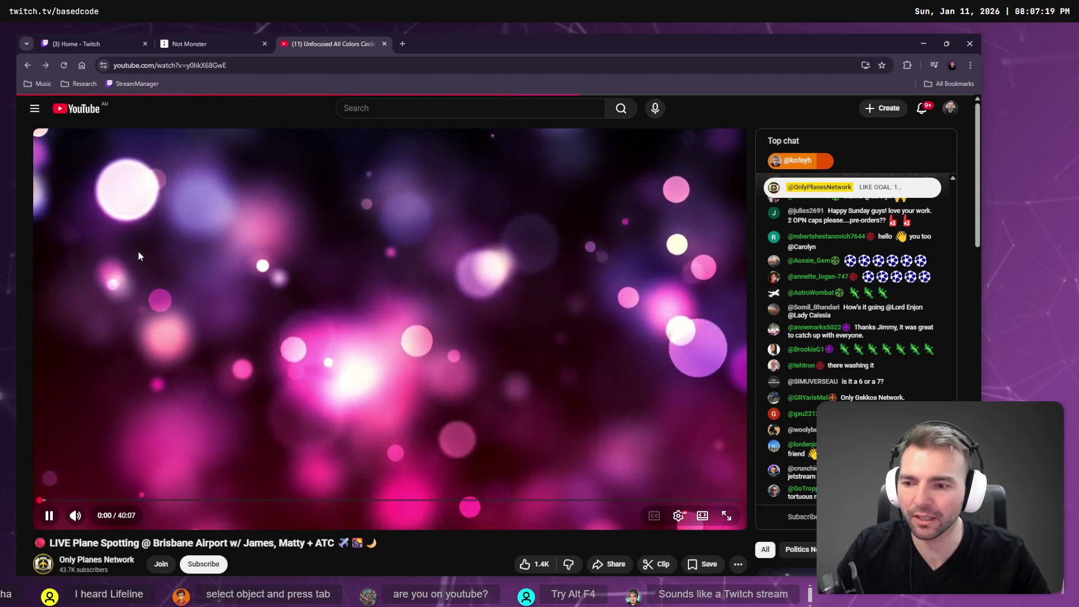
{"action": "left_click", "coordinate": [30, 66]}
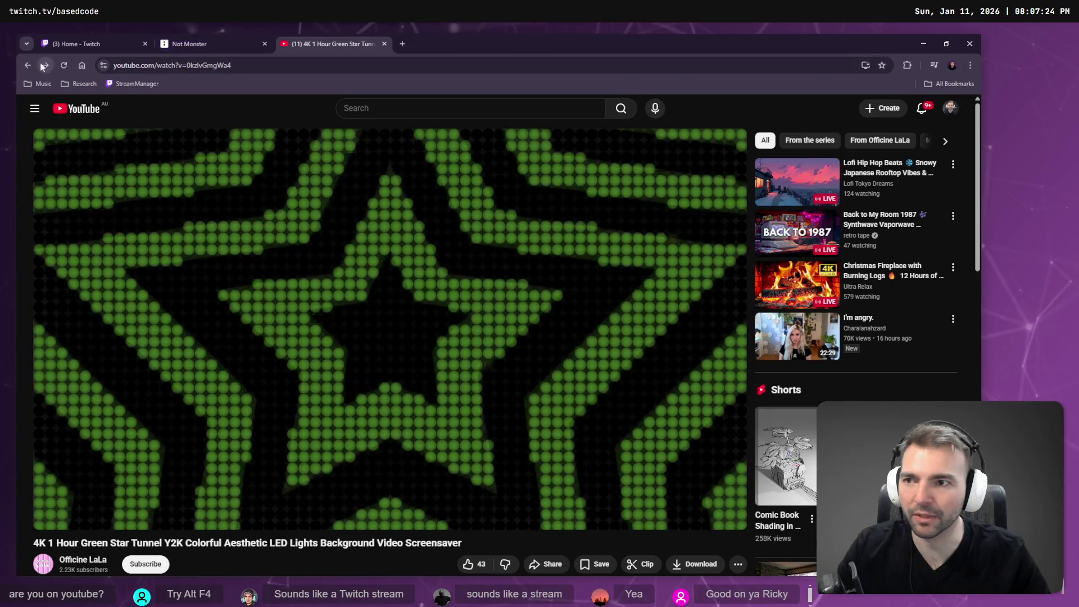
{"action": "right_click", "coordinate": [35, 67]}
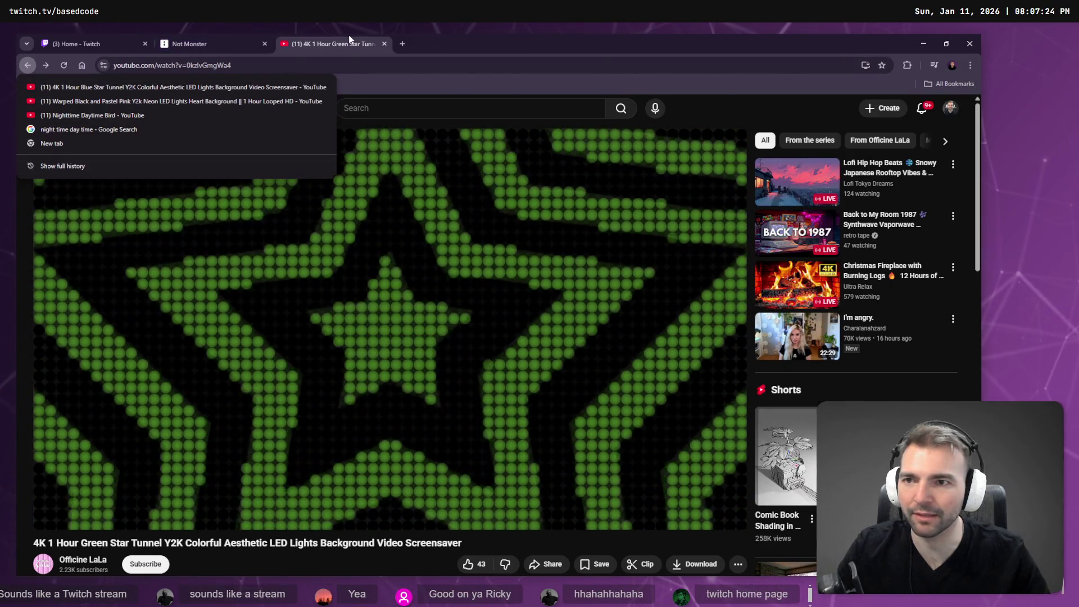
{"action": "middle_click", "coordinate": [330, 49]}
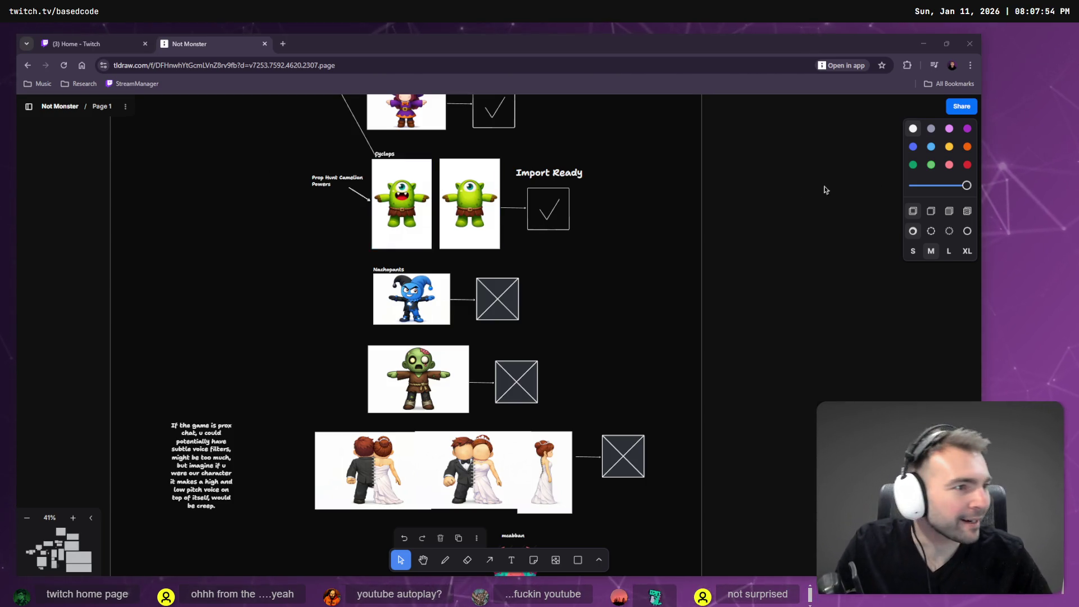
- Switch Blender to the UV Editing workspace, then return to the ChatGPT guide
{"action": "key", "text": "alt+Tab"}
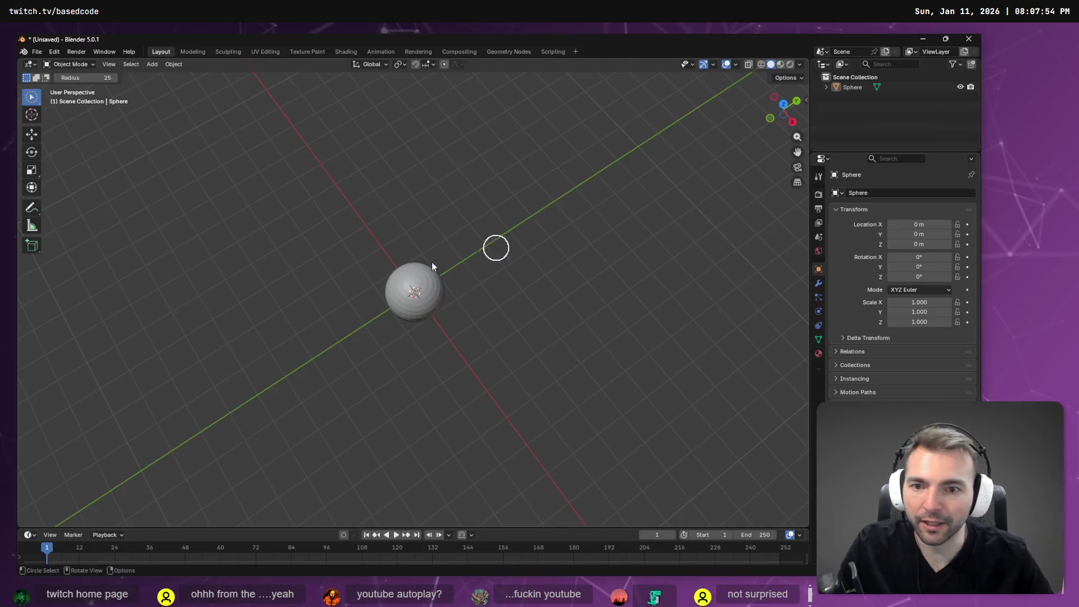
{"action": "left_click", "coordinate": [264, 52]}
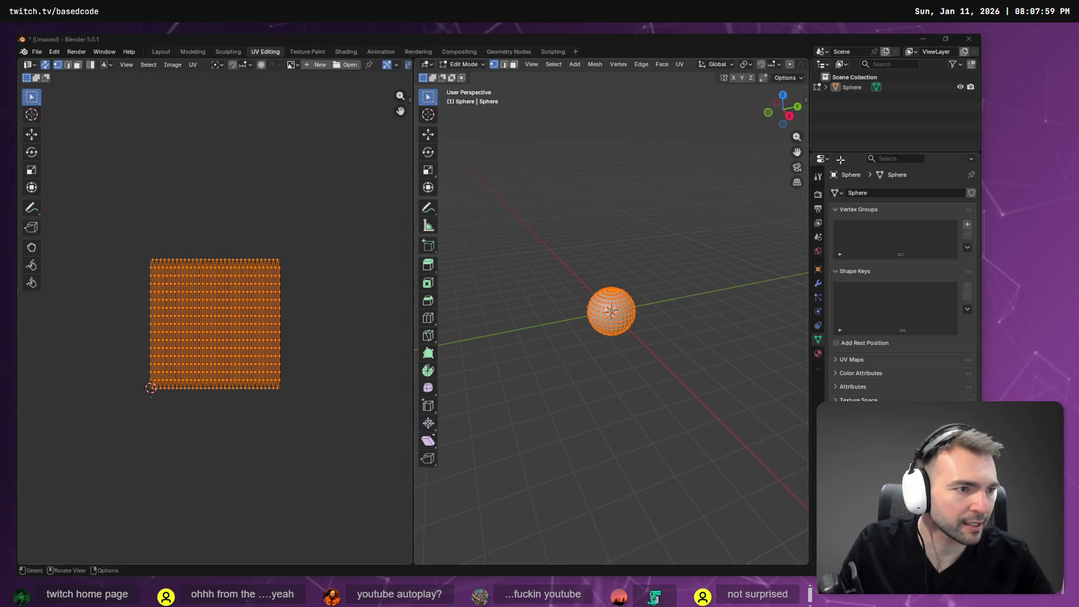
{"action": "key", "text": "alt+Tab"}
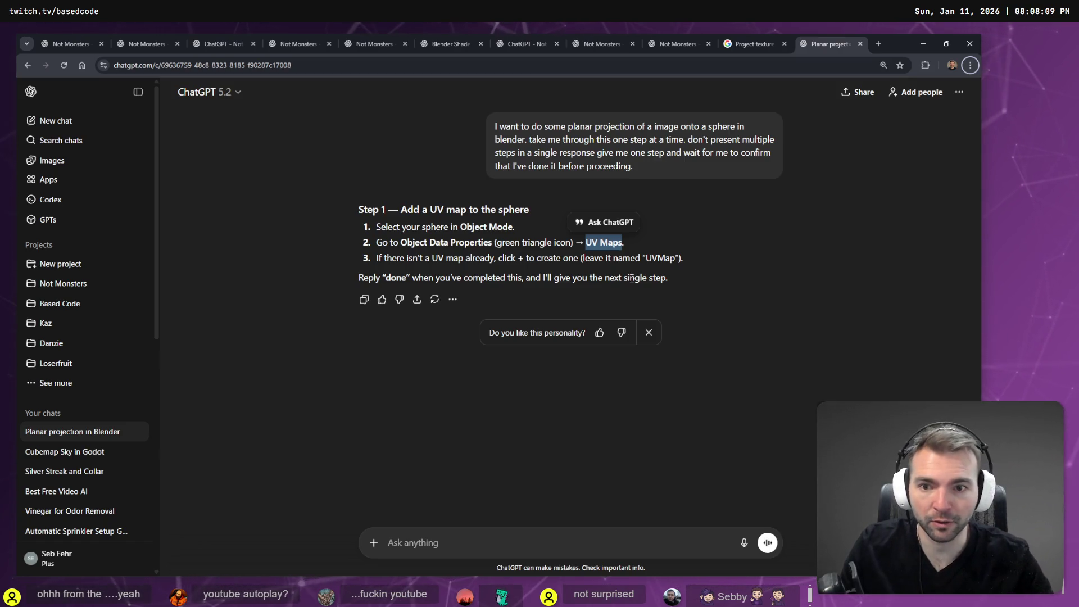
- Reply 'done' twice to ChatGPT, checking Blender in between, to reach Step 3
{"action": "left_click", "coordinate": [523, 540]}
{"action": "type", "text": "done"}
{"action": "key", "text": "Return"}
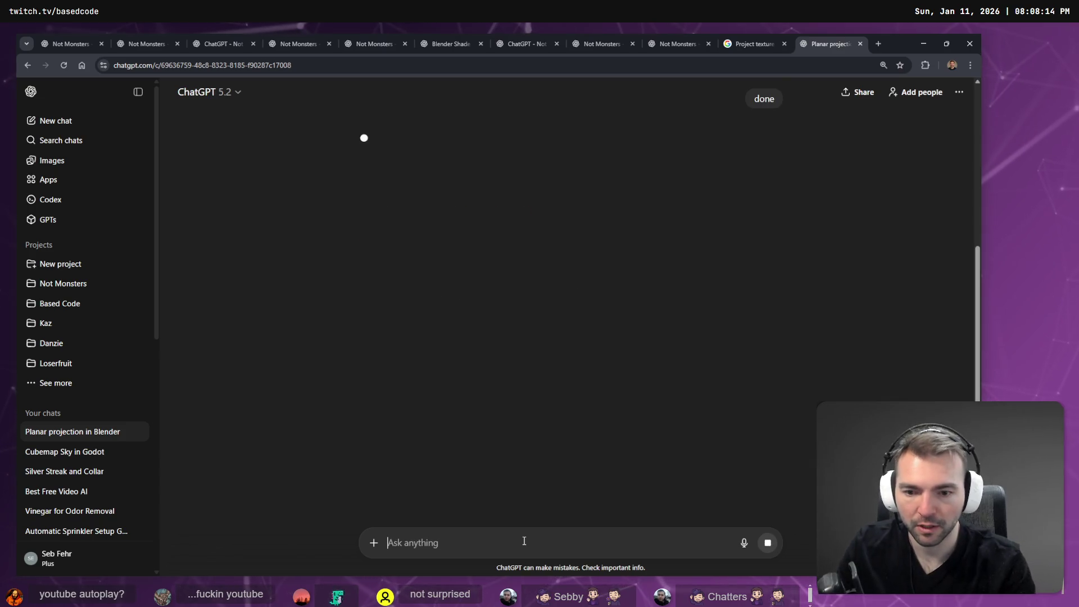
{"action": "key", "text": "alt+Tab"}
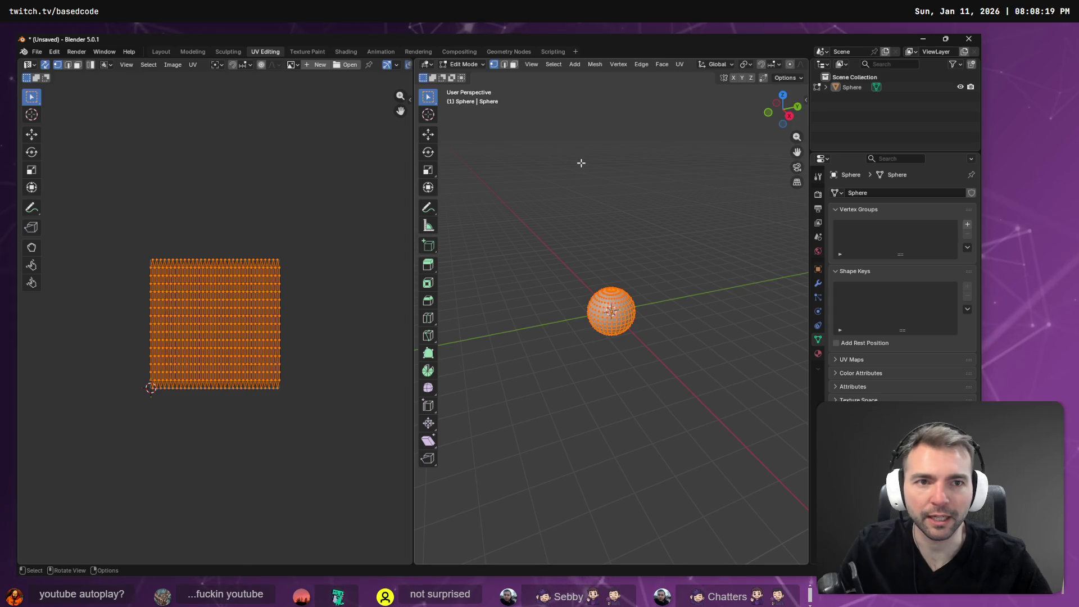
{"action": "key", "text": "alt+Tab"}
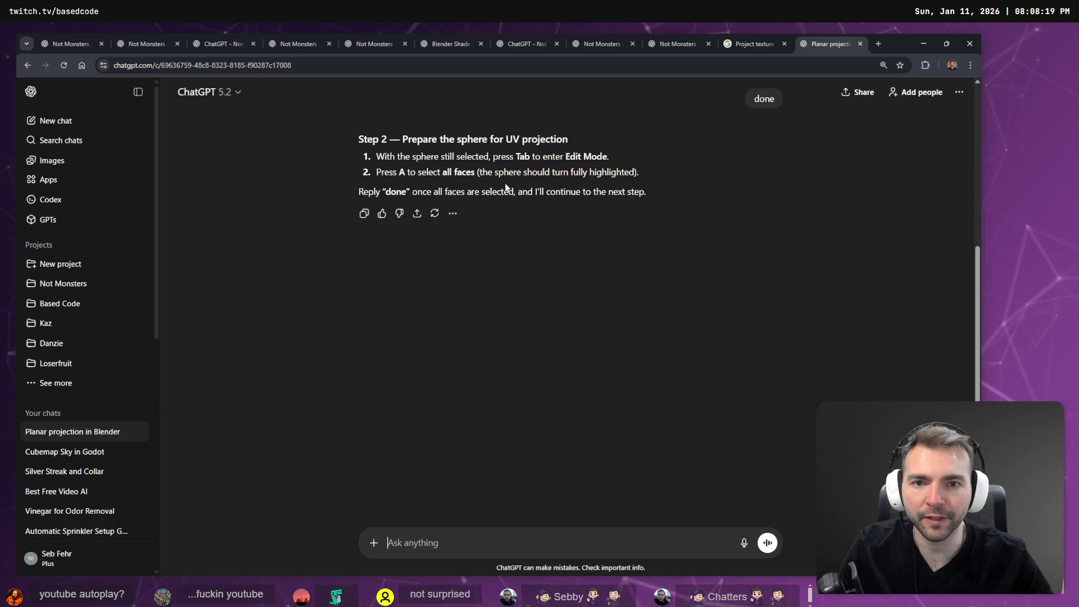
{"action": "key", "text": "alt+Tab"}
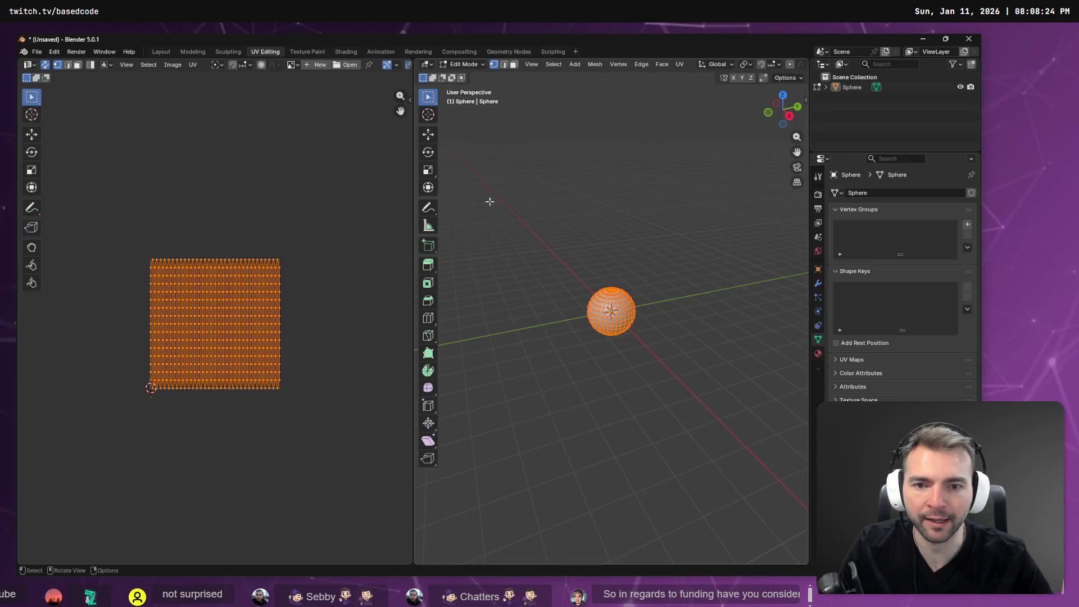
{"action": "key", "text": "alt+Tab"}
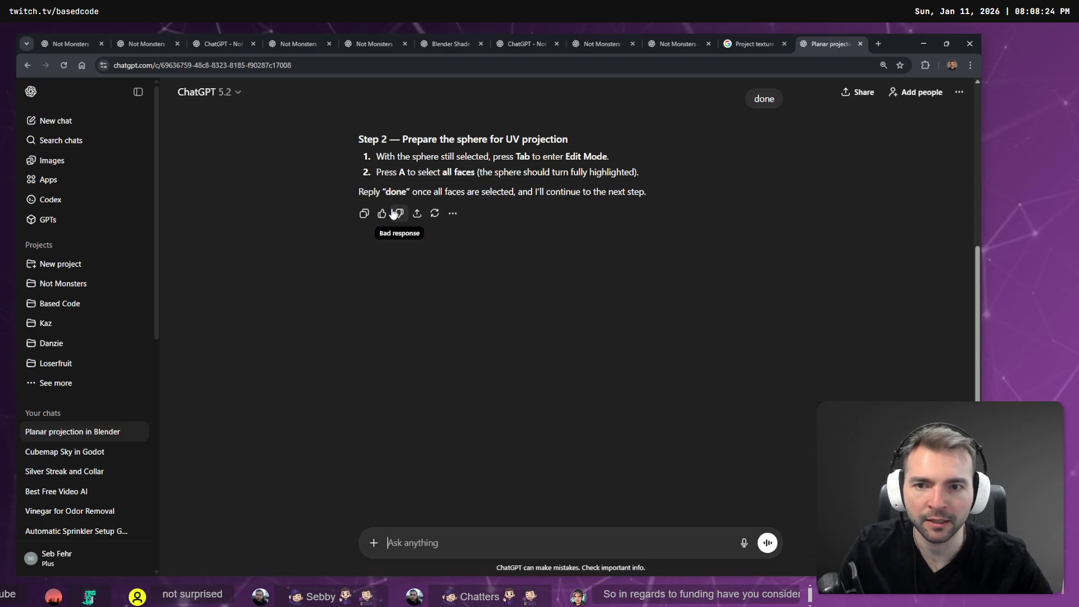
{"action": "type", "text": "done"}
{"action": "key", "text": "Return"}
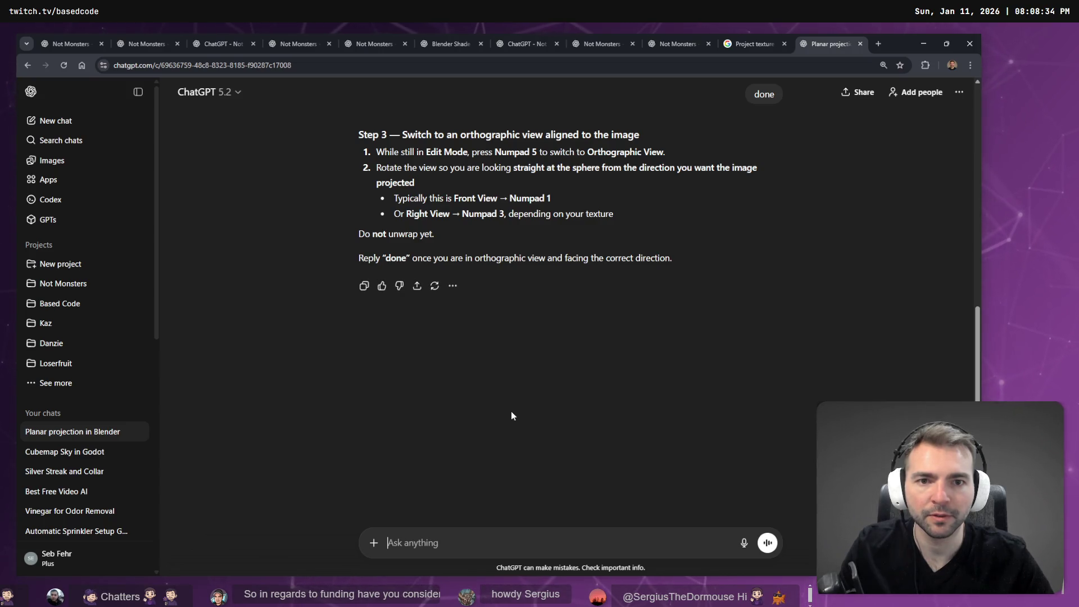
{"action": "key", "text": "alt+Tab"}
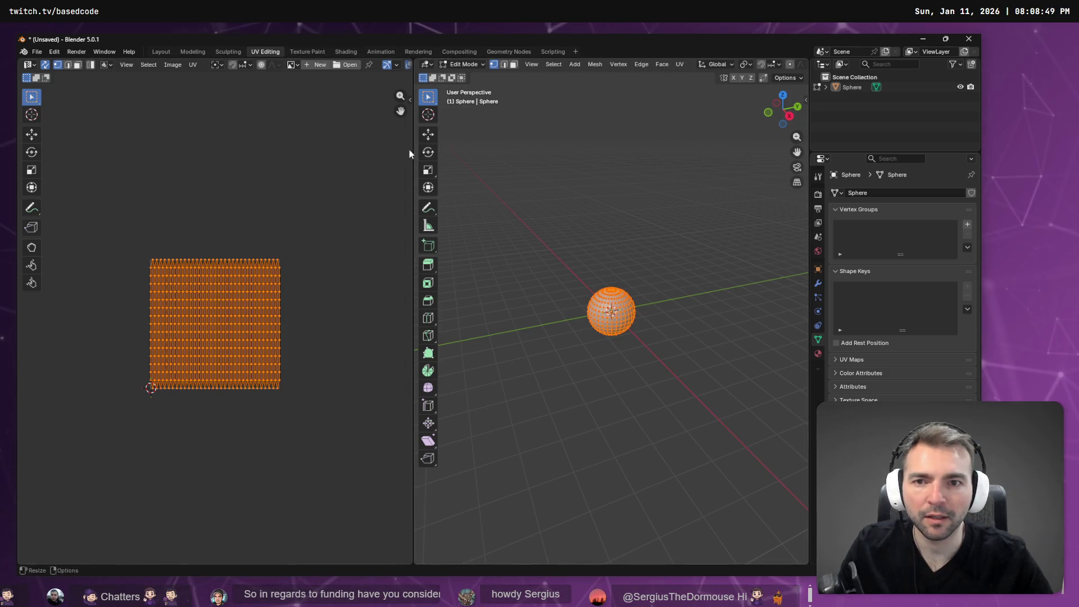
- Widen the 3D viewport and view the sphere from the Top orthographic viewpoint
{"action": "left_click_drag", "start_coordinate": [411, 150], "coordinate": [327, 151]}
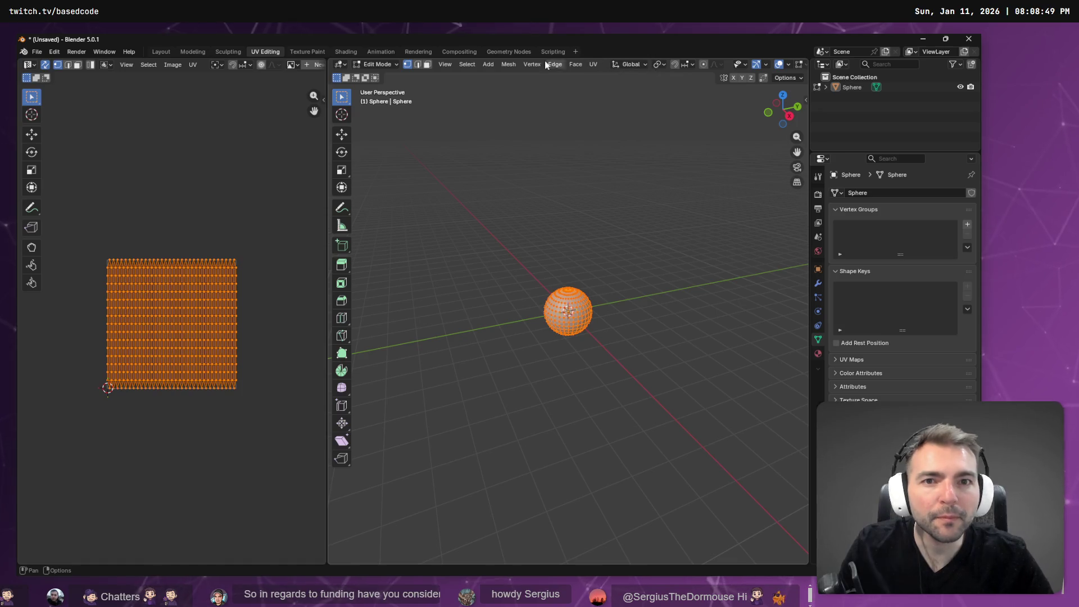
{"action": "left_click", "coordinate": [442, 64]}
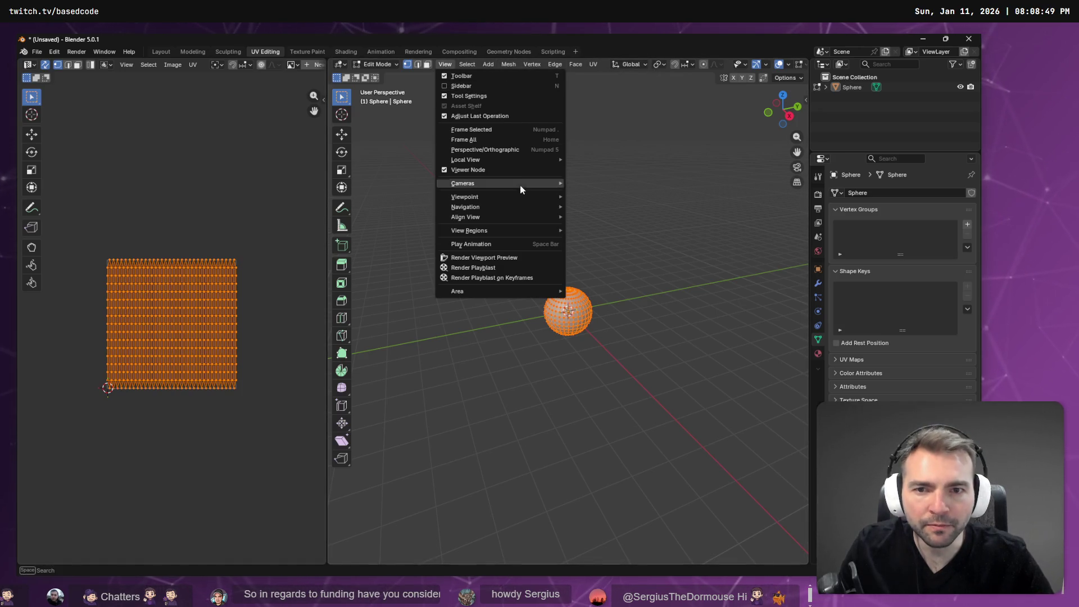
{"action": "mouse_move", "coordinate": [531, 184]}
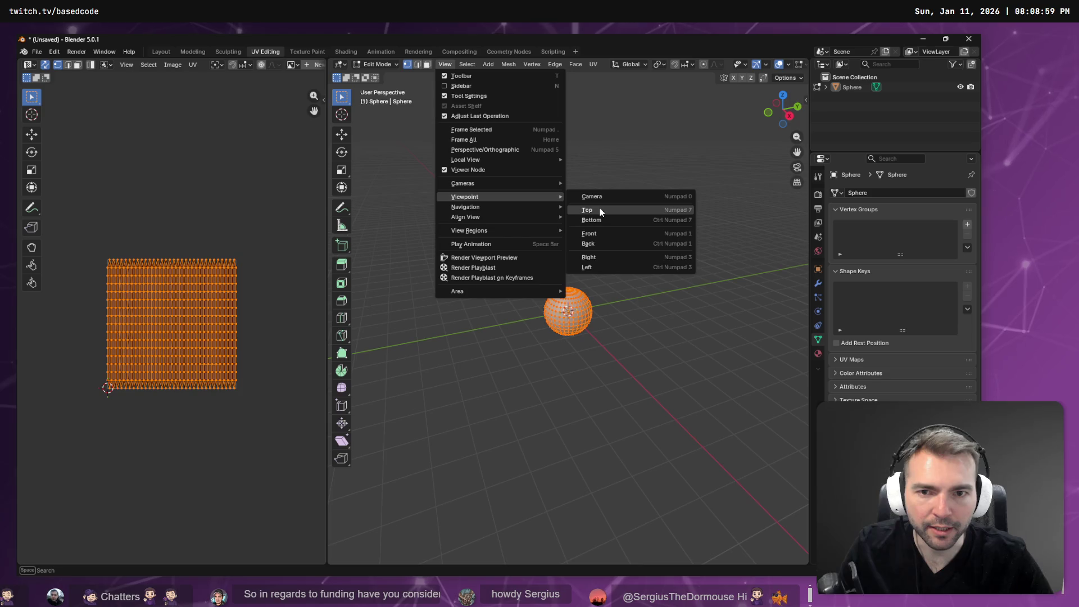
{"action": "left_click", "coordinate": [600, 210]}
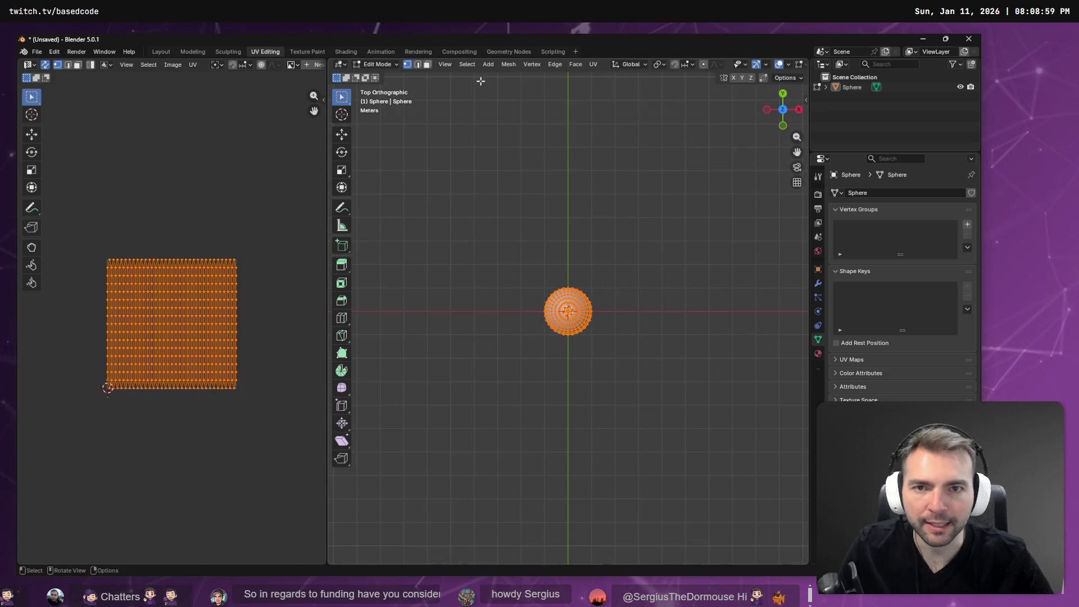
{"action": "key", "text": "alt+Tab"}
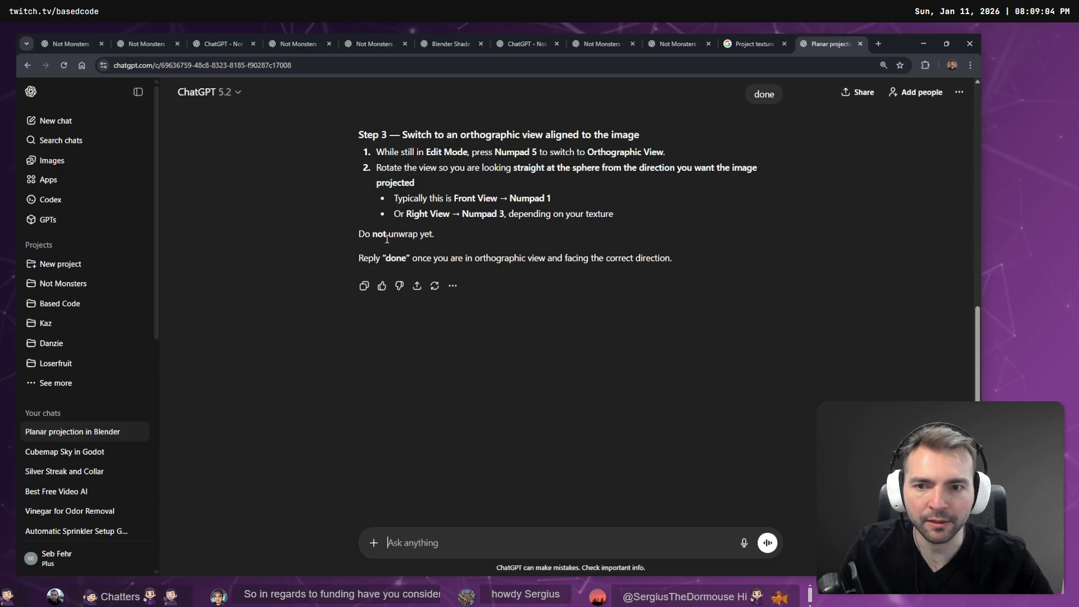
- Reply 'done' to ChatGPT to get Step 4, then return to Blender
{"action": "type", "text": "done"}
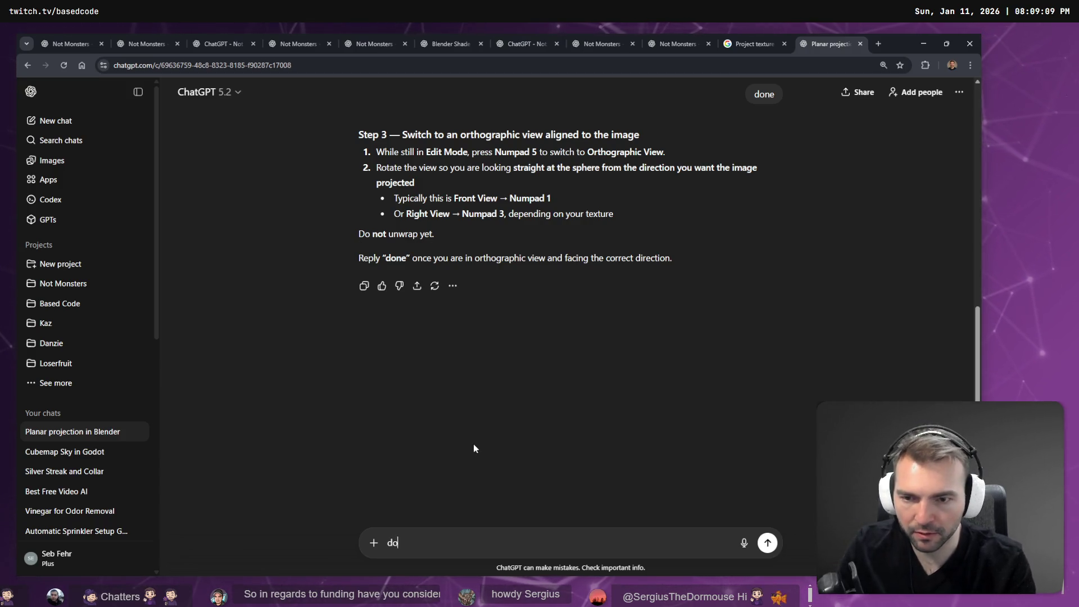
{"action": "key", "text": "Return"}
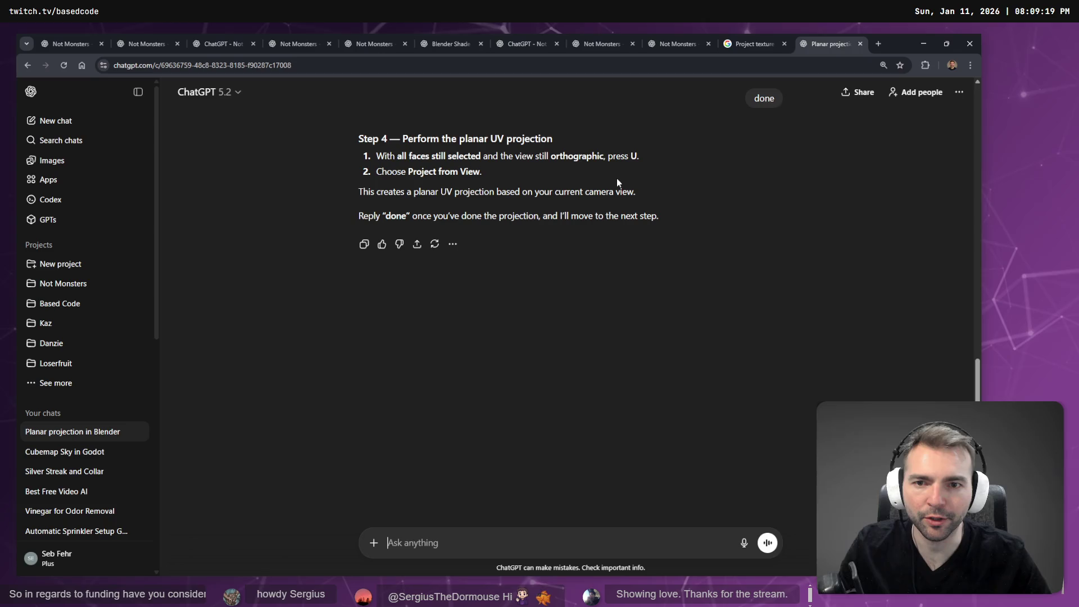
{"action": "key", "text": "alt+Tab"}
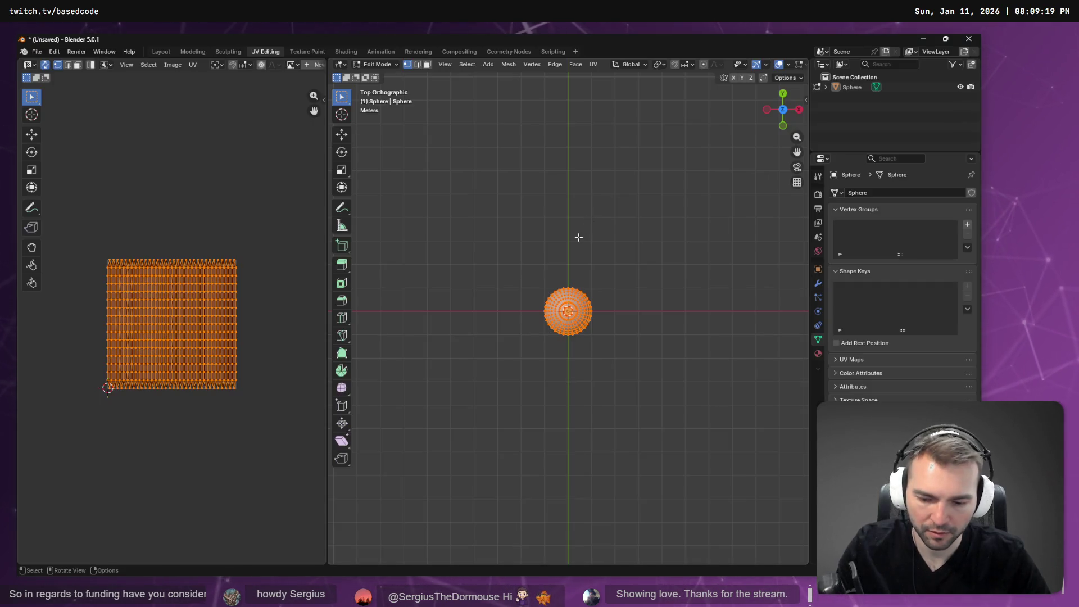
- Project the sphere's UVs from the top view with Project from View
{"action": "key", "text": "u"}
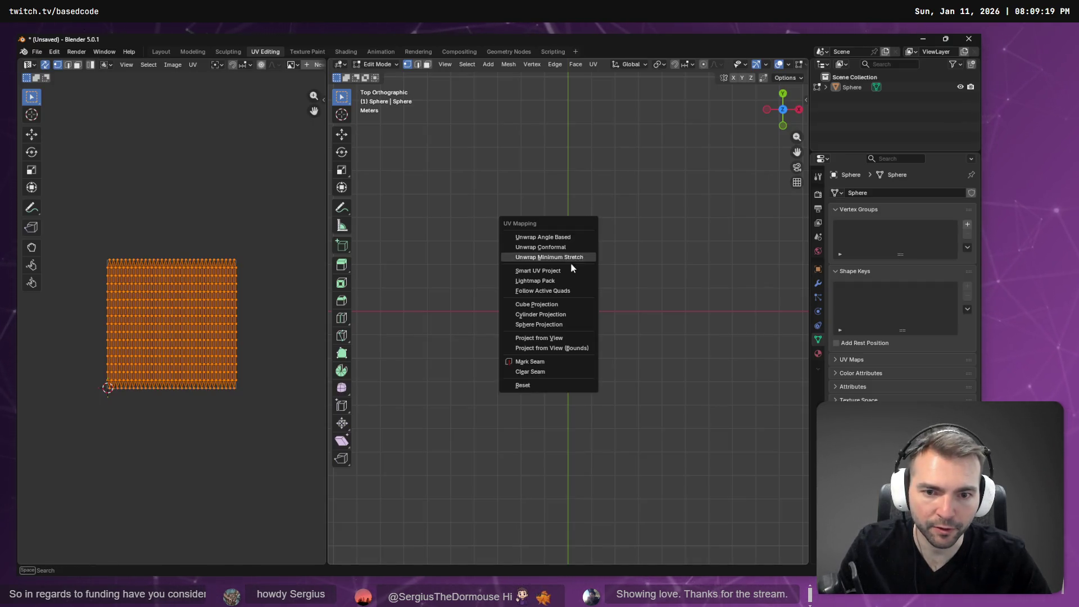
{"action": "left_click", "coordinate": [561, 339]}
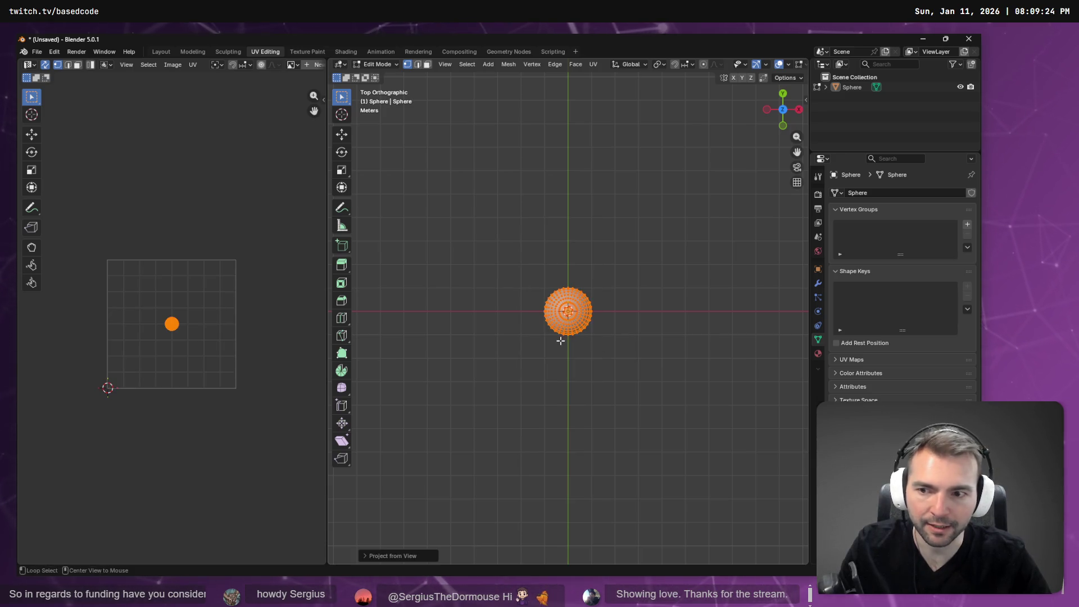
{"action": "key", "text": "alt+Tab"}
{"action": "key", "text": "alt+Tab"}
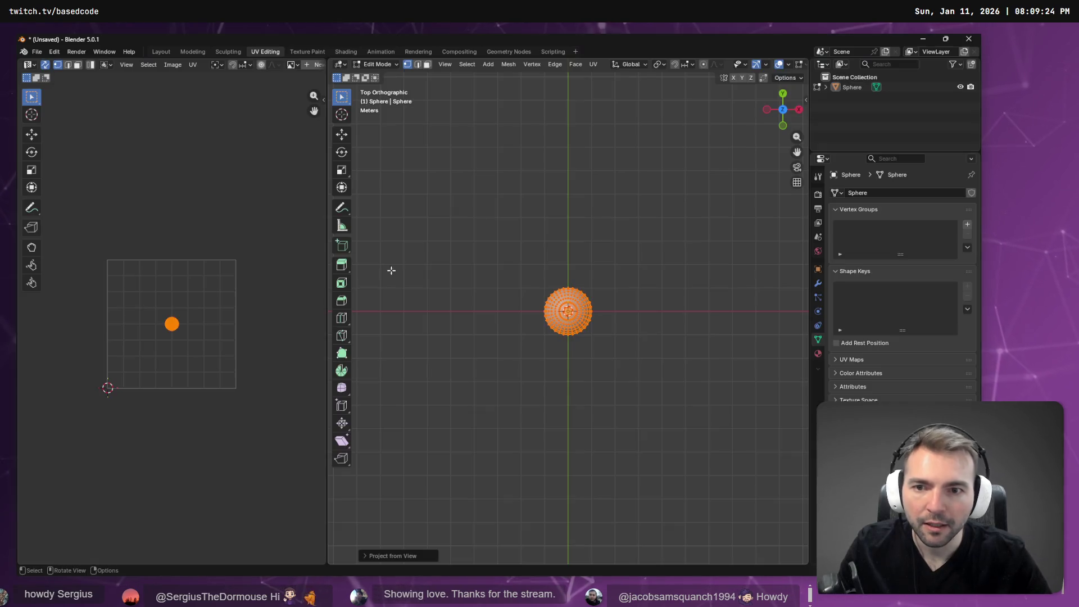
{"action": "key", "text": "alt+Tab"}
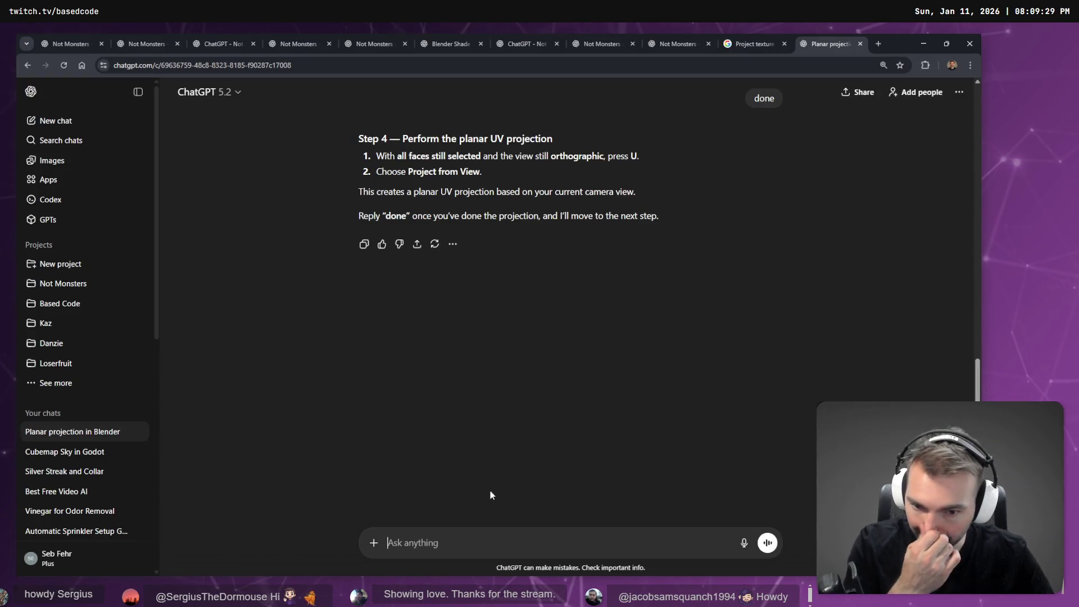
- Send another 'done' reply to ChatGPT and return to Blender
{"action": "type", "text": "done"}
{"action": "key", "text": "Return"}
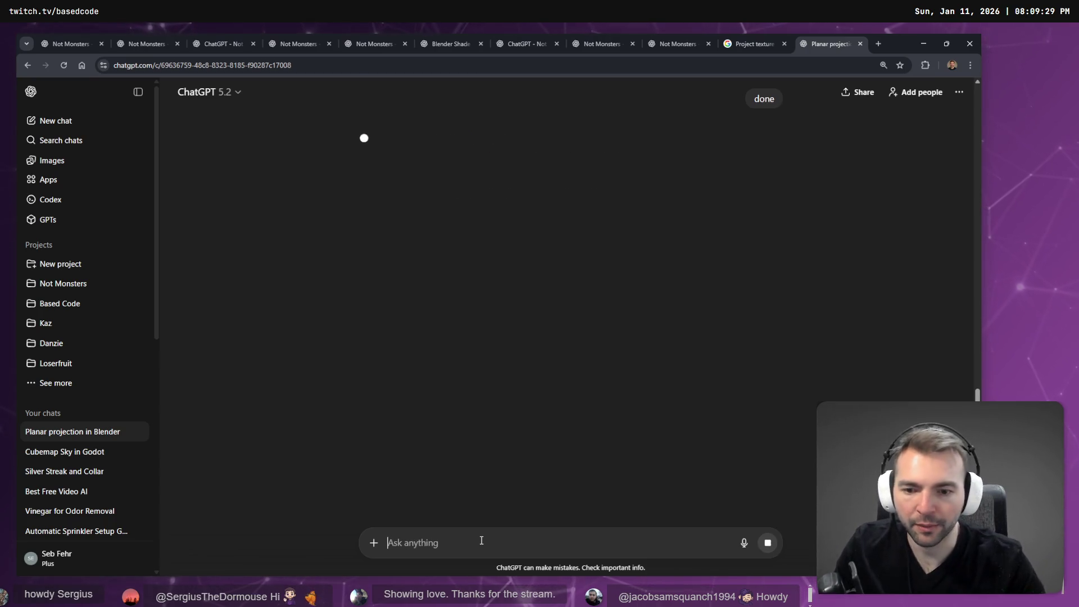
{"action": "key", "text": "alt+Tab"}
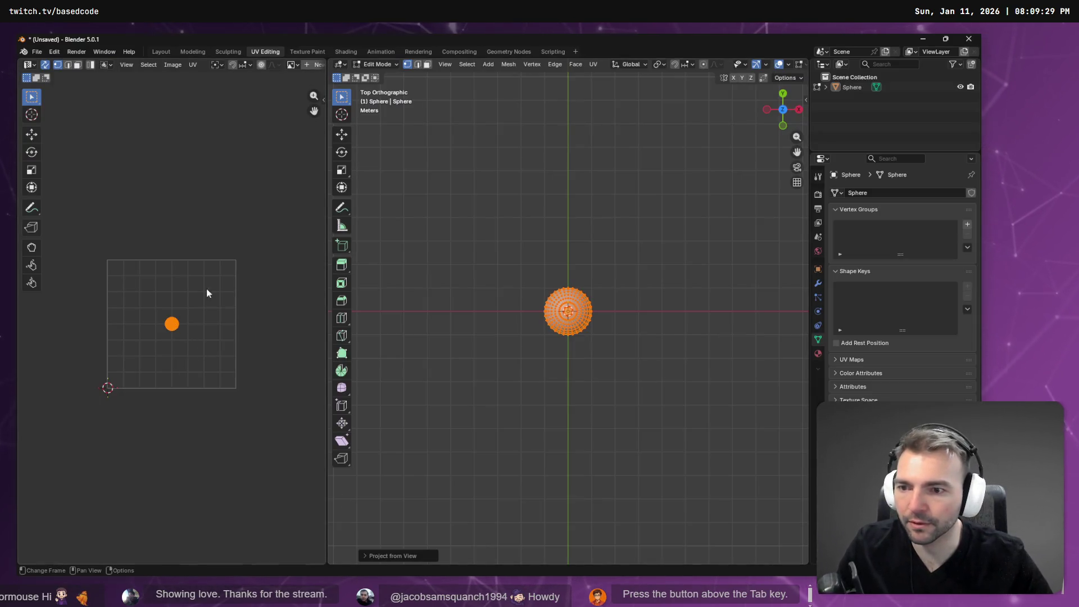